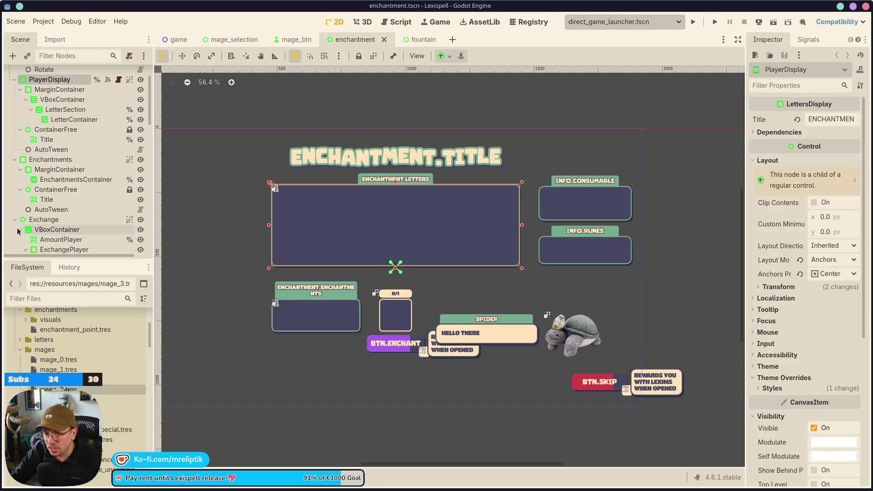
Collapse the enchantment scene's tree nodes and select EnchantedTitle together with OkBtn.
scroll(68, 247, "down", 10)
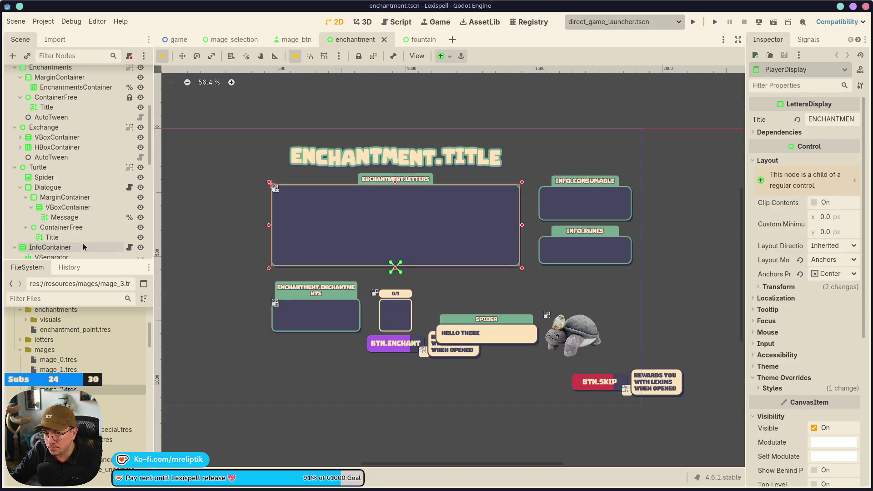
scroll(69, 246, "up", 8)
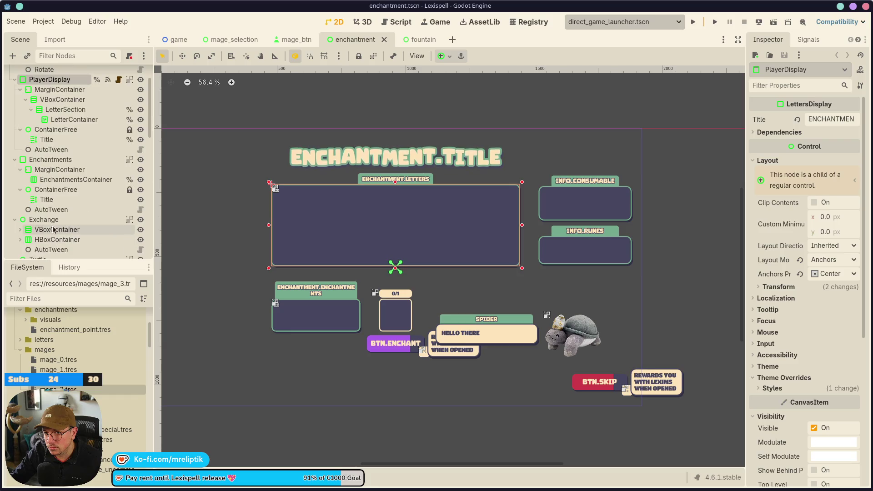
left_click(16, 170)
left_click(15, 180)
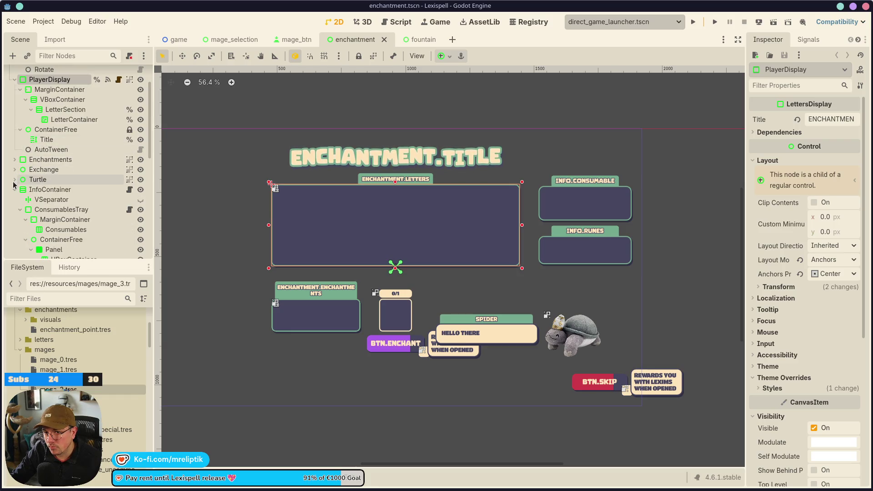
left_click(14, 190)
left_click(45, 210)
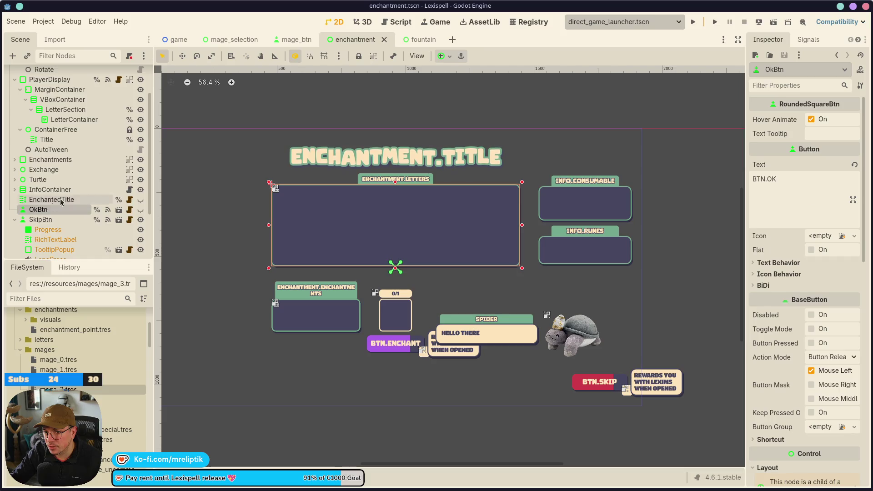
scroll(46, 207, "up", 3)
left_click(14, 124)
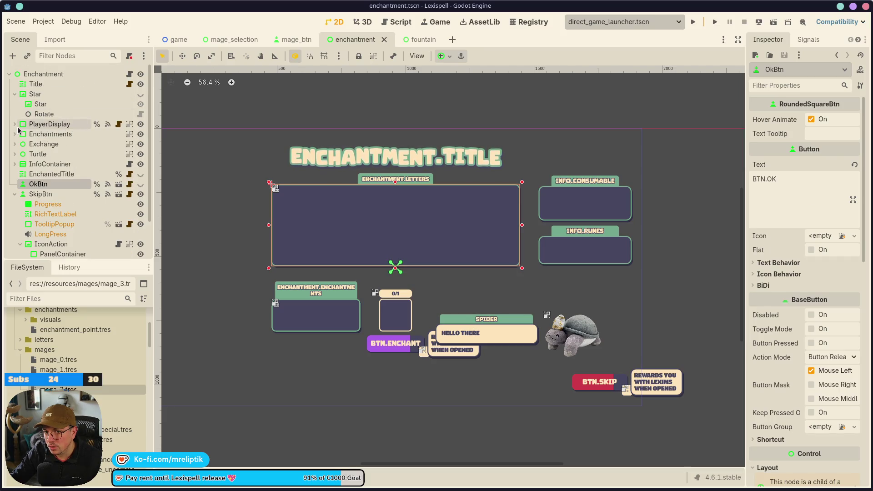
left_click(51, 174)
left_click(55, 186, "shift")
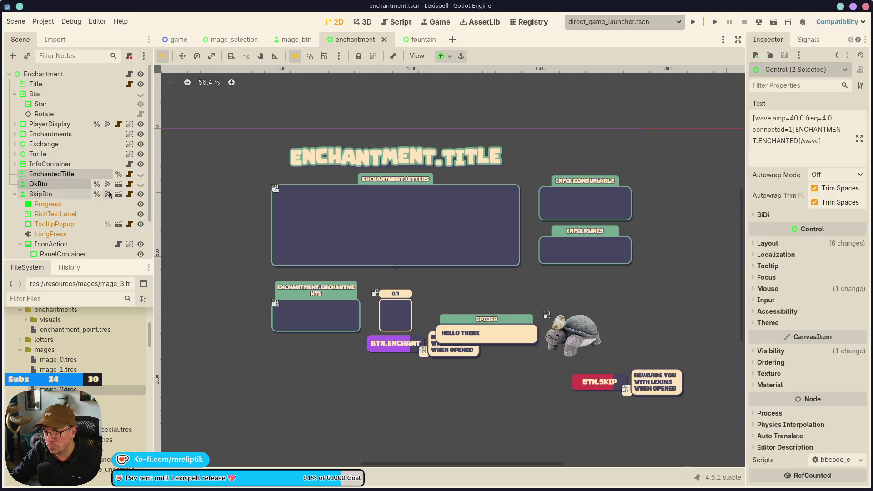
Switch to the fountain scene and collapse its Star and Exchange nodes.
left_click(295, 39)
left_click(415, 40)
scroll(58, 106, "up", 10)
left_click(15, 205)
left_click(15, 215)
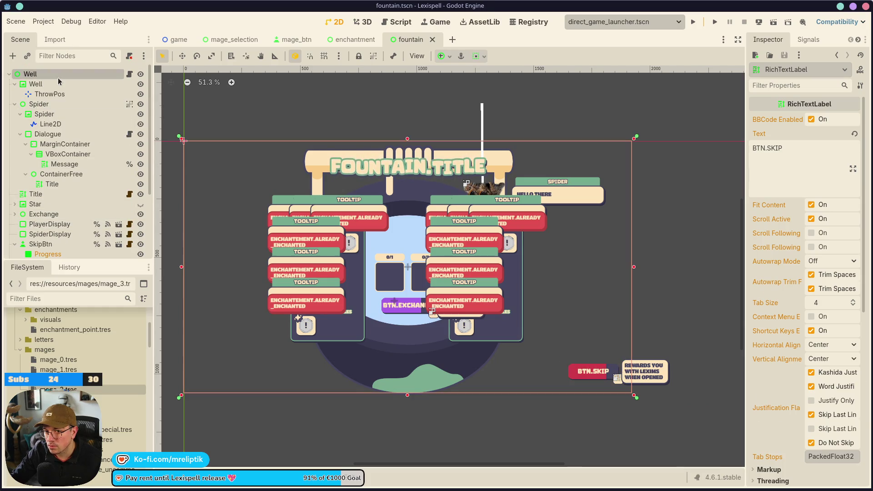
Paste the title and OkBtn into fountain above SkipBtn, hide them, and save.
left_click(58, 80, "ctrl")
left_click_drag(40, 253, 49, 134)
left_click(140, 149)
left_click(141, 151)
left_click(141, 152)
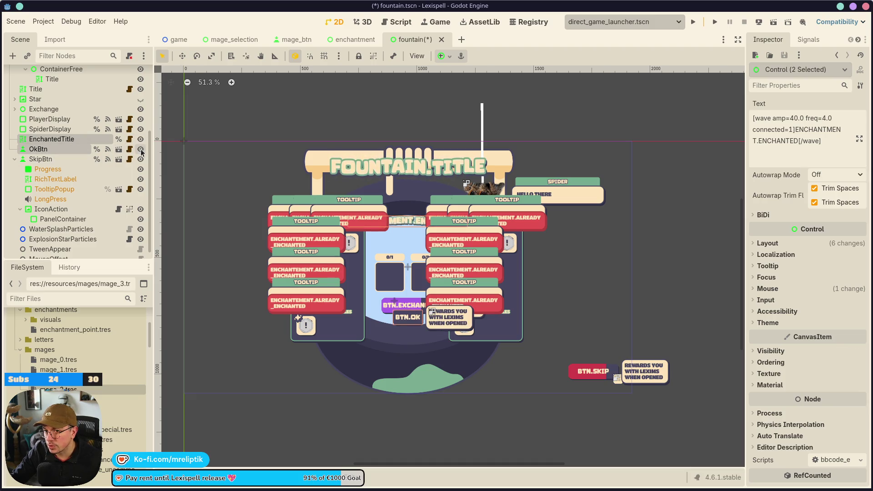
left_click(141, 150)
key("ctrl+s")
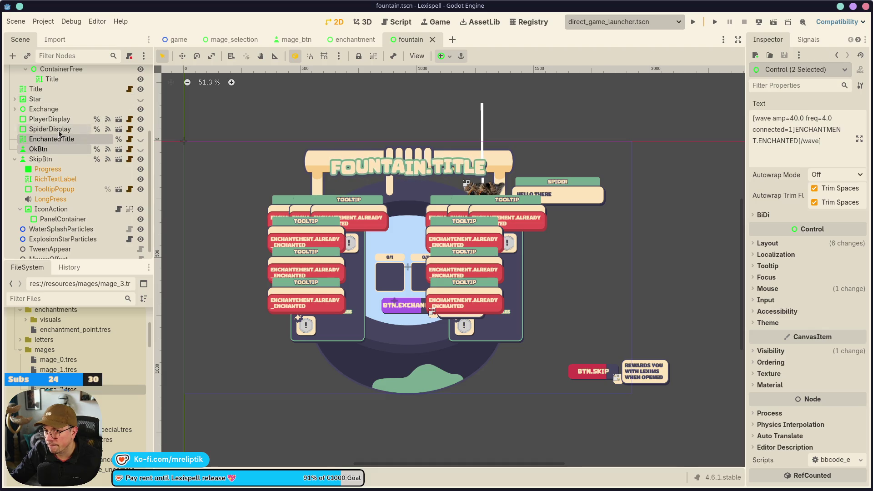
Rename the EnchantedTitle node to ExchangedTitle and save the fountain scene.
left_click(54, 129)
double_click(57, 139)
type("Title")
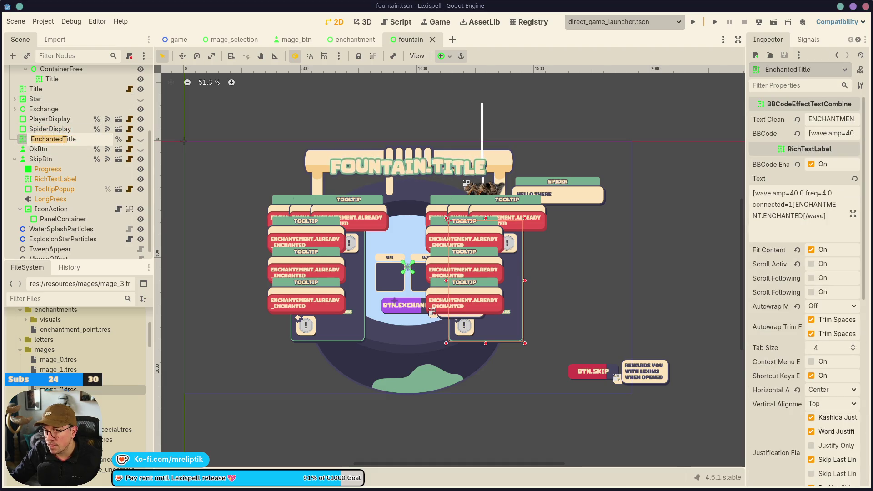
type("xcha")
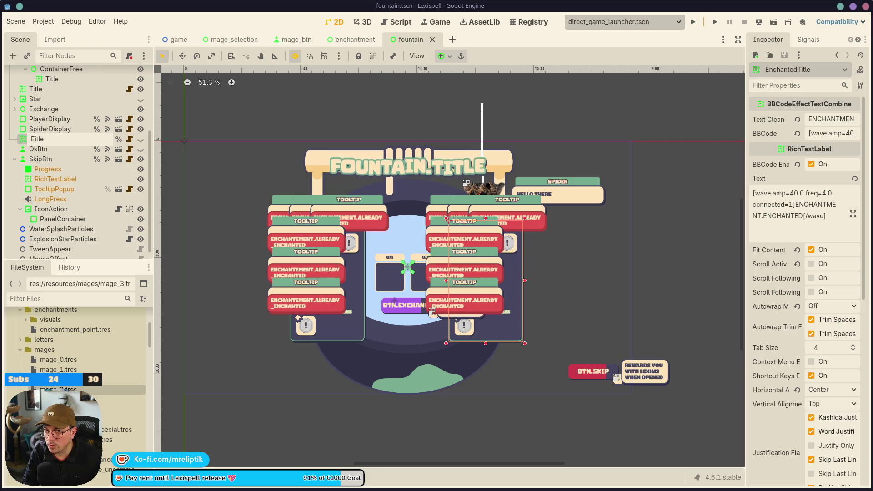
type("ngedT")
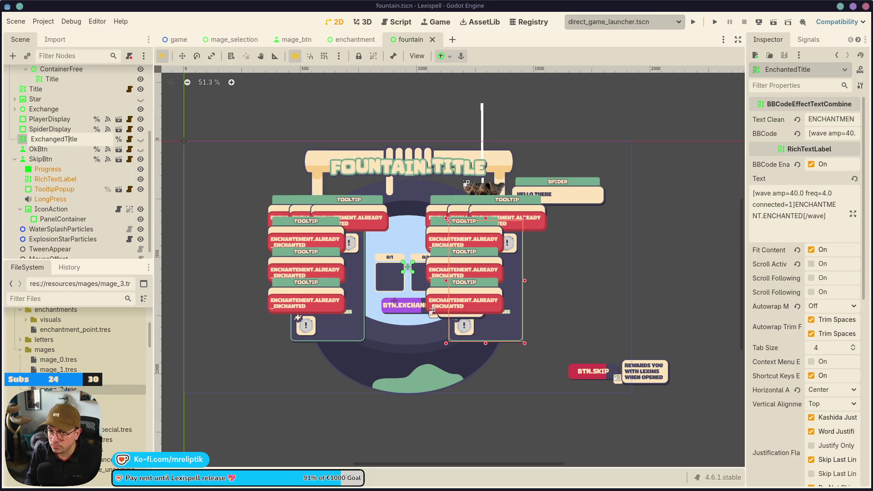
key("Return")
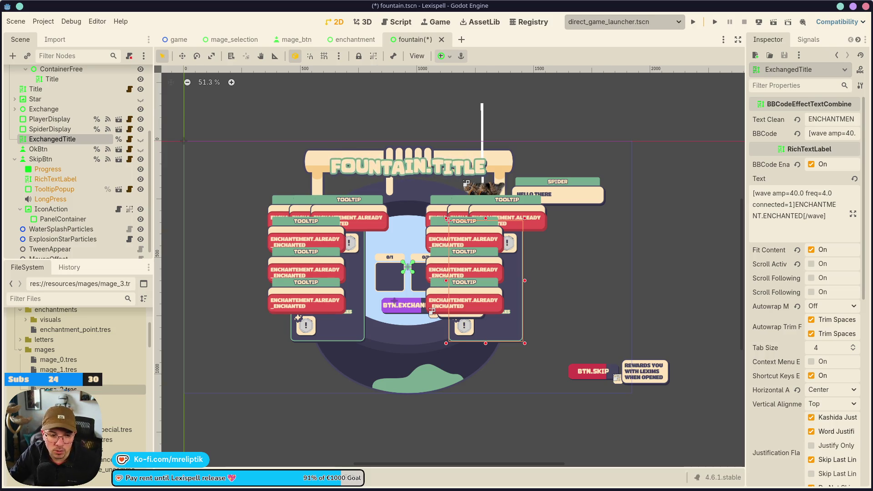
key("ctrl+s")
left_click(43, 21)
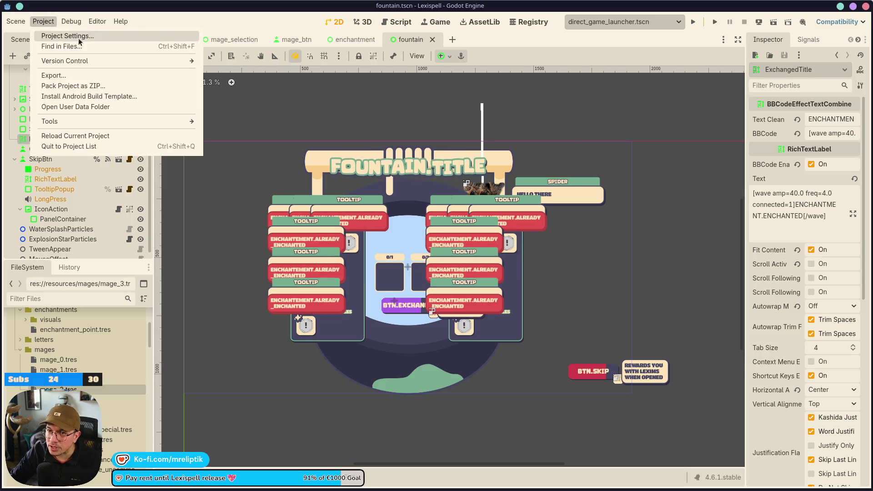
In Project Settings > Localization, start adding a translation file twice, cancelling both times.
left_click(59, 31)
left_click(276, 104)
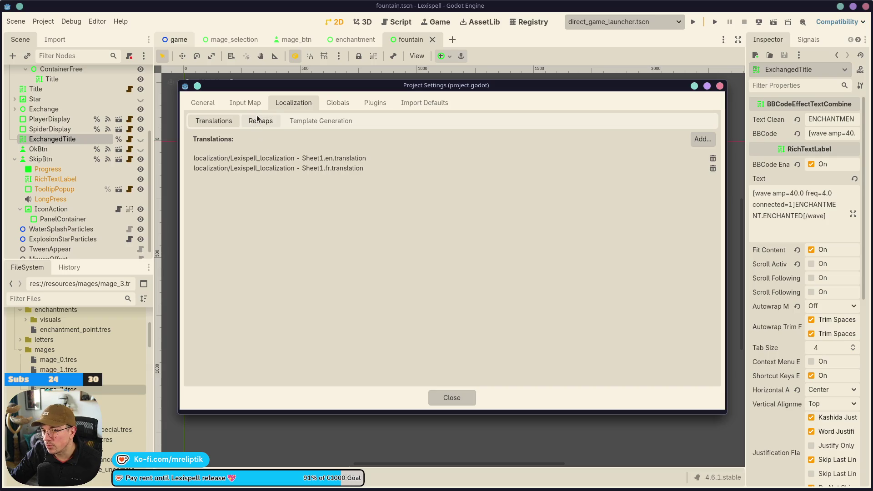
left_click(700, 140)
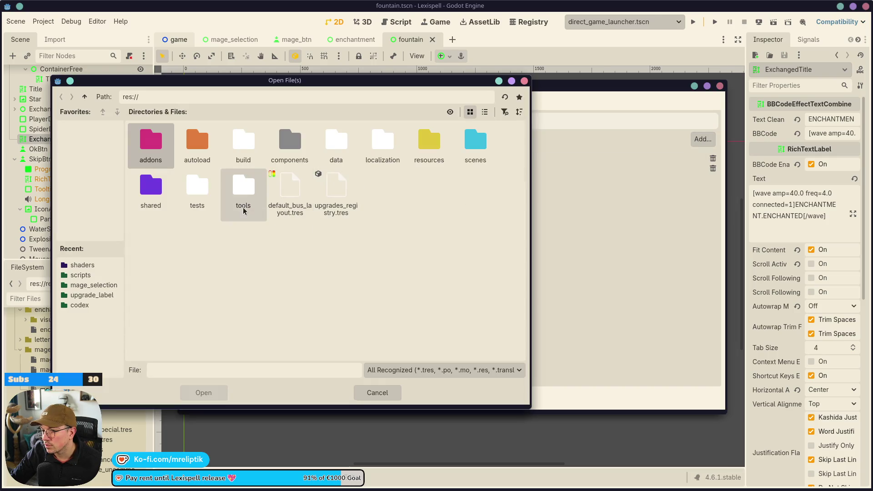
left_click(381, 140)
double_click(380, 142)
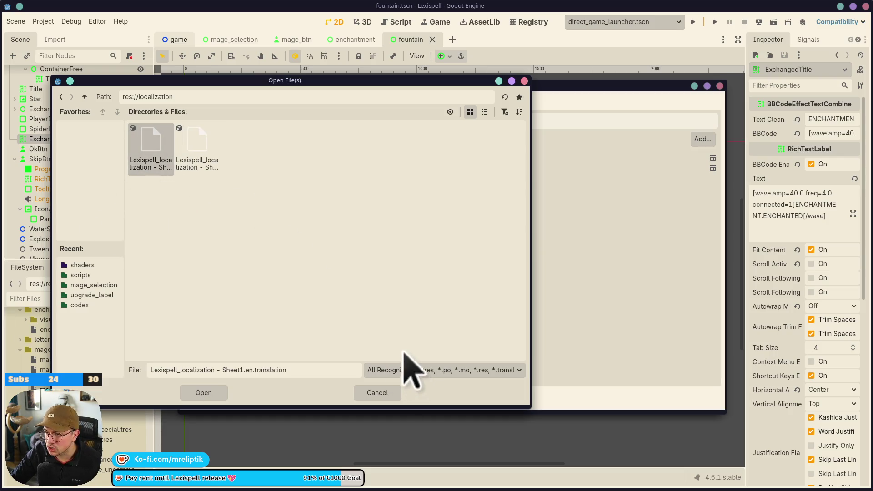
left_click(377, 392)
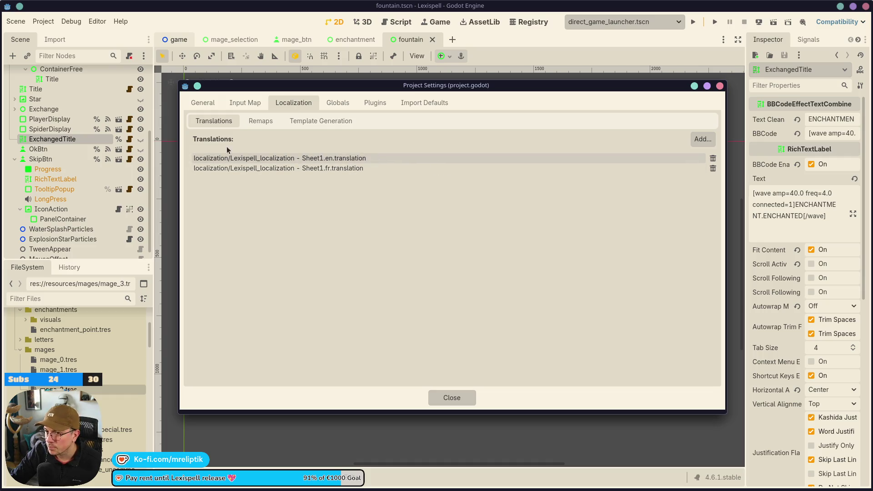
left_click(702, 140)
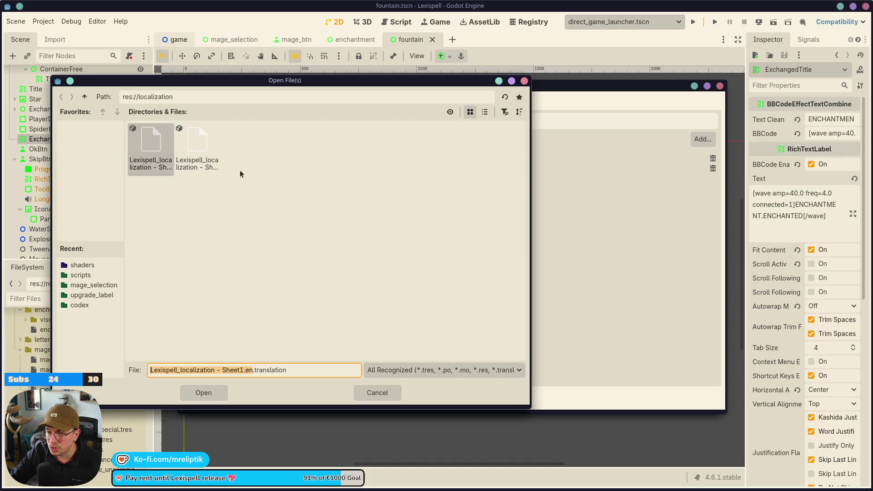
left_click(377, 394)
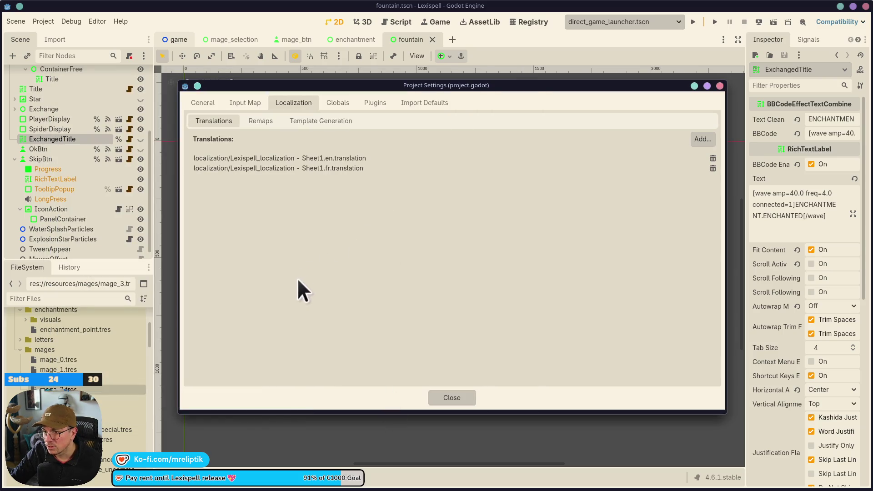
Switch between the Remaps and Template Generation sub-tabs, then close Project Settings.
left_click(251, 122)
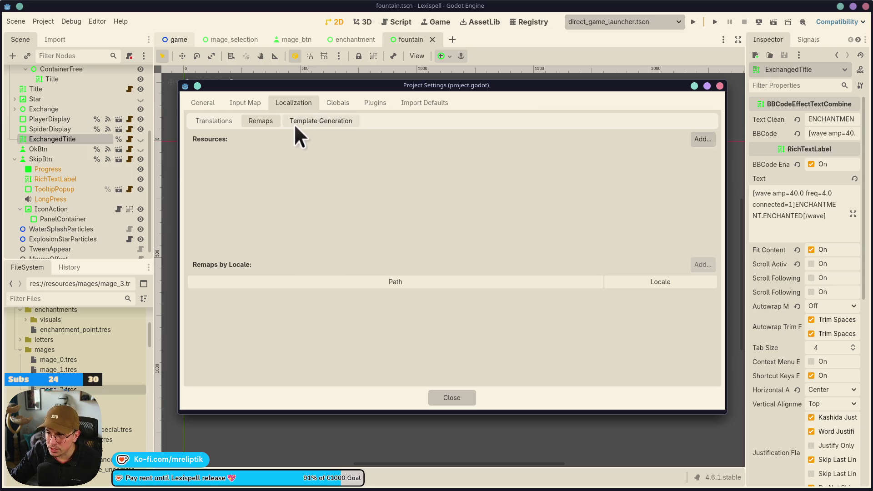
left_click(311, 124)
left_click(257, 124)
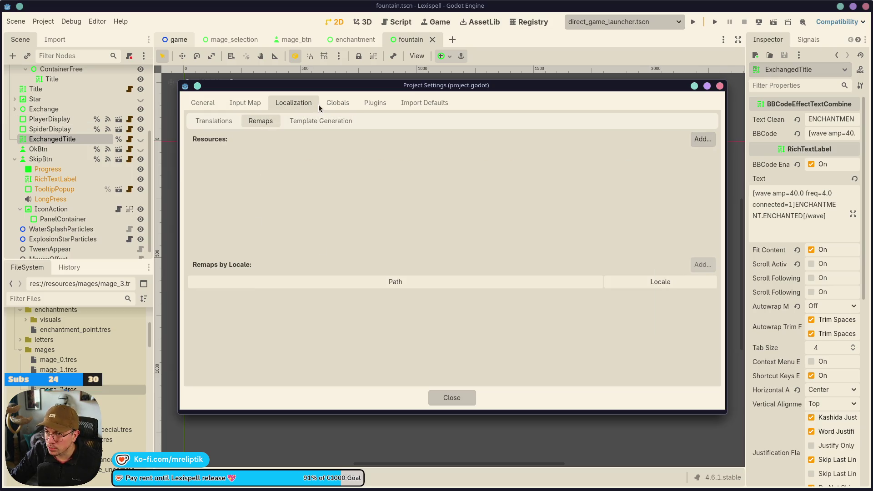
left_click(321, 124)
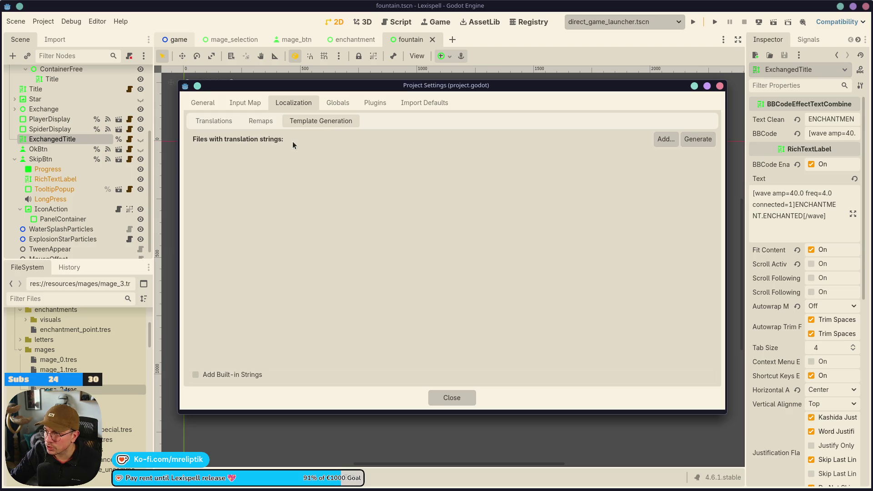
left_click(260, 121)
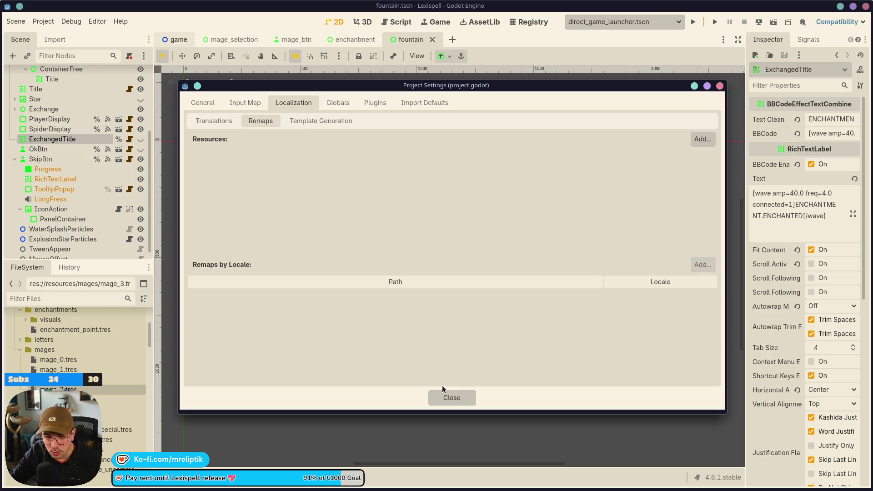
left_click(453, 395)
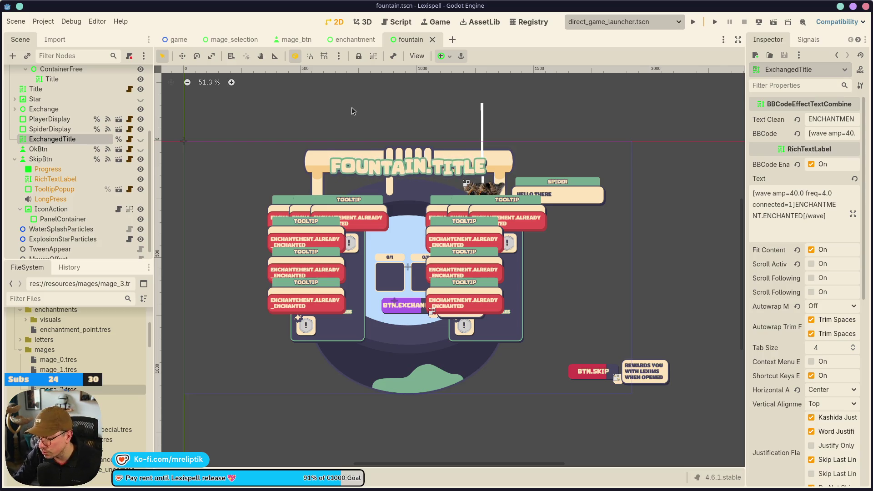
Zoom out the fountain scene's 2D viewport, then return to the enchantment scene.
scroll(400, 186, "down", 2)
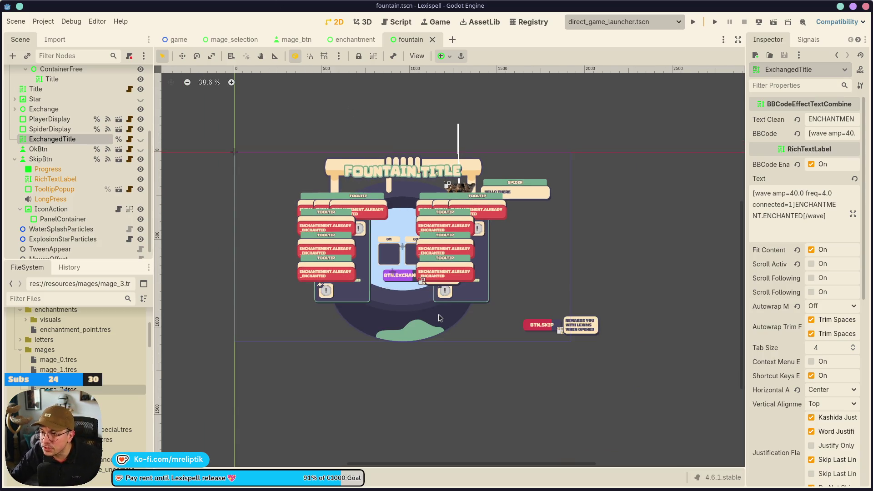
scroll(450, 220, "down", 1)
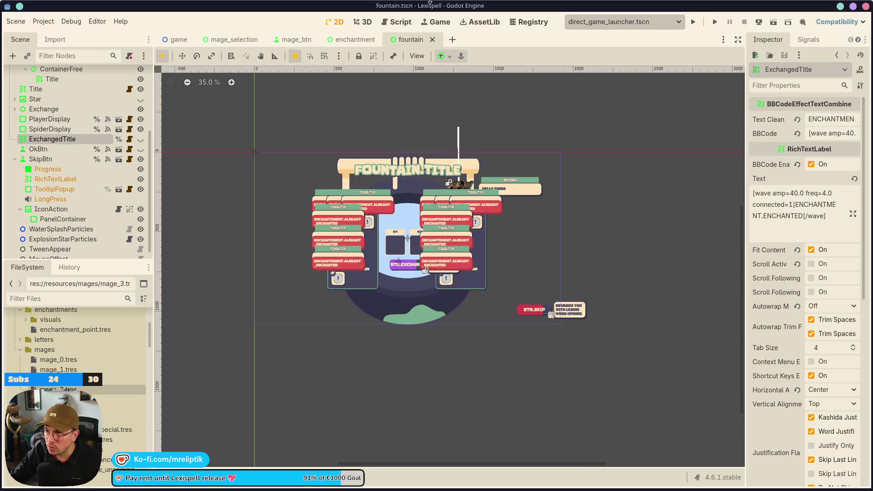
left_click(355, 39)
In enchantment.gd, select the whole _on_ok_btn_pressed function.
left_click(130, 74)
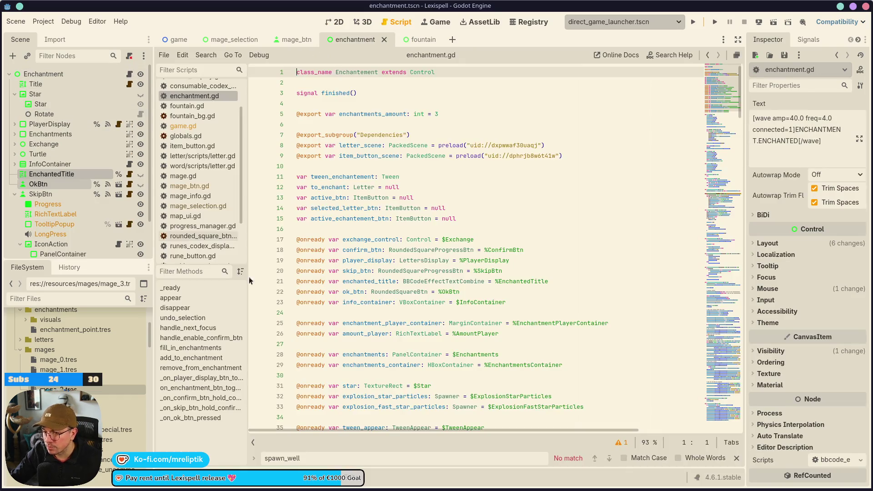
left_click(187, 418)
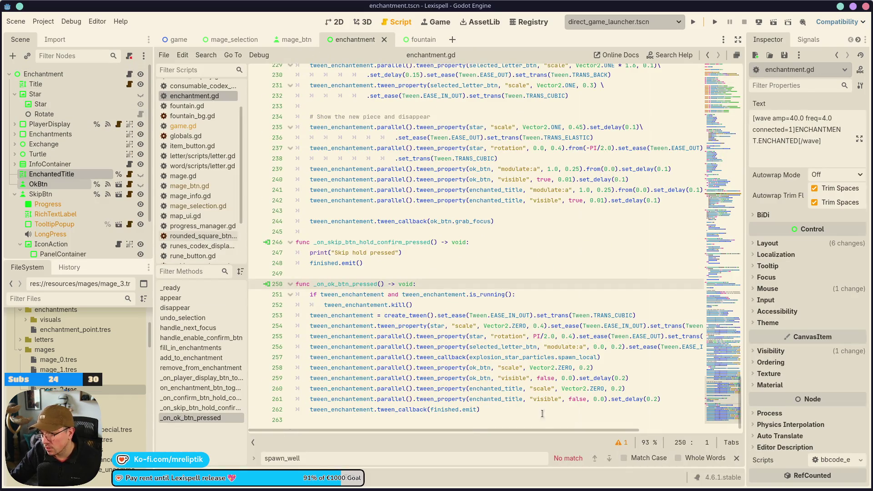
mouse_move(493, 411)
left_mouse_down()
mouse_move(318, 295)
mouse_move(266, 285)
left_mouse_up()
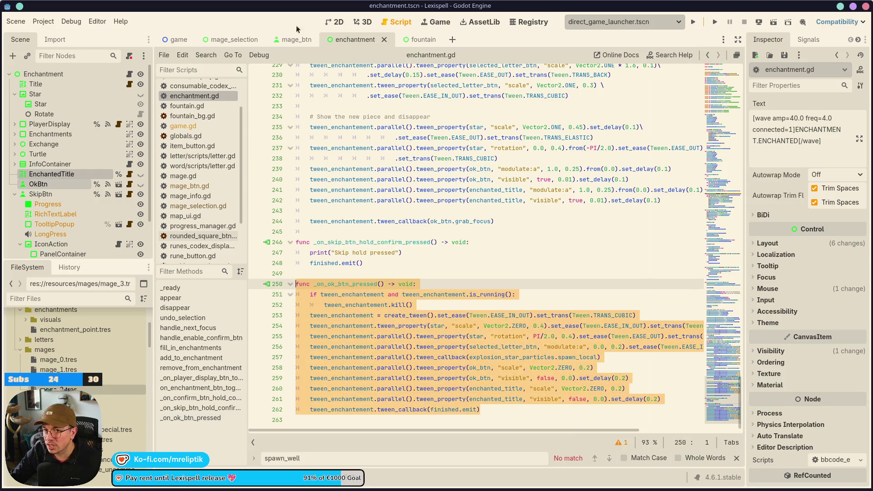
Return to the fountain scene and open its fountain.gd script.
left_click(420, 40)
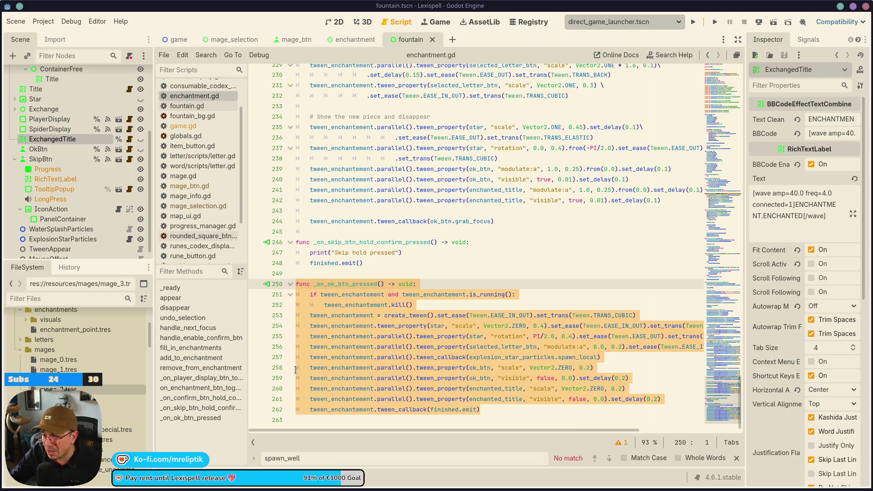
left_click(376, 273)
left_click(352, 40)
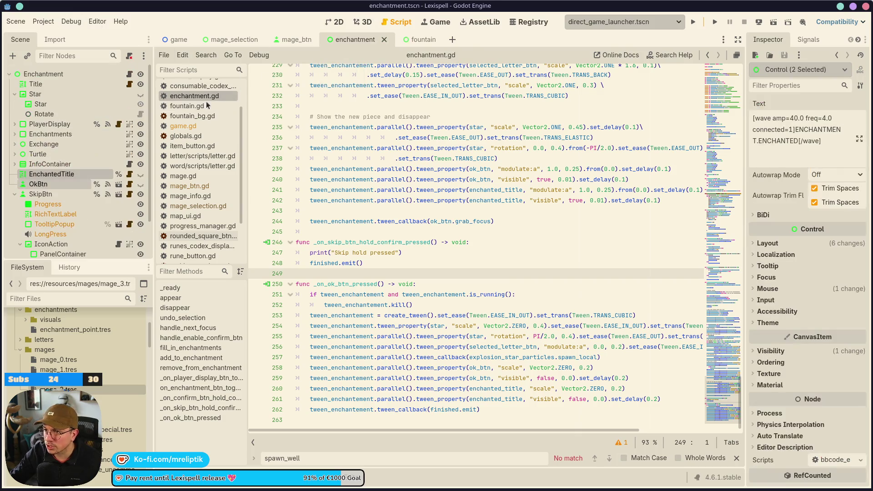
left_click(412, 40)
scroll(133, 74, "up", 4)
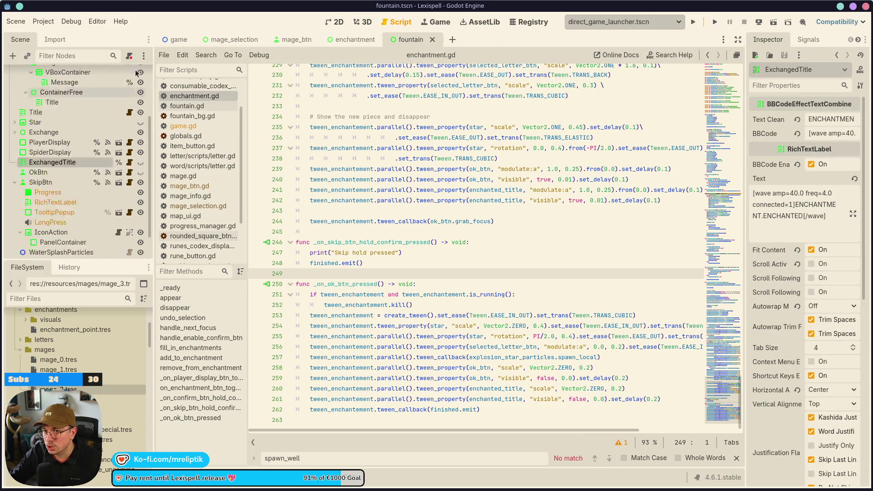
left_click(130, 74)
scroll(500, 246, "down", 20)
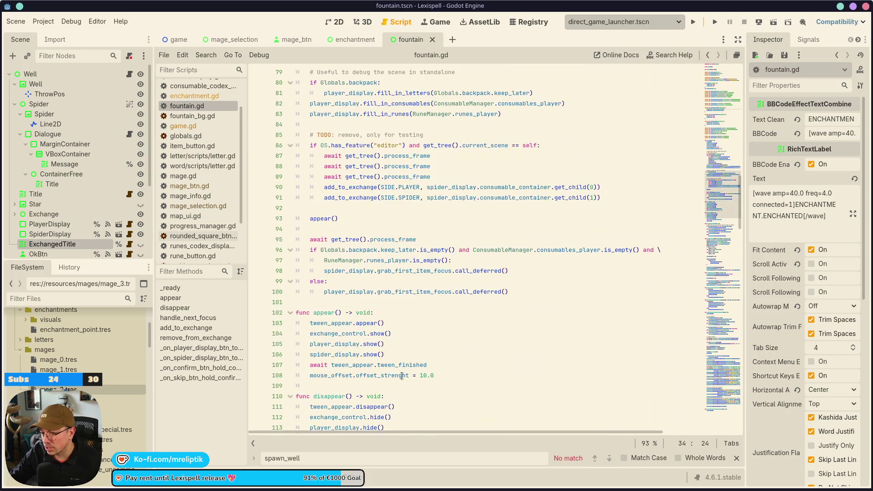
Paste _on_ok_btn_pressed at the end of fountain.gd, unindent it, and save.
left_click_drag(727, 207, 726, 364)
left_click(392, 412)
scroll(400, 437, "right", 3)
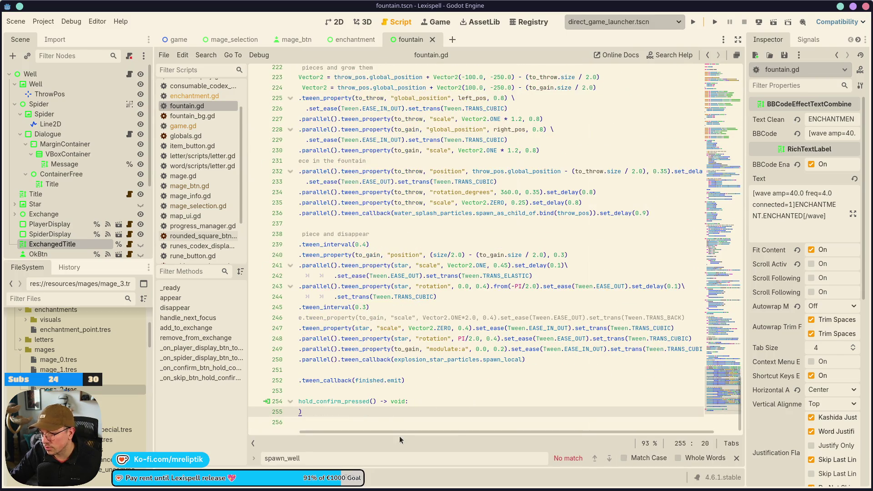
key("Return")
key("Return")
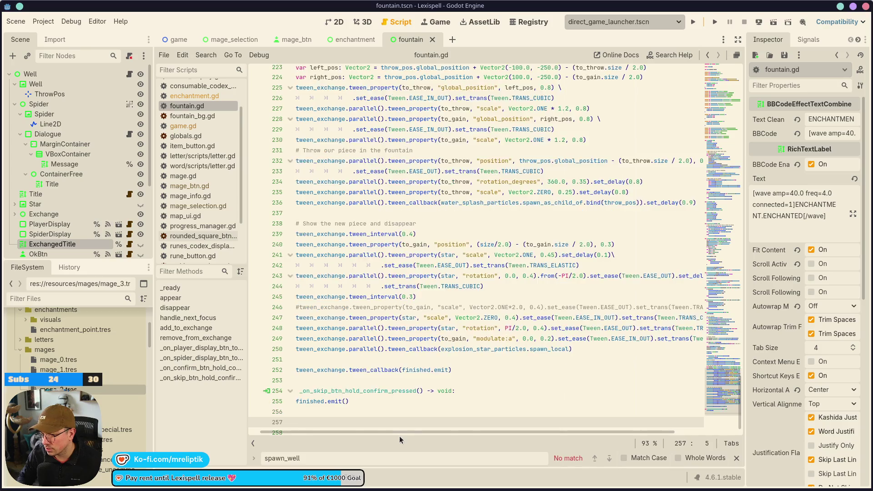
key("ctrl+v")
left_click(392, 281)
left_click(384, 301)
key("shift+Tab")
left_click(411, 282)
key("ctrl+s")
Connect OkBtn's pressed signal to _on_ok_btn_pressed.
left_click(52, 244)
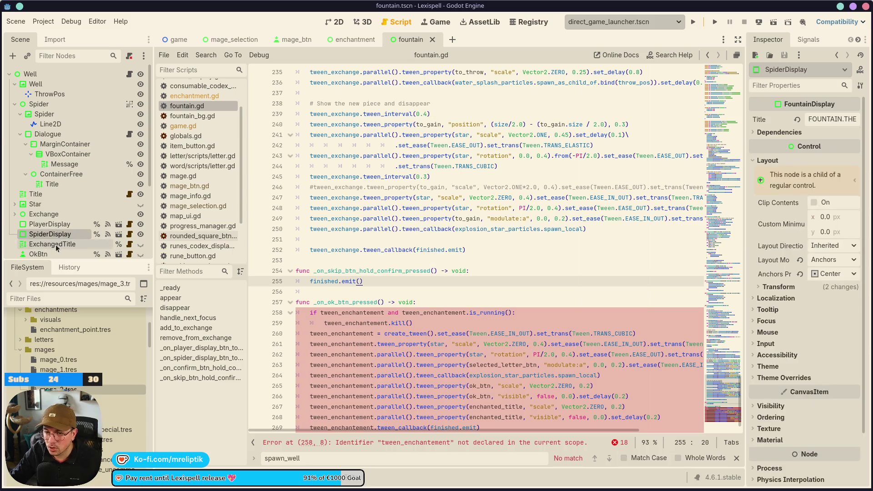
scroll(58, 248, "down", 3)
left_click(67, 209)
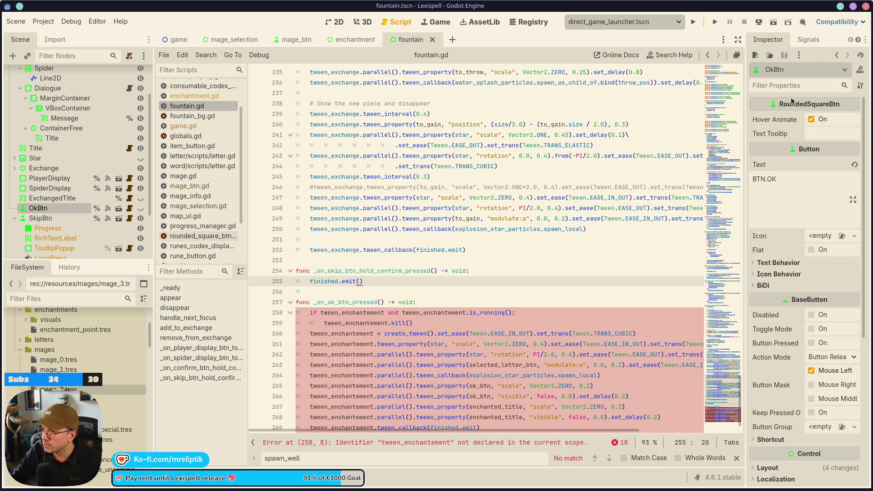
left_click(809, 39)
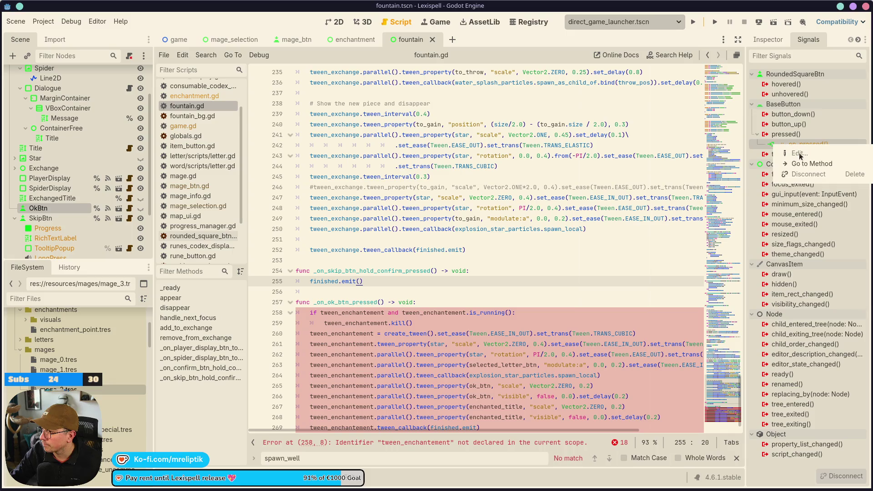
double_click(783, 135)
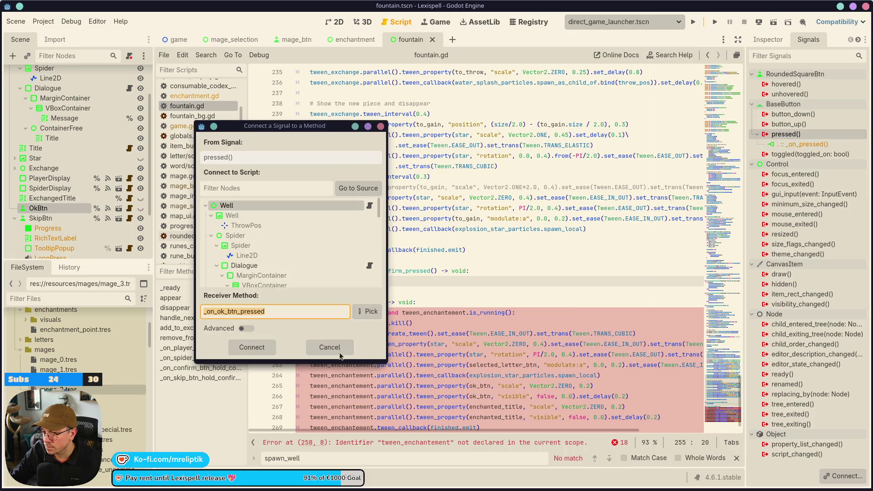
left_click(269, 352)
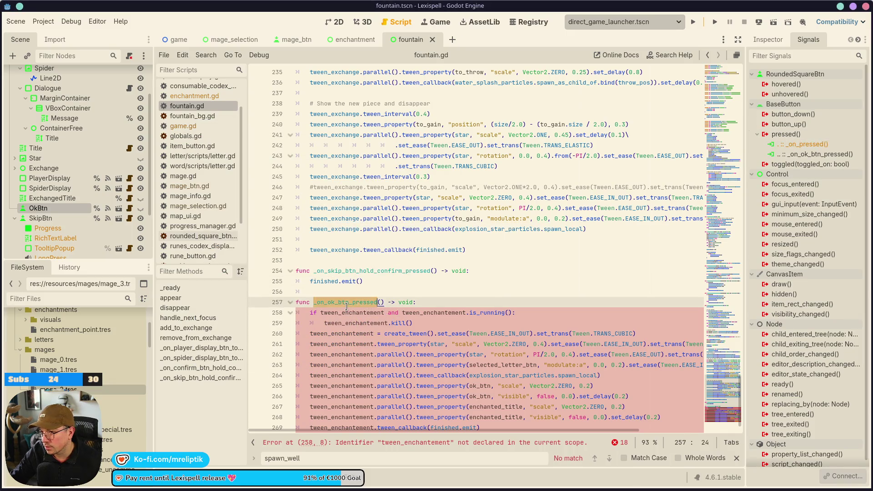
left_click(365, 176)
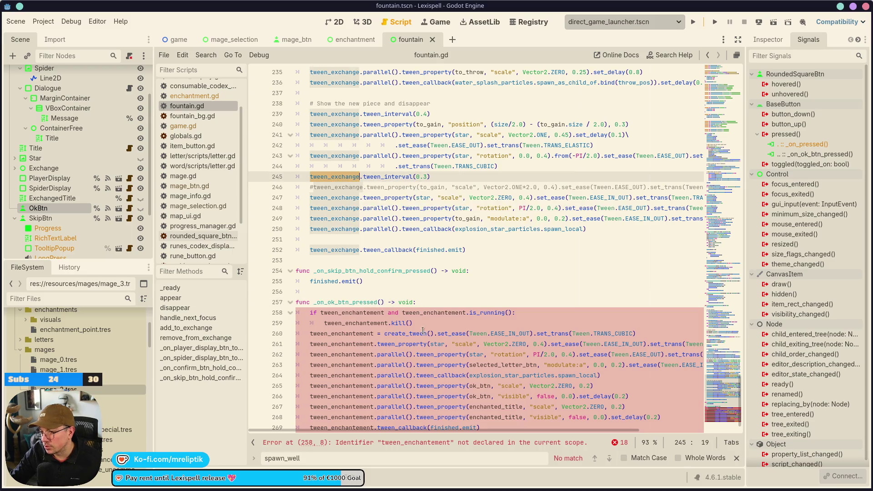
Replace all tween_enchantement with tween_exchange in fountain.gd and save.
left_click(431, 312)
scroll(431, 313, "down", 1)
key("ctrl+r")
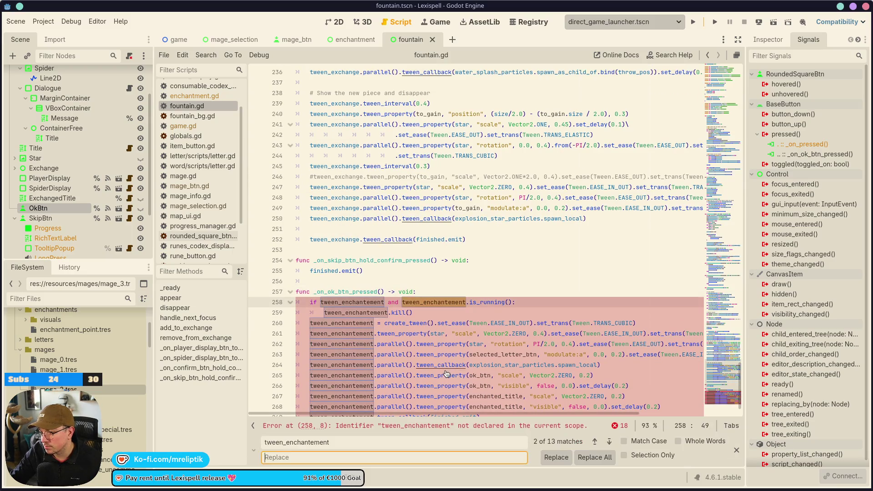
type("tween_exchange")
left_click(594, 457)
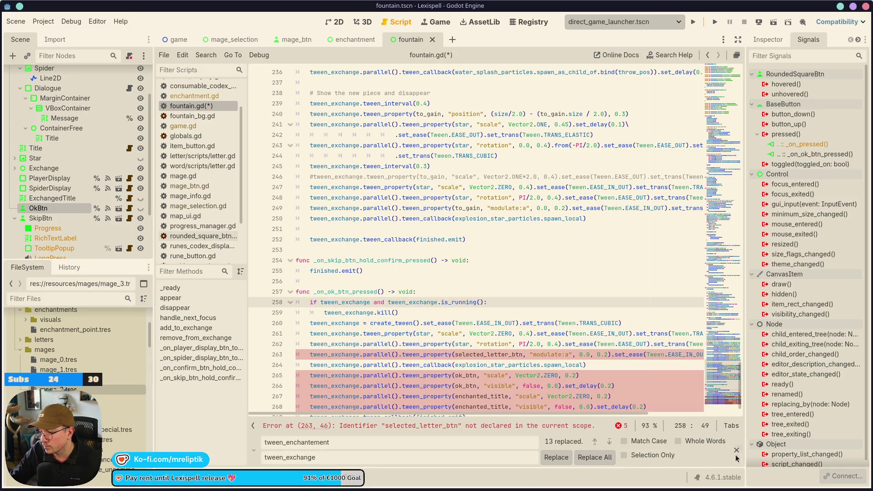
key("ctrl+s")
double_click(490, 355)
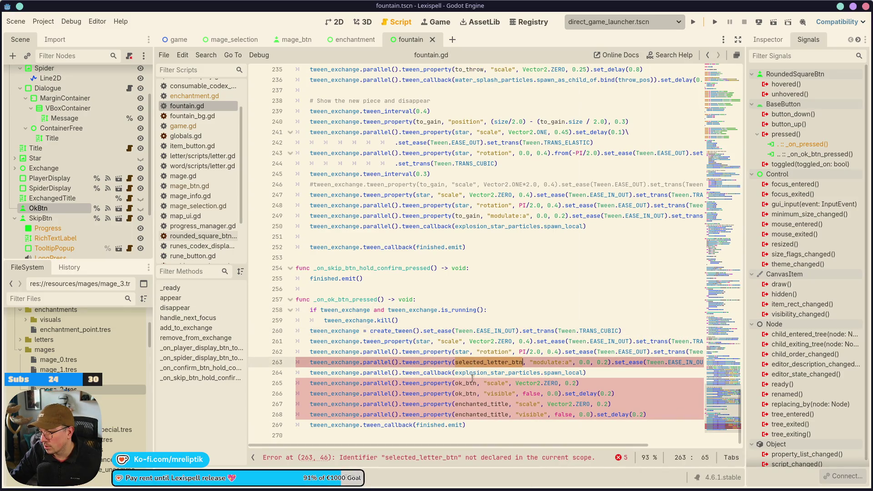
key("Escape")
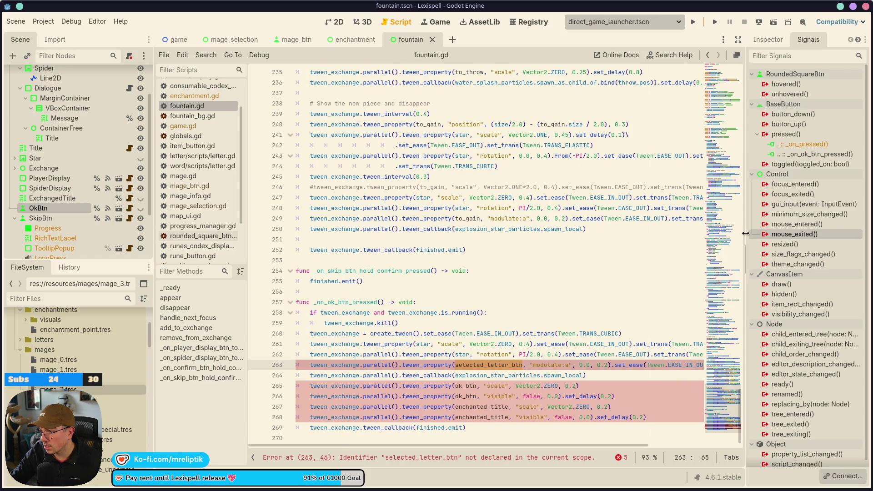
Look over fountain.gd lines 240–255, then switch to the enchantment scene.
left_click_drag(746, 233, 769, 233)
left_click(366, 281)
scroll(358, 263, "up", 3)
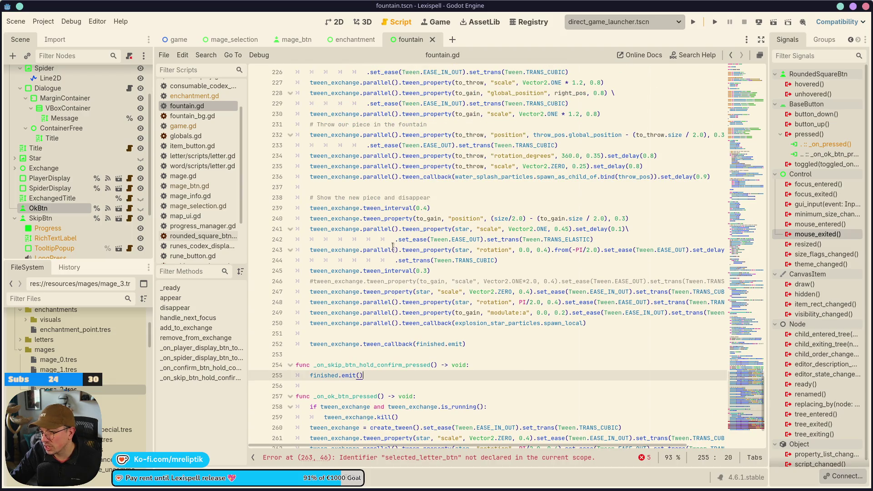
left_click(382, 214)
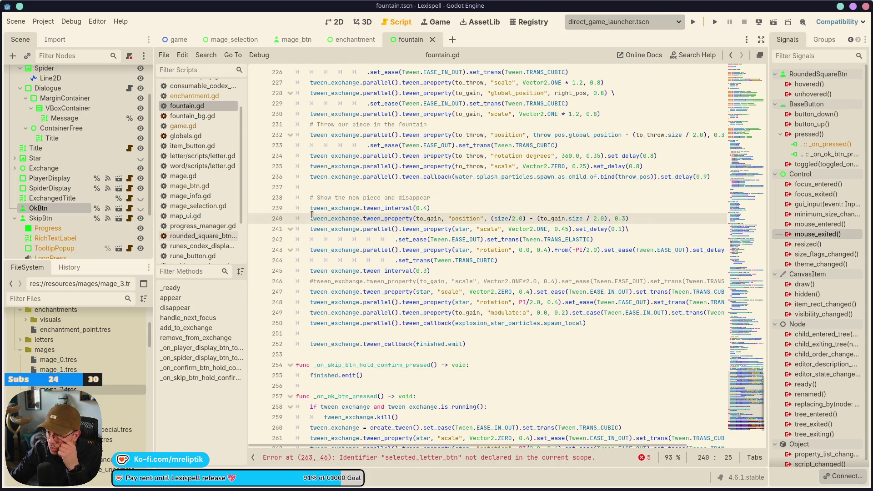
left_click(353, 40)
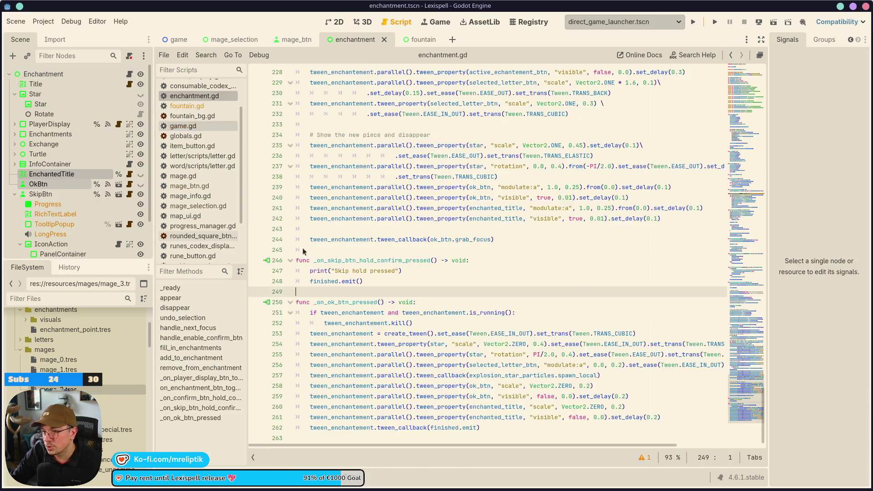
scroll(304, 251, "up", 4)
left_click(338, 262)
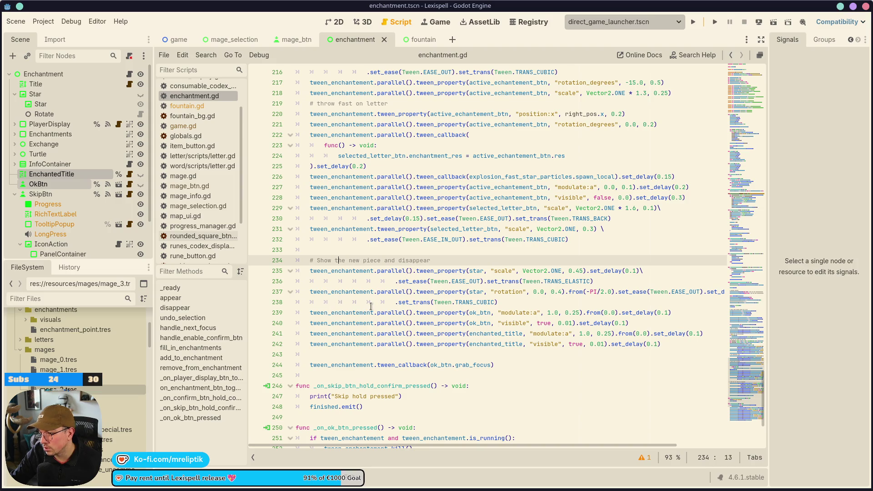
mouse_move(668, 339)
left_mouse_down()
mouse_move(591, 334)
mouse_move(319, 260)
mouse_move(455, 313)
mouse_move(192, 272)
left_mouse_up()
key("ctrl+c")
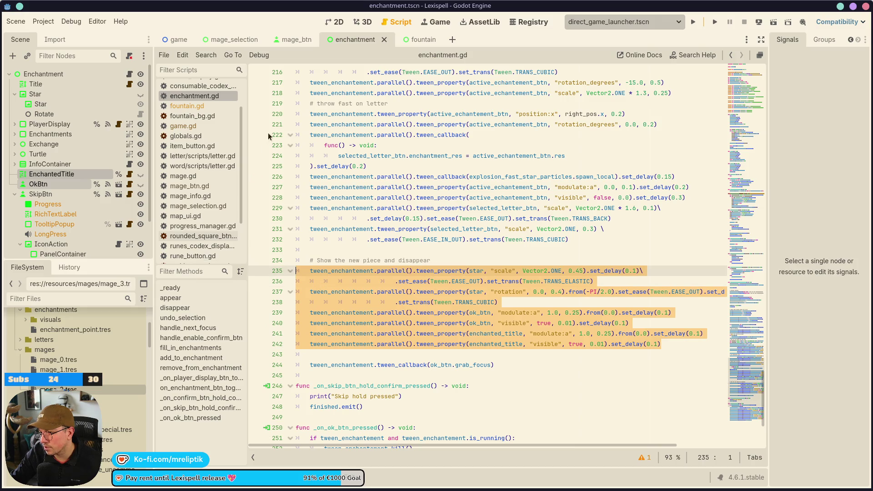
left_click(411, 40)
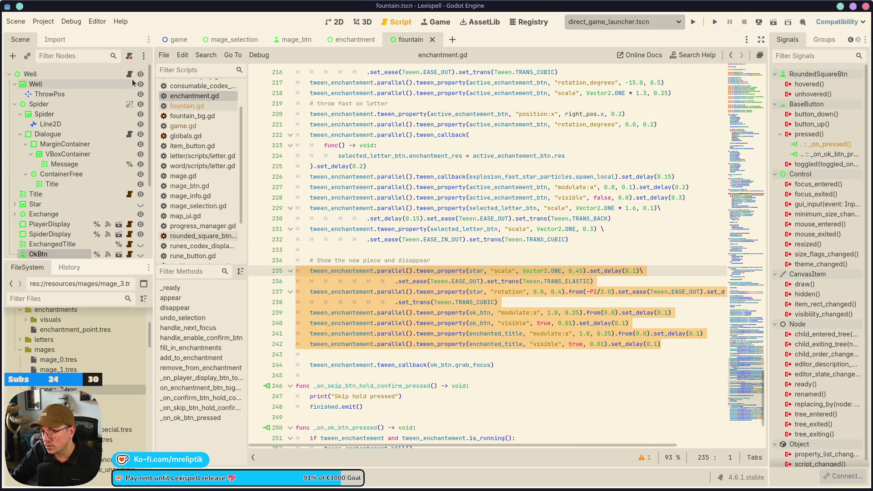
Paste the copied reveal tween block after line 250 of fountain.gd and unindent it.
left_click(130, 74)
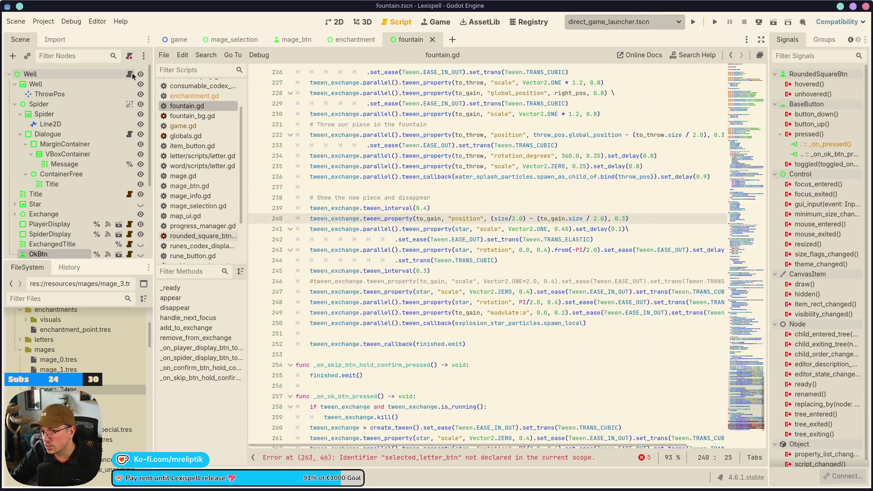
left_click(589, 323)
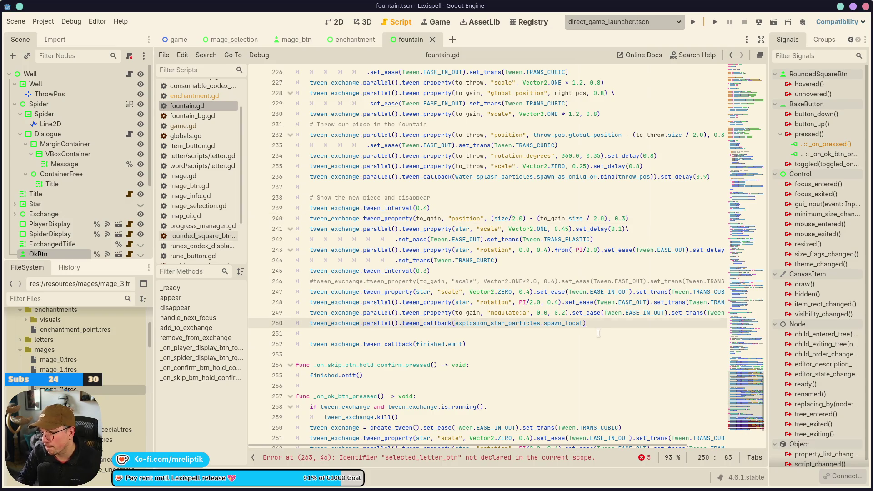
key("Return")
key("Return")
key("ctrl+v")
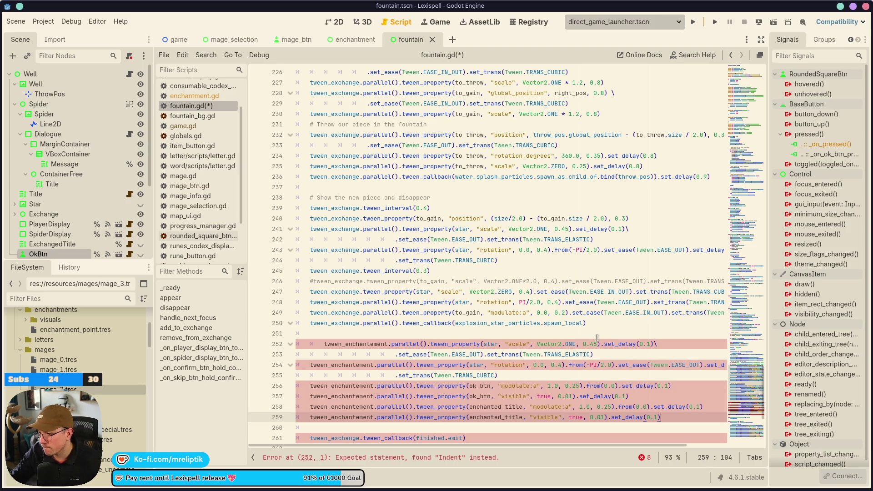
left_click(581, 345)
key("shift+Tab")
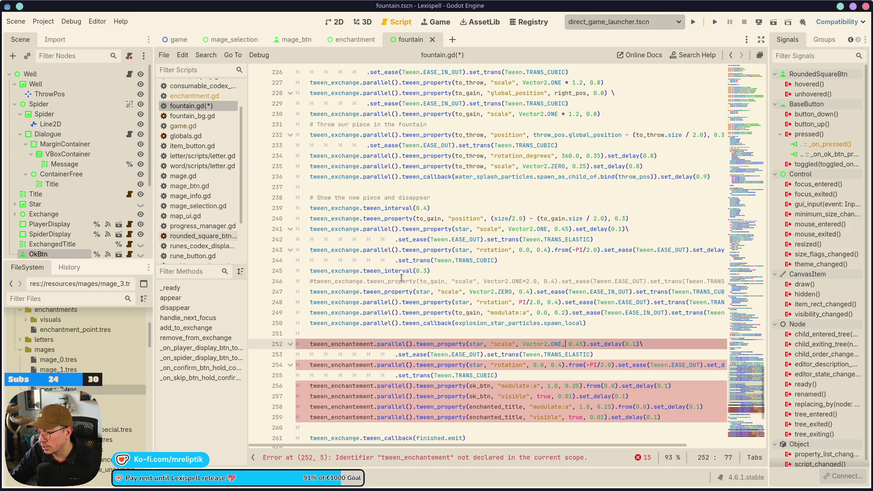
scroll(401, 277, "down", 2)
Move the old gain-and-star tween lines 240–250 into _on_ok_btn_pressed after create_tween.
left_click(617, 261)
key("shift+Up")
key("shift+Up")
key("shift+Up")
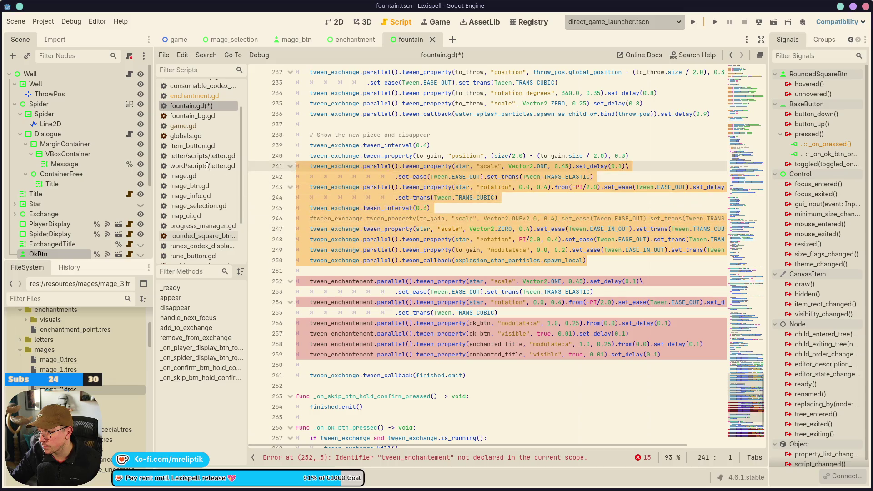
key("shift+Home")
key("BackSpace")
left_click(499, 430)
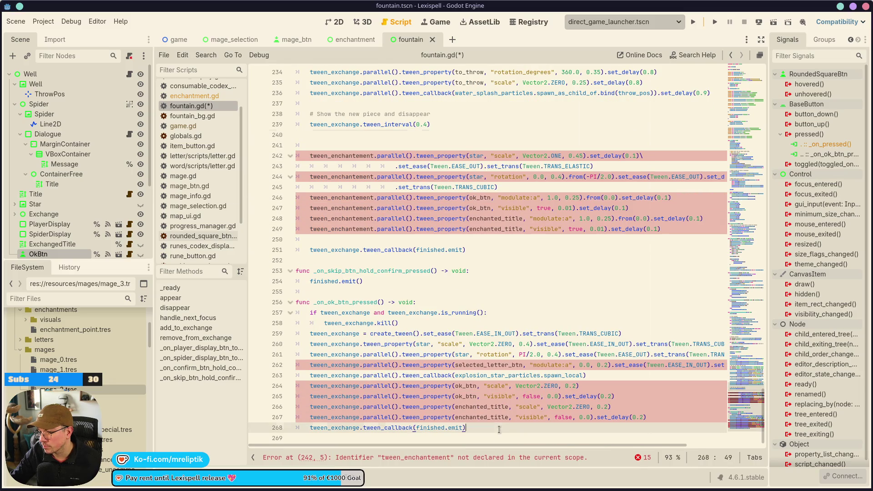
left_click(635, 333)
key("Return")
key("Return")
key("Return")
key("Up")
key("Up")
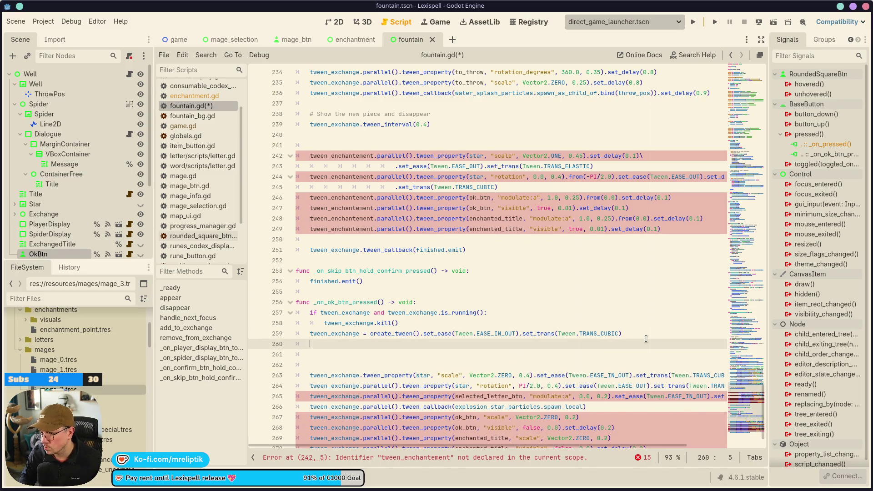
key("ctrl+v")
Delete the leftover finished callback line and its empty line.
left_click(472, 238)
left_click(240, 232, "shift")
key("BackSpace")
key("BackSpace")
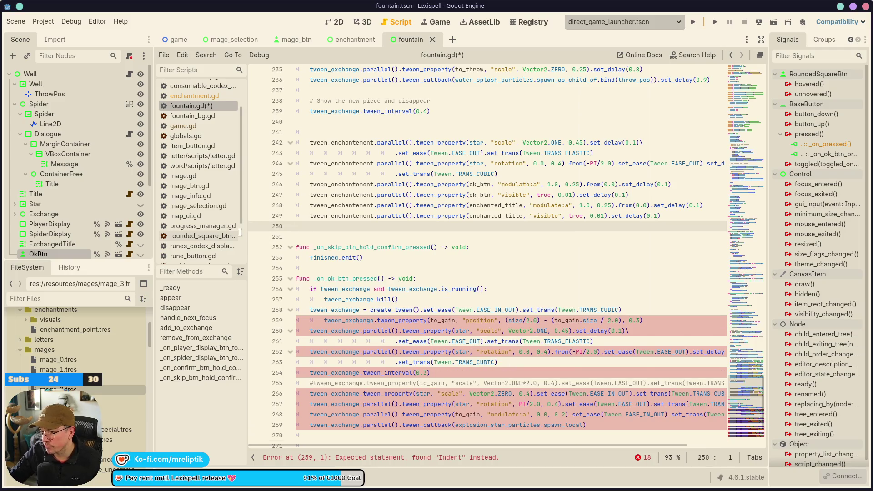
key("BackSpace")
Put the finished.emit callback after the explosion line, remove the old trailing one, and save.
scroll(382, 322, "down", 3)
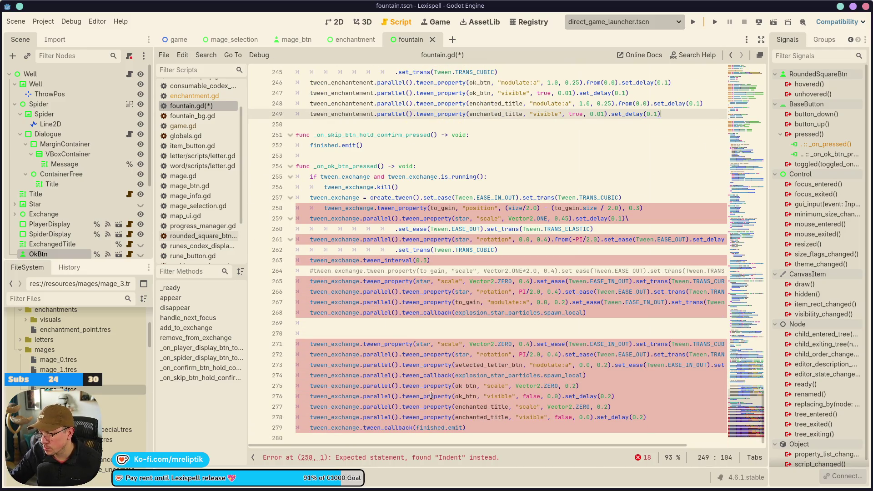
left_click(413, 318)
key("Return")
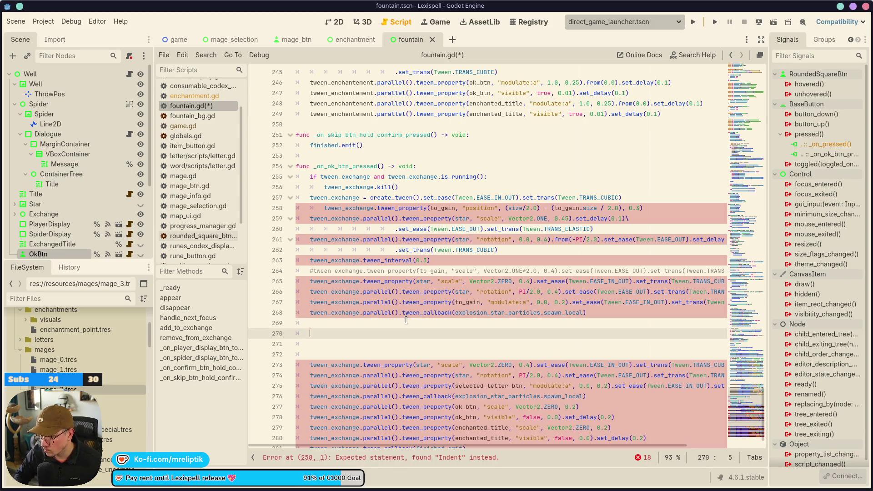
type("tween_exchange.tween_callback(finished.emit)")
key("shift+Tab")
scroll(431, 422, "down", 1)
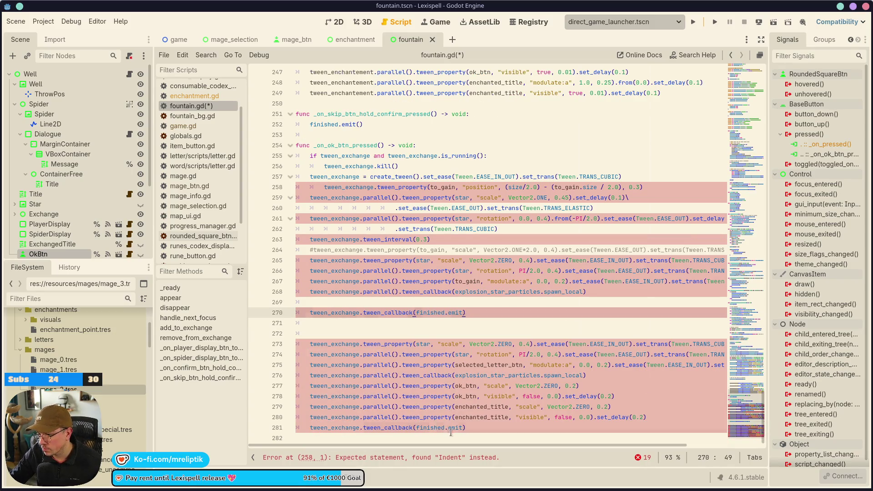
left_click(450, 427)
key("ctrl+x")
key("ctrl+s")
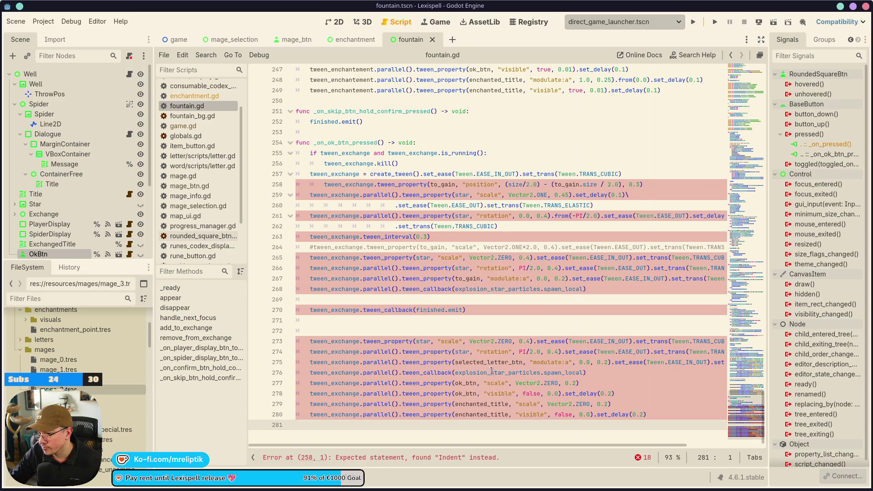
Move the ok_btn and enchanted_title hide tweens to just after the explosion callback.
left_click(473, 358)
left_click_drag(614, 393, 218, 383)
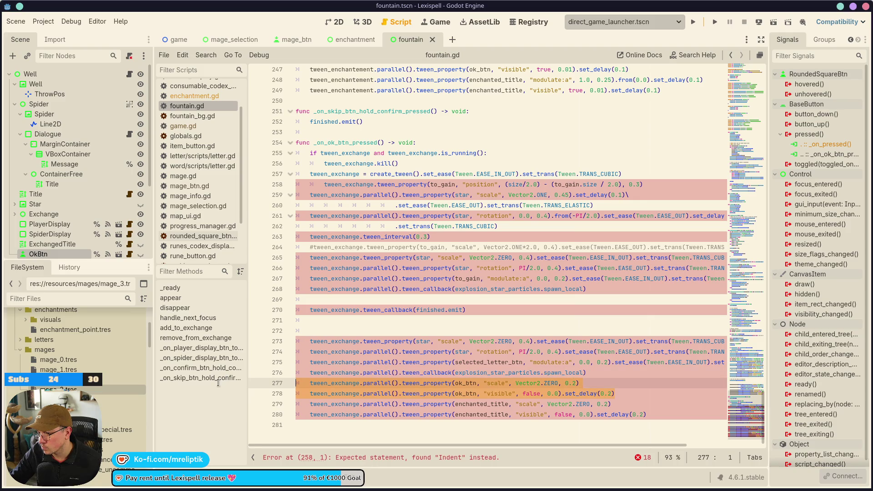
left_click_drag(646, 414, 295, 383)
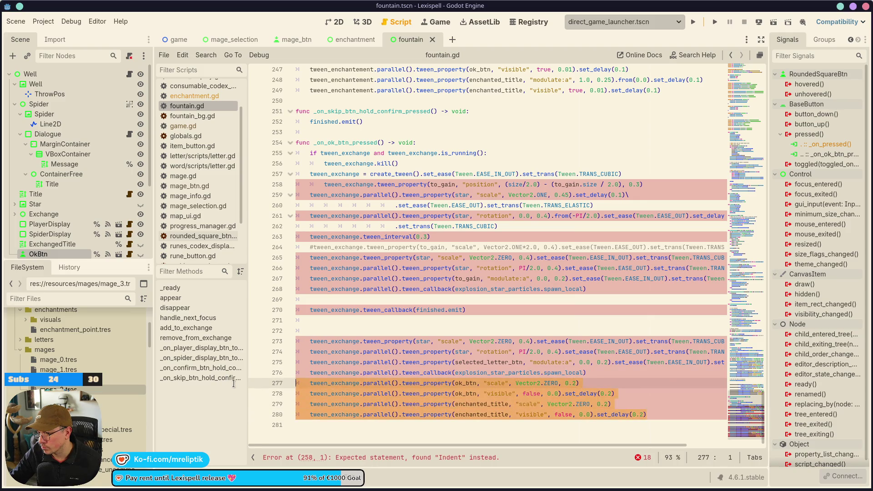
key("Delete")
left_click(391, 299)
key("ctrl+v")
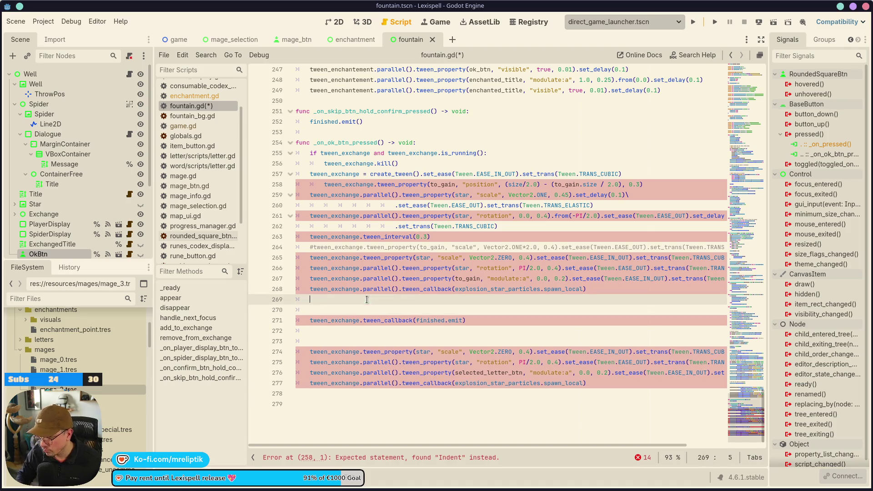
Delete the duplicate star tween lines and the commented-out gain scale line, then save.
left_click(373, 380)
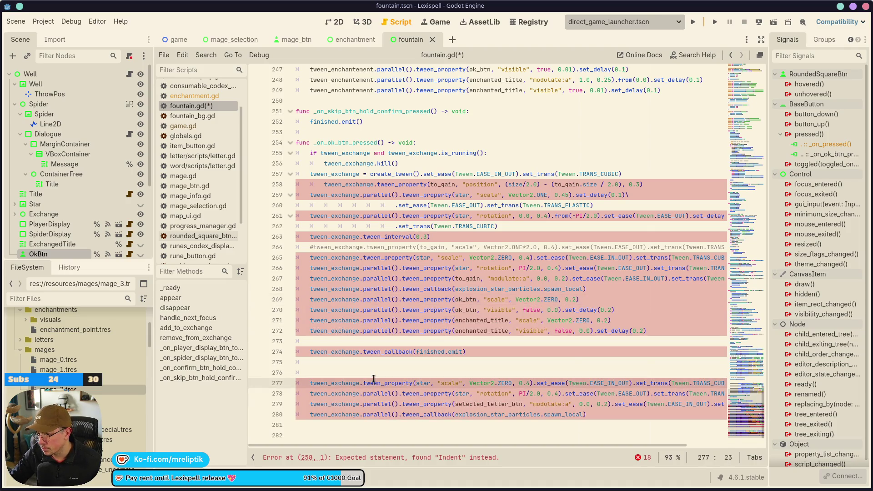
key("ctrl+shift+k")
key("ctrl+shift+k")
key("ctrl+shift+k")
key("ctrl+shift+k")
key("BackSpace")
key("BackSpace")
key("BackSpace")
key("ctrl+s")
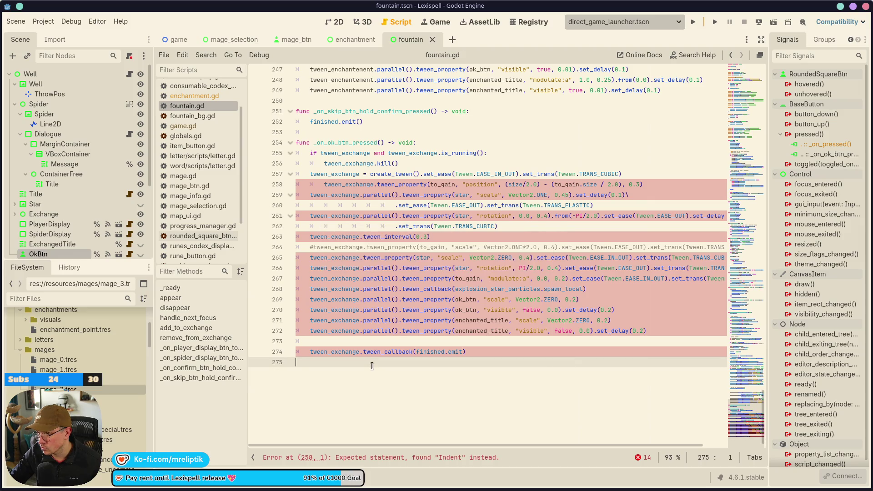
left_click(452, 255)
key("ctrl+shift+k")
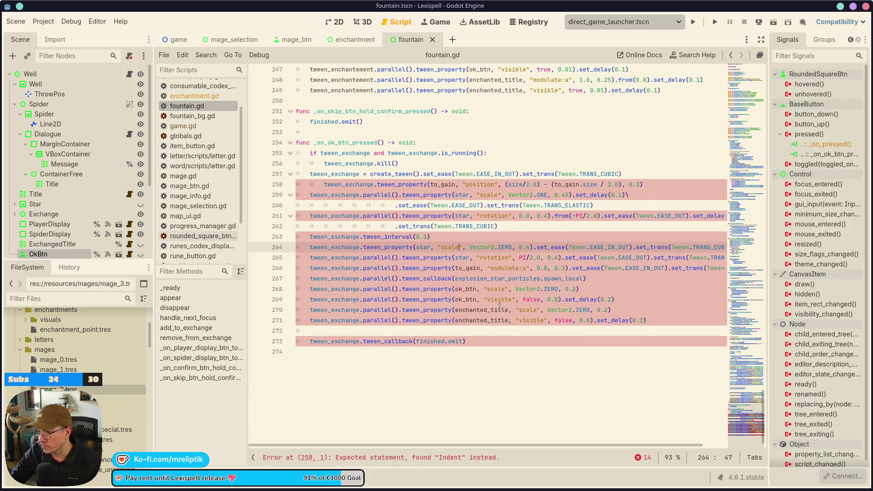
scroll(422, 422, "up", 5)
Remove the extra indent on the gain position tween line 258 and save.
left_click(391, 404)
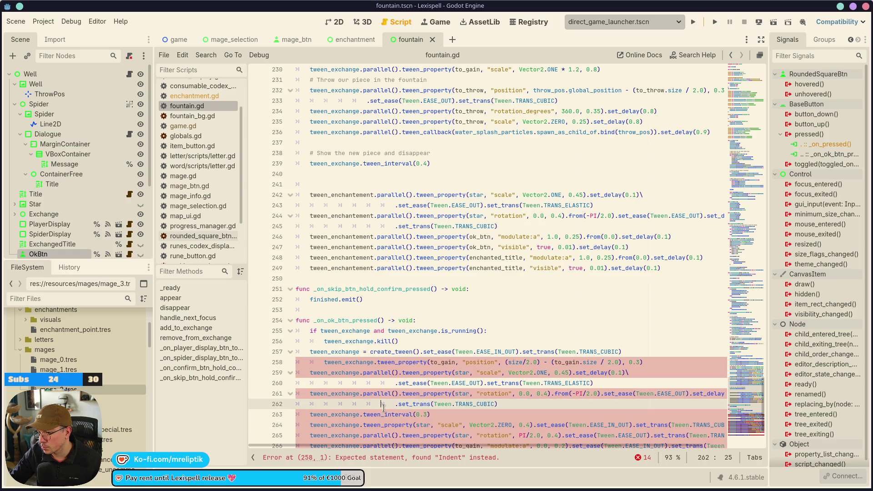
left_click(458, 414)
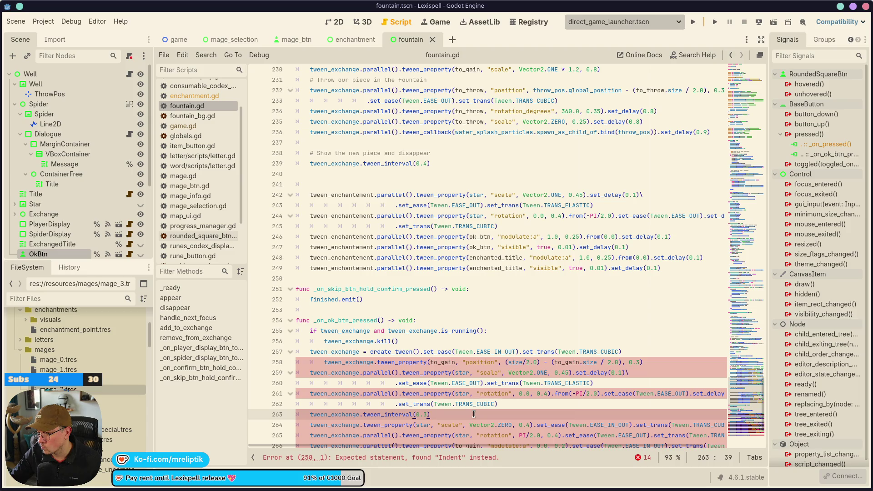
left_click(493, 363)
key("shift+Tab")
key("ctrl+s")
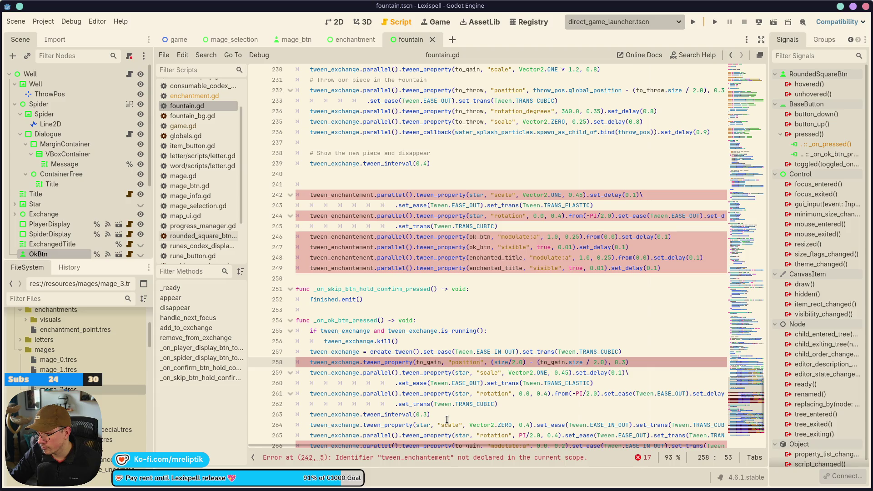
Cut the gain position and star appear tween lines from below tween_interval(0.3).
mouse_move(446, 421)
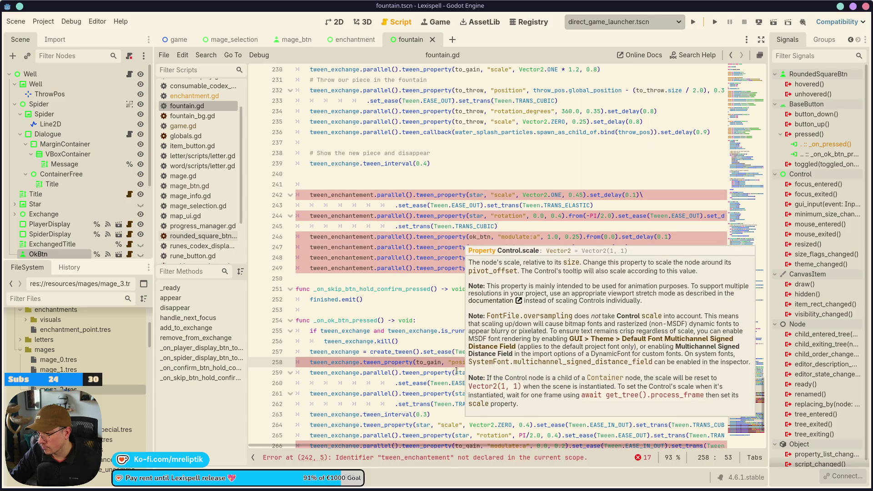
scroll(422, 400, "down", 1)
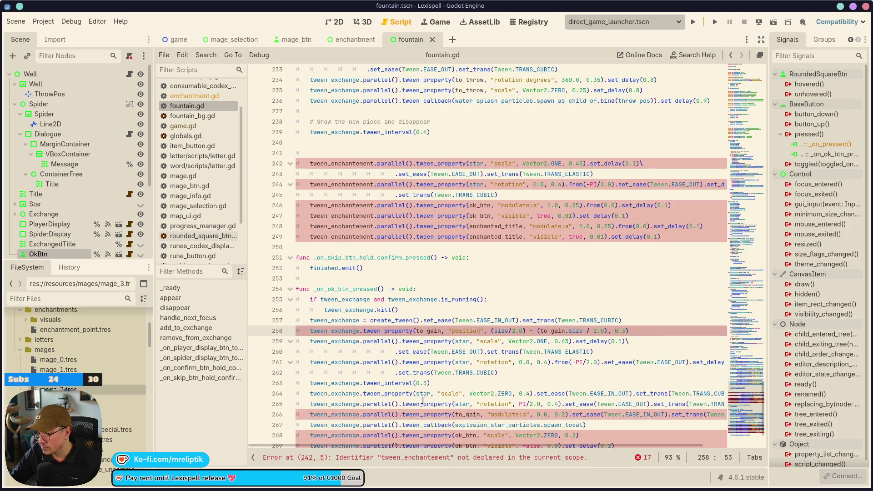
left_click(448, 382)
left_click_drag(513, 368, 184, 323)
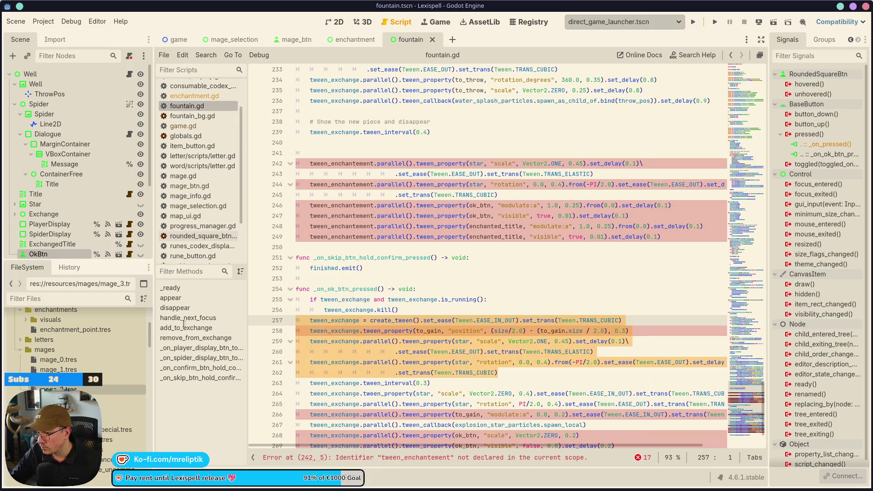
left_click_drag(184, 324, 186, 332)
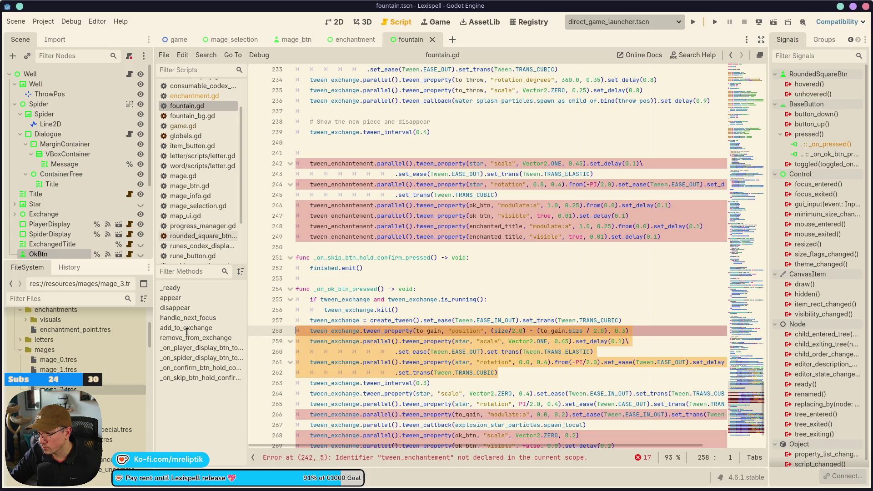
key("ctrl+x")
Paste the tween lines below tween_interval(0.4) under 'Show the new piece' and fix their indent.
left_click(460, 123)
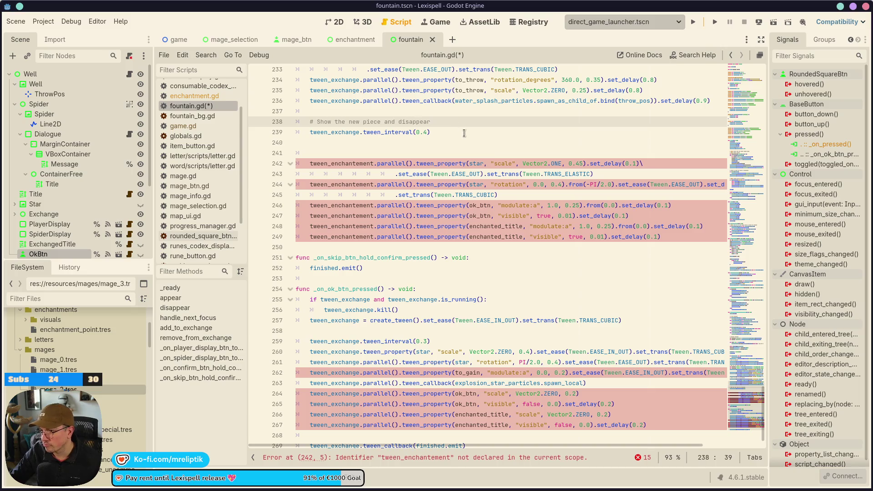
left_click(464, 133)
key("Return")
key("ctrl+v")
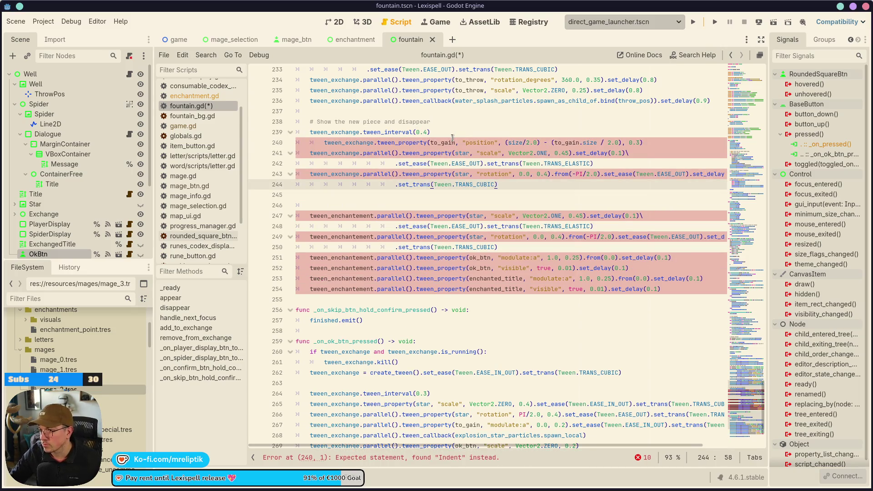
left_click(452, 140)
key("shift+Tab")
Delete the tween_interval(0.3) line and the leftover blank line, saving the script.
scroll(487, 374, "down", 2)
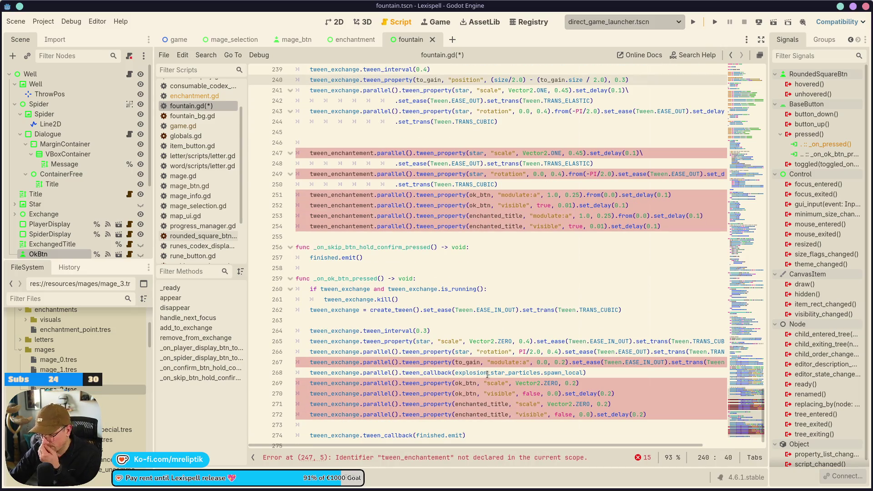
left_click(472, 333)
key("ctrl+shift+k")
key("ctrl+s")
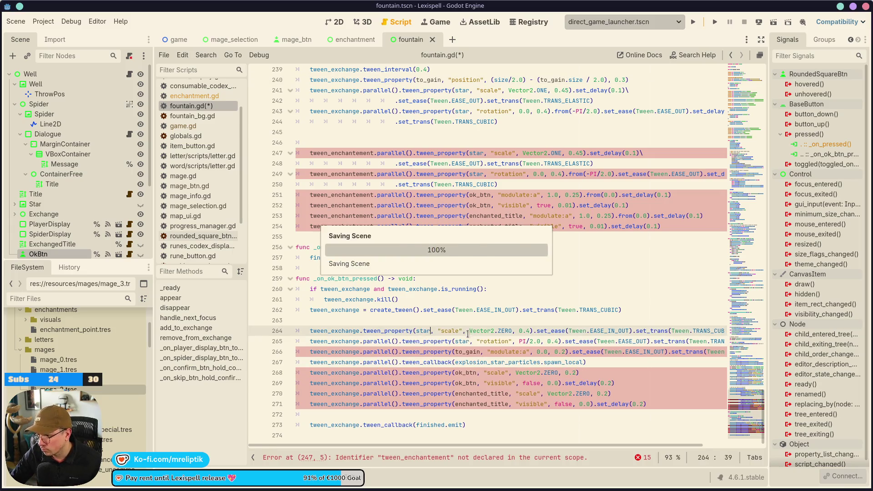
left_click(397, 324)
key("ctrl+shift+k")
key("ctrl+s")
Select the word tween_enchantement on the star scale line.
scroll(428, 276, "up", 3)
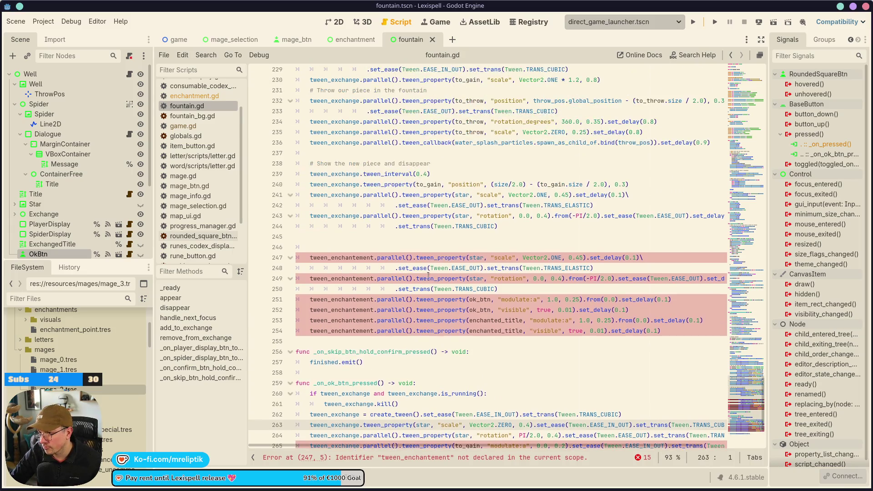
left_click(473, 259)
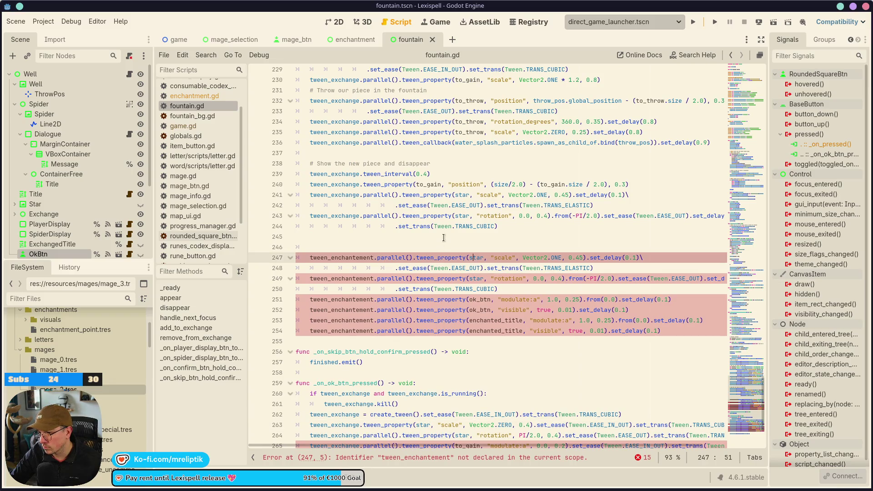
left_click(423, 236)
left_click(324, 216)
double_click(341, 256)
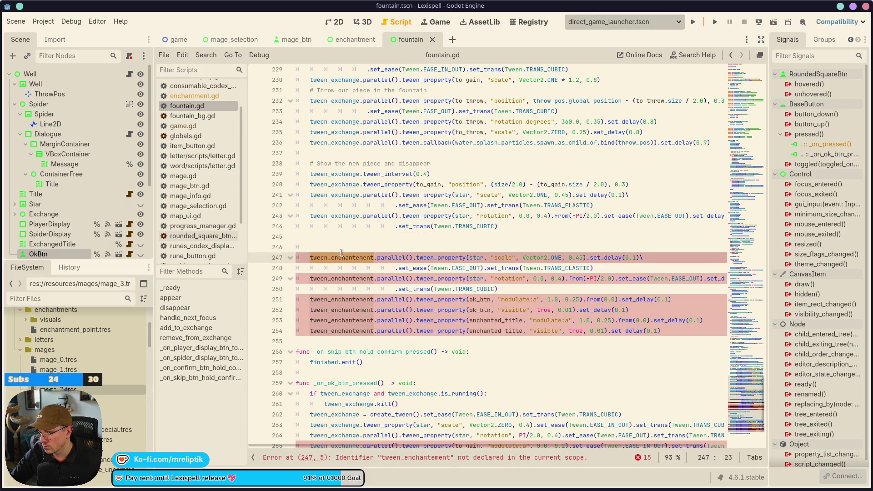
Replace all tween_enchantement with tween_exchange in fountain.gd and save.
key("ctrl+r")
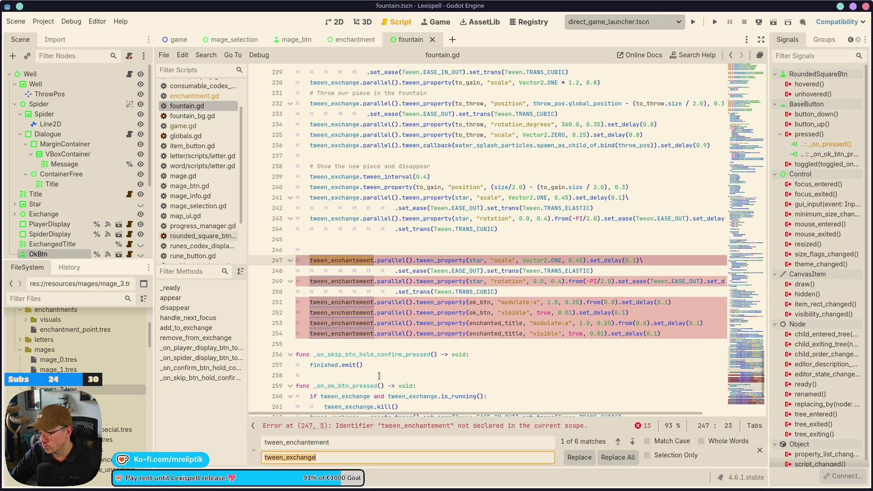
left_click(617, 457)
left_click(759, 450)
left_click(530, 344)
key("ctrl+s")
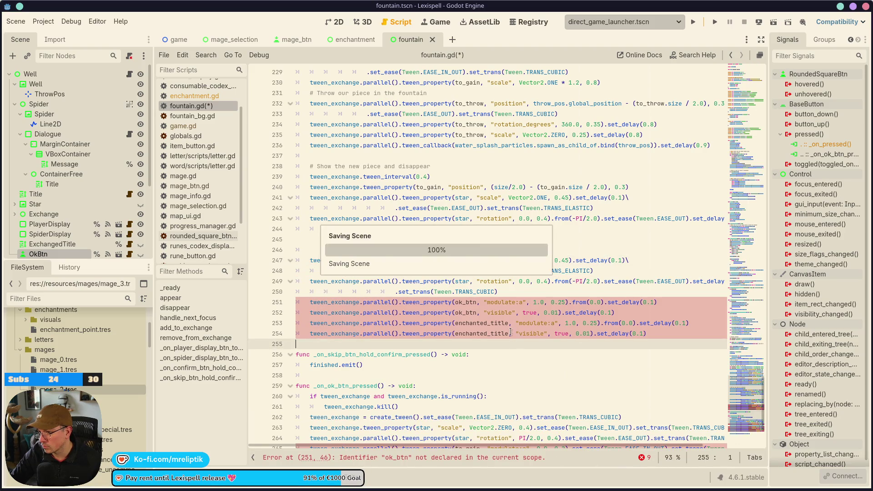
Delete the duplicated star scale and rotation lines and two blank lines, then save.
left_click(482, 260)
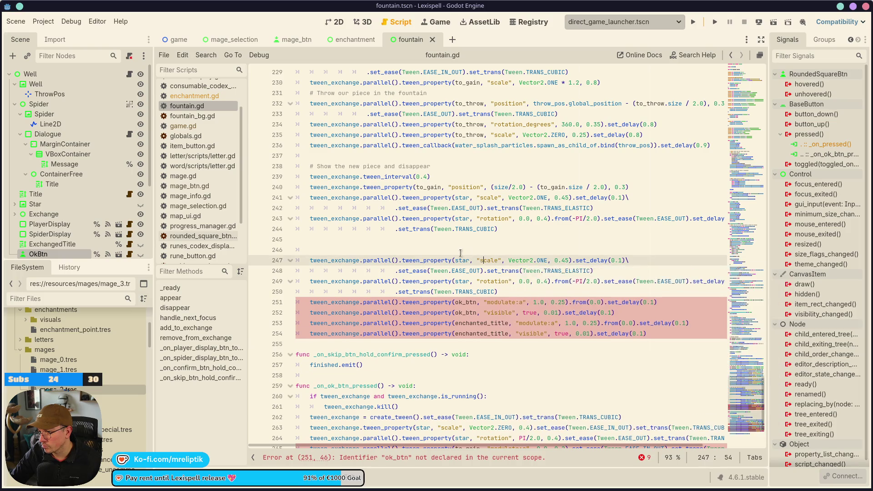
key("ctrl+shift+k")
key("ctrl+shift+k")
key("ctrl+shift+k")
left_click(436, 239)
key("ctrl+shift+k")
key("ctrl+shift+k")
key("ctrl+s")
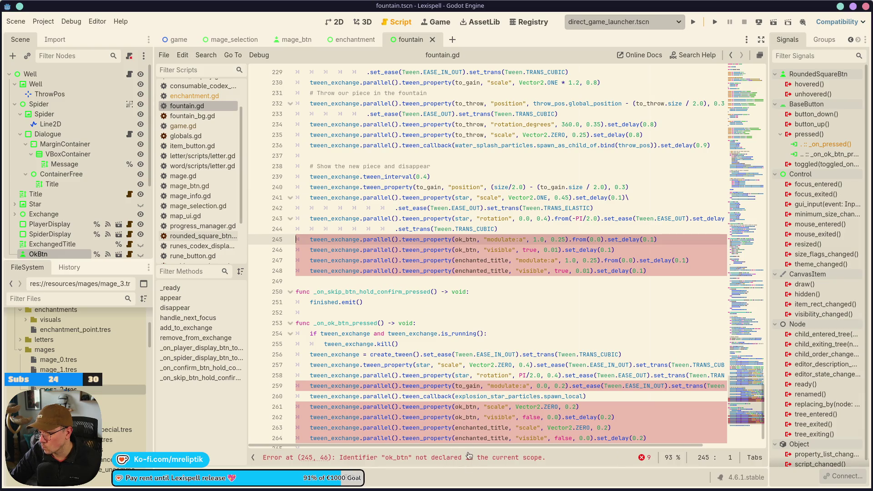
scroll(500, 365, "down", 1)
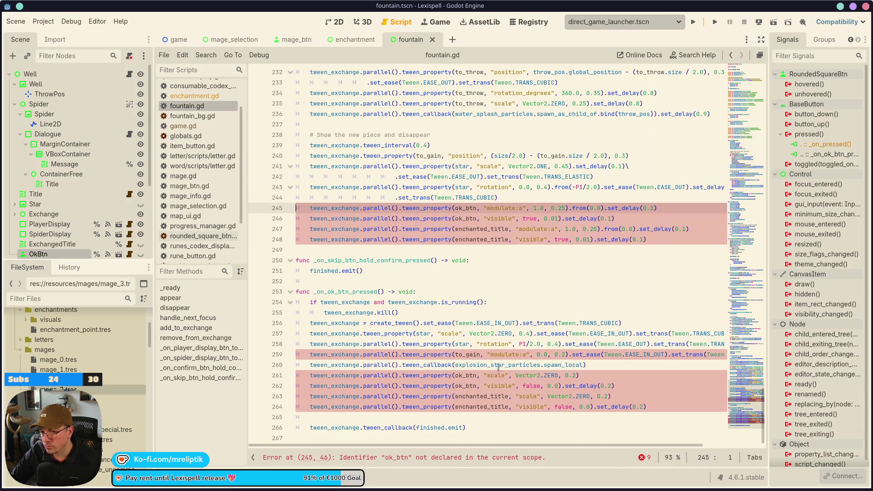
scroll(498, 367, "up", 20)
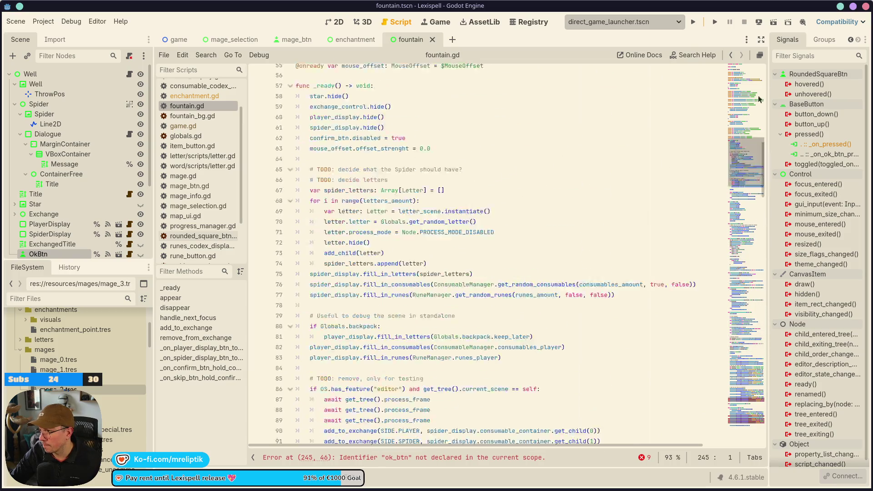
Insert two blank lines above the tween_appear declaration.
scroll(419, 248, "up", 10)
scroll(409, 245, "down", 5)
left_click(409, 245)
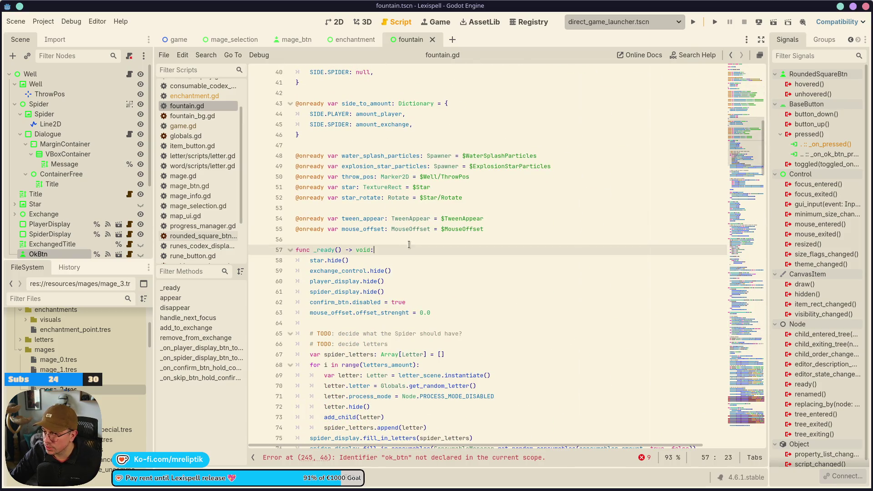
left_click(419, 214)
key("Up")
key("Return")
key("Return")
key("Up")
left_click(49, 245)
left_click(38, 255, "shift")
mouse_move(38, 254)
left_mouse_down()
mouse_move(224, 243)
mouse_move(346, 214)
left_mouse_up()
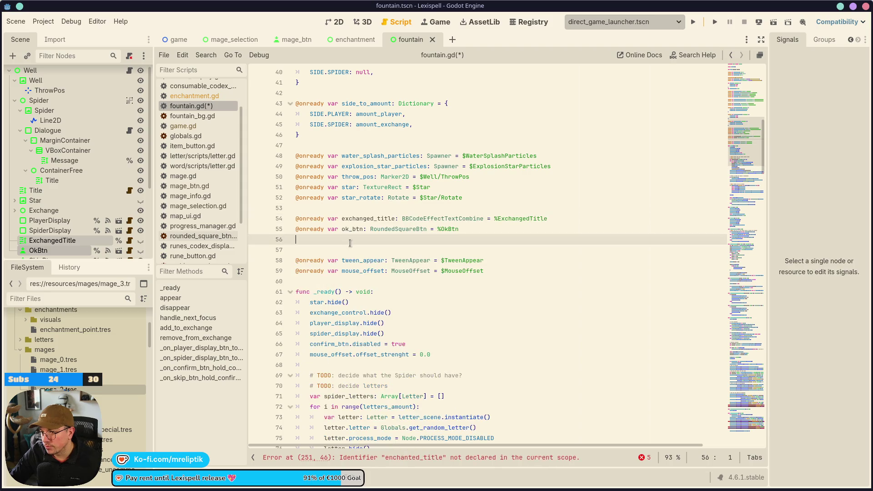
key("ctrl+s")
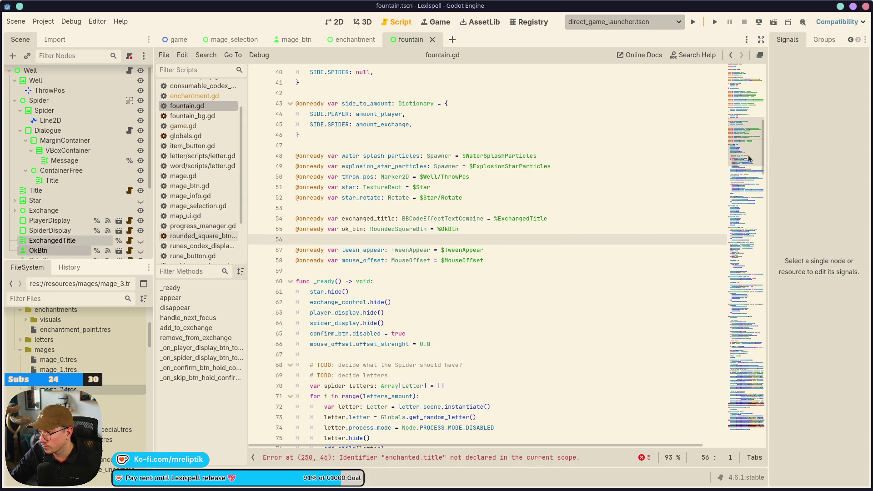
left_click(745, 401)
double_click(474, 226)
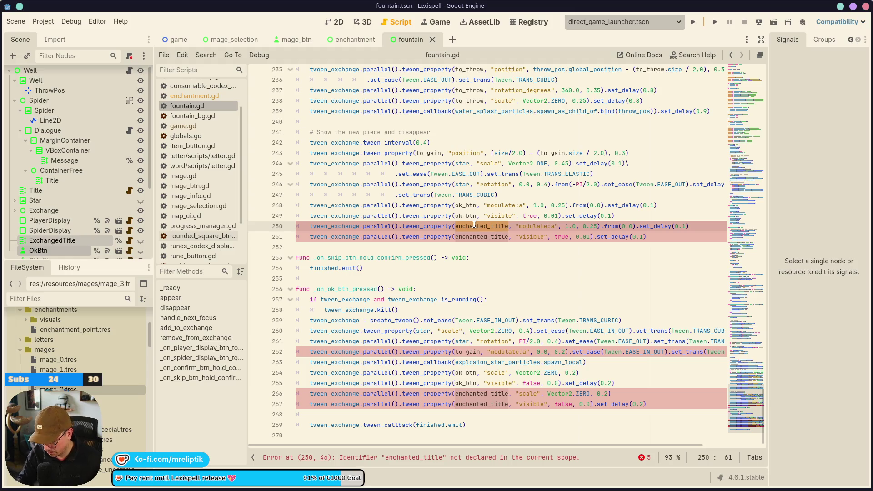
Replace every enchanted_title in fountain.gd with exchanged_title.
key("ctrl+r")
type("e")
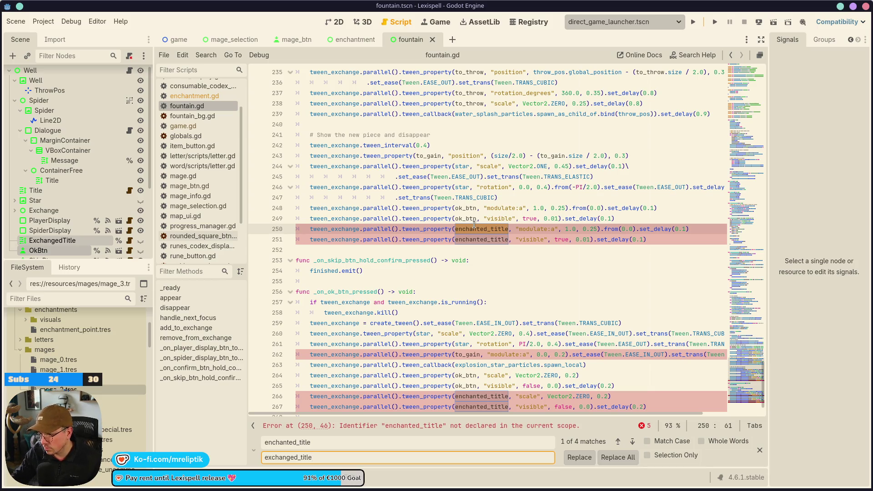
left_click(617, 456)
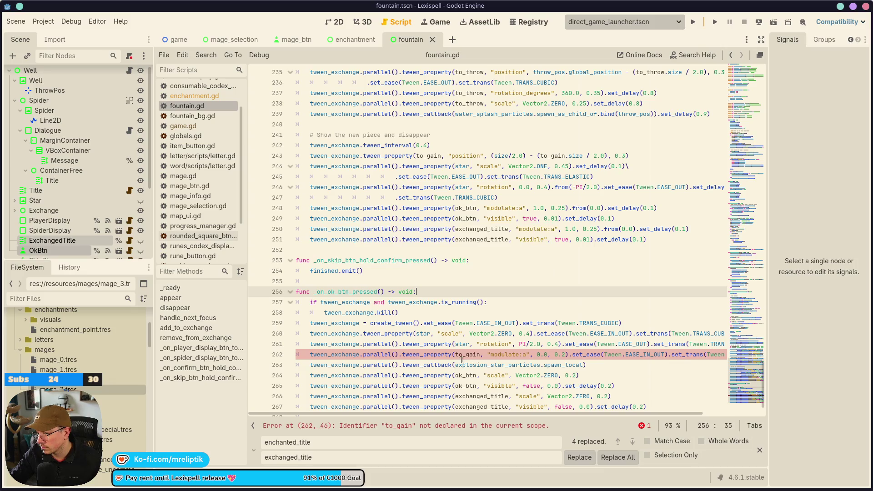
Close the find/replace bar and highlight every use of the undeclared to_gain.
double_click(467, 354)
scroll(504, 359, "down", 1)
left_click(759, 451)
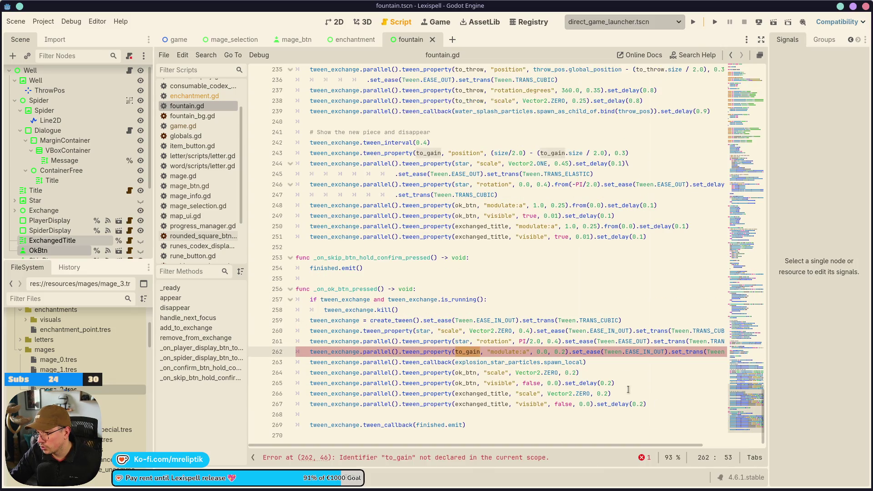
scroll(448, 205, "up", 4)
double_click(438, 279)
scroll(432, 302, "up", 6)
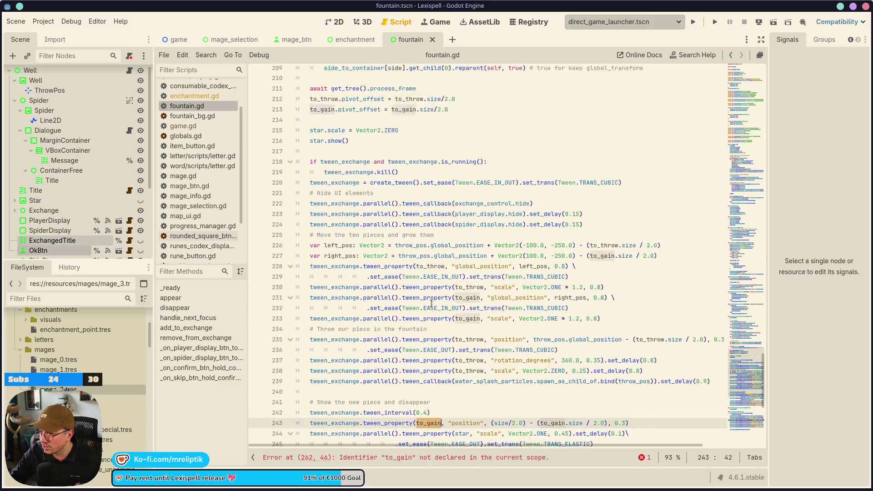
Cut the local 'var to_gain: ItemButton' declaration on line 206, keeping to_gain, and save.
scroll(430, 239, "up", 4)
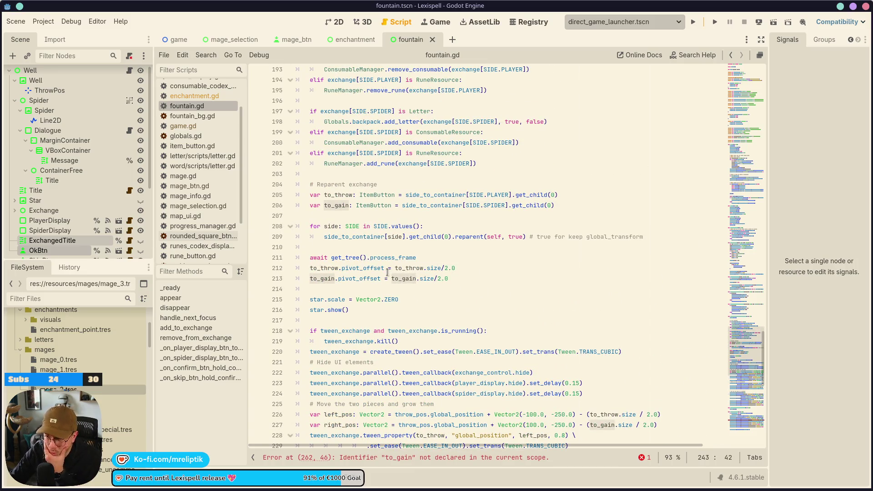
left_click(367, 206)
left_click_drag(392, 205, 296, 205)
key("BackSpace")
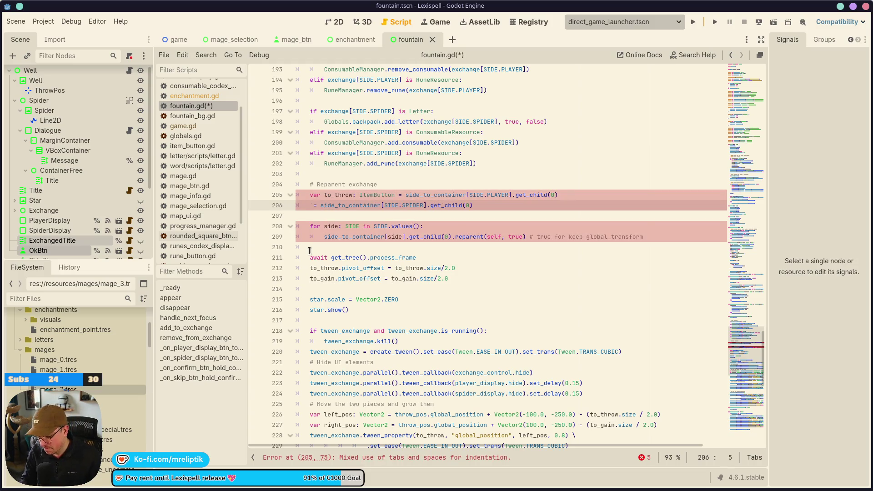
type("to_gain")
key("ctrl+s")
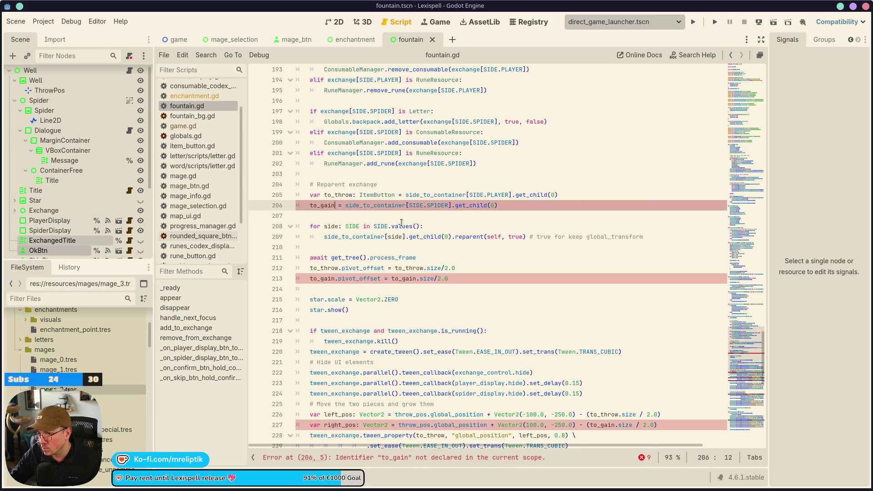
Paste the to_gain declaration as a class variable on line 20 with '= null' and save.
scroll(373, 234, "up", 20)
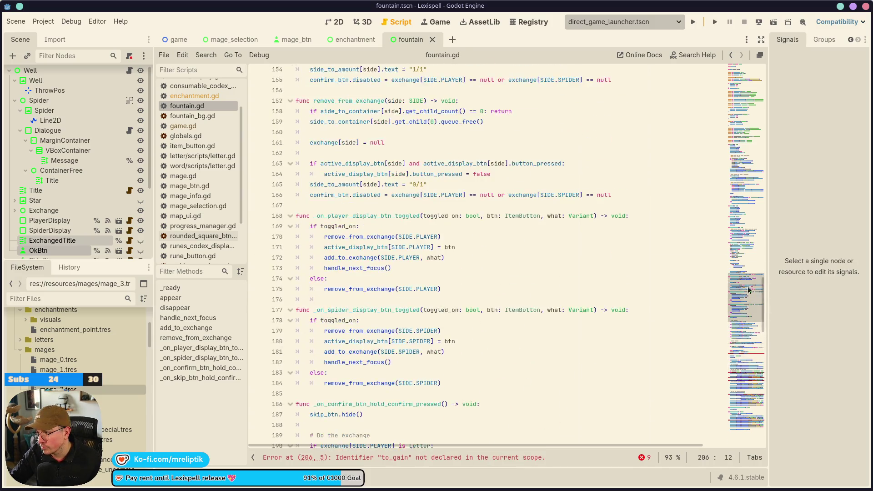
scroll(433, 269, "up", 6)
left_click(360, 229)
left_click(360, 239)
key("ctrl+v")
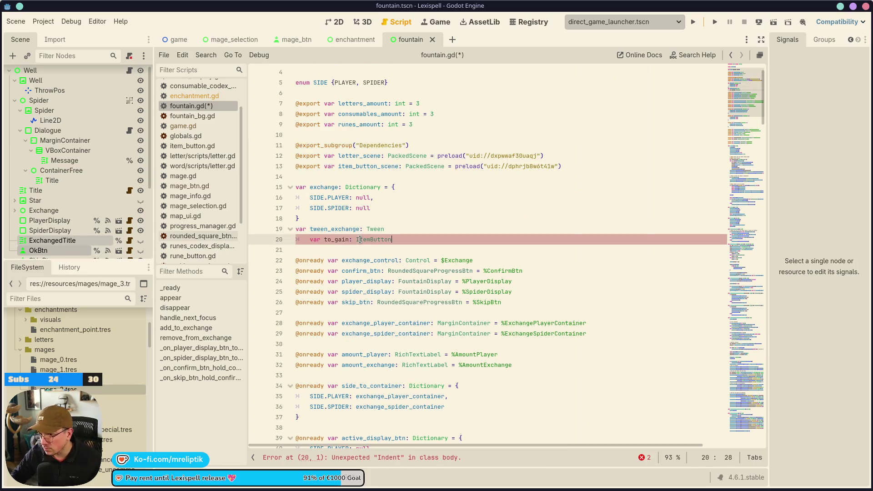
key("shift+Tab")
type("= null")
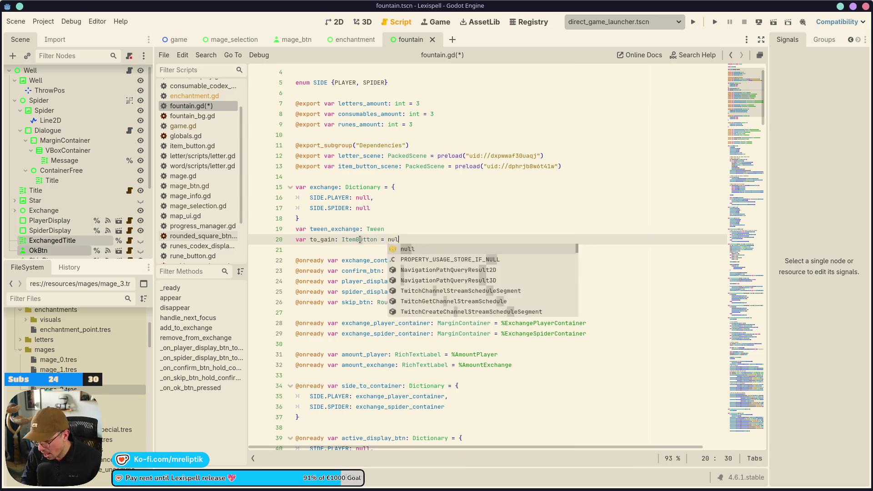
key("ctrl+s")
Open the game scene.
scroll(444, 377, "down", 12)
scroll(444, 377, "down", 20)
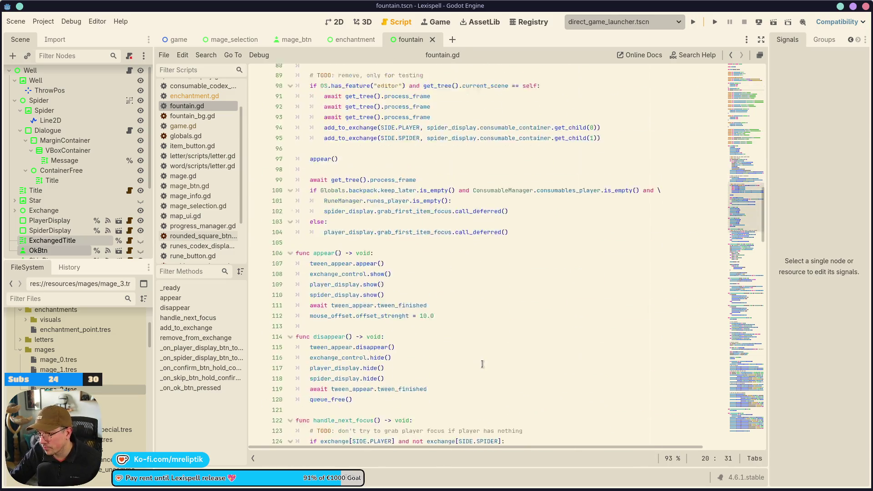
scroll(470, 348, "down", 16)
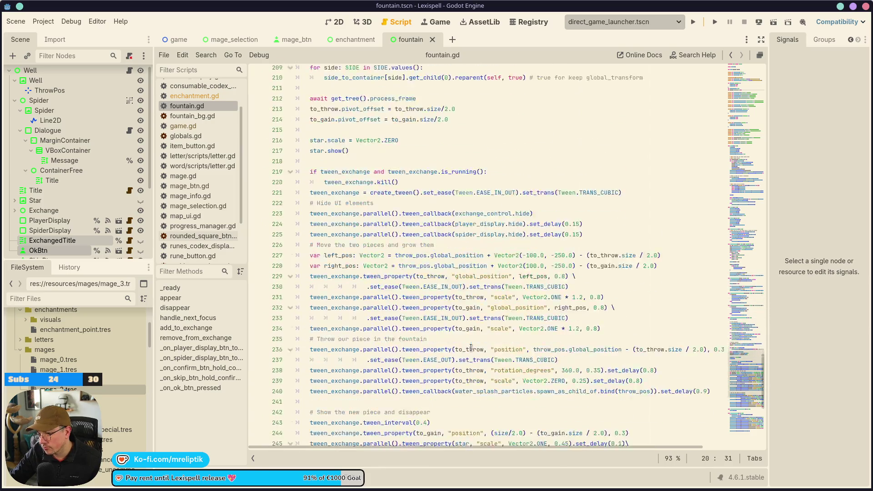
left_click(177, 39)
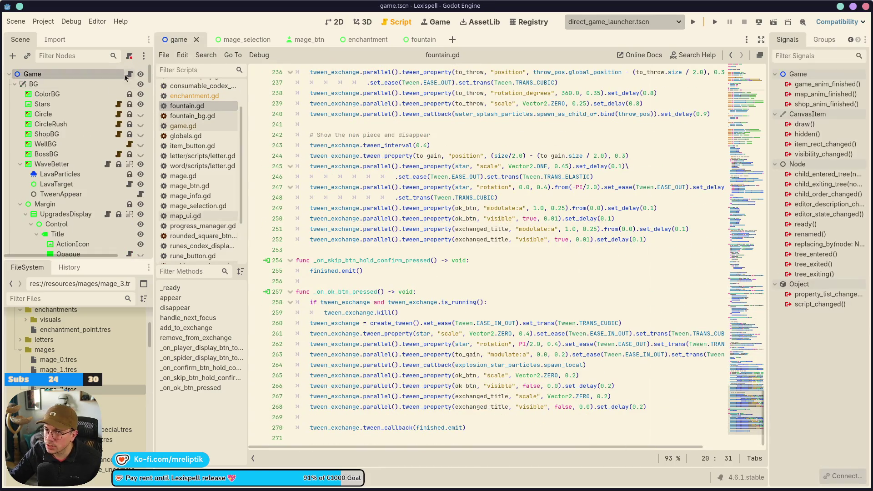
Comment out spawn_enchantment() and enable spawn_well() in game.gd with Ctrl+K, then save.
left_click(399, 240)
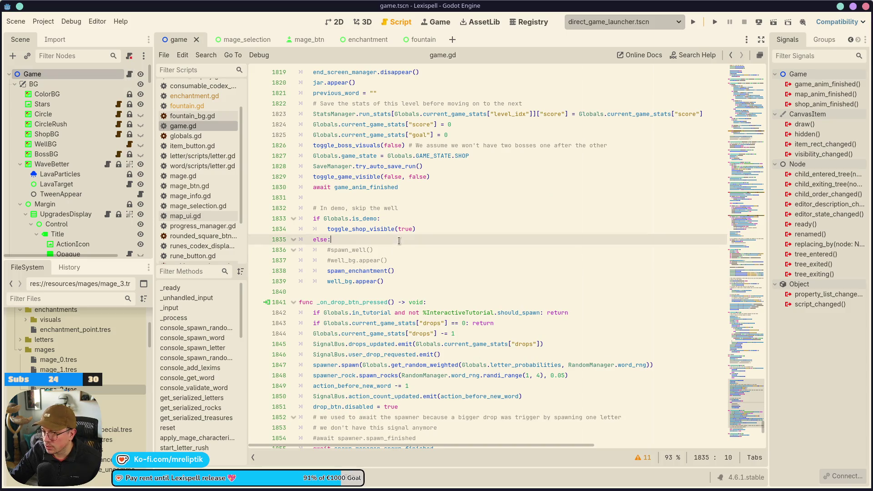
left_click(398, 247)
key("Down")
key("Down")
key("ctrl+k")
key("ctrl+s")
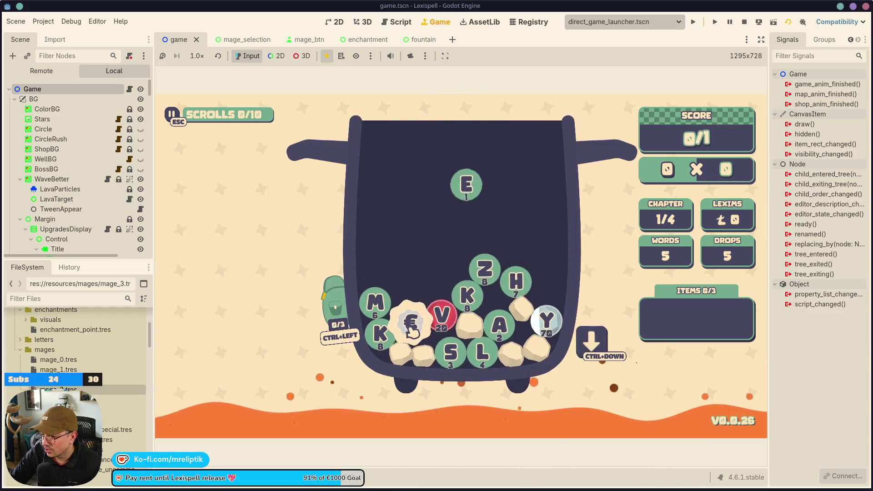
In the running game, pouch the € and Y tiles and submit the word MEAN.
left_click(412, 332)
left_click(547, 322)
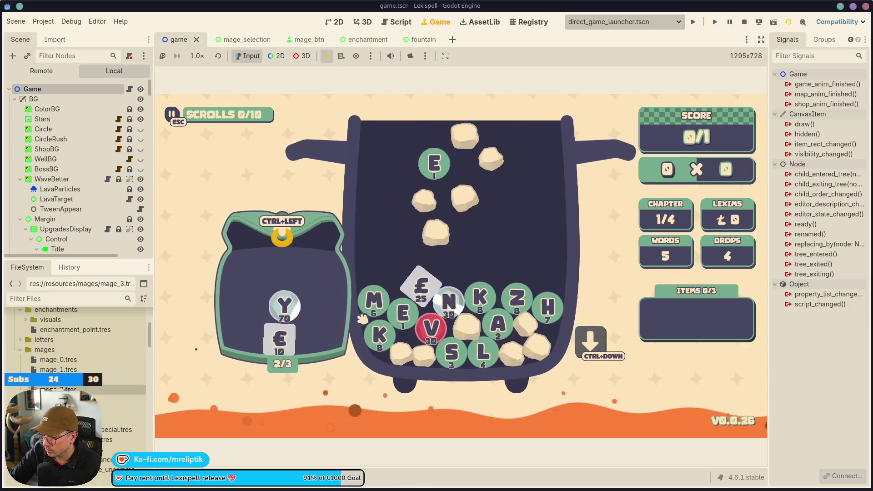
left_click(382, 310)
left_click(409, 322)
left_click(439, 241)
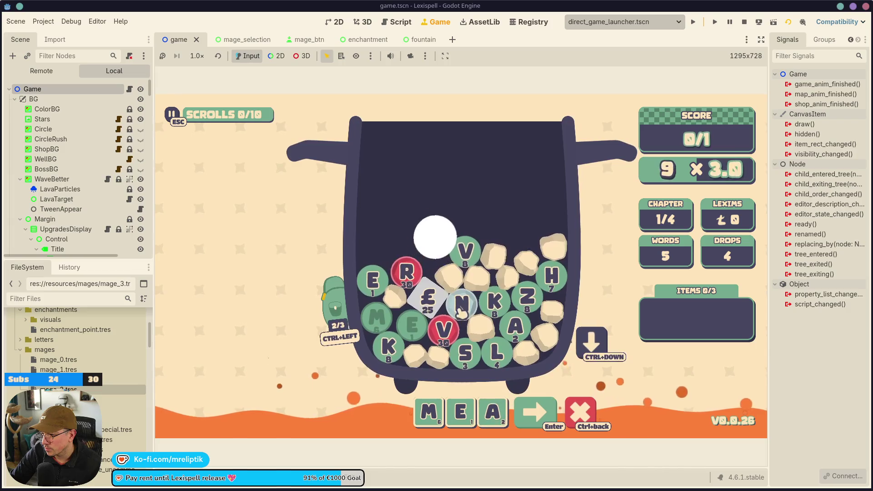
left_click(462, 325)
key("Return")
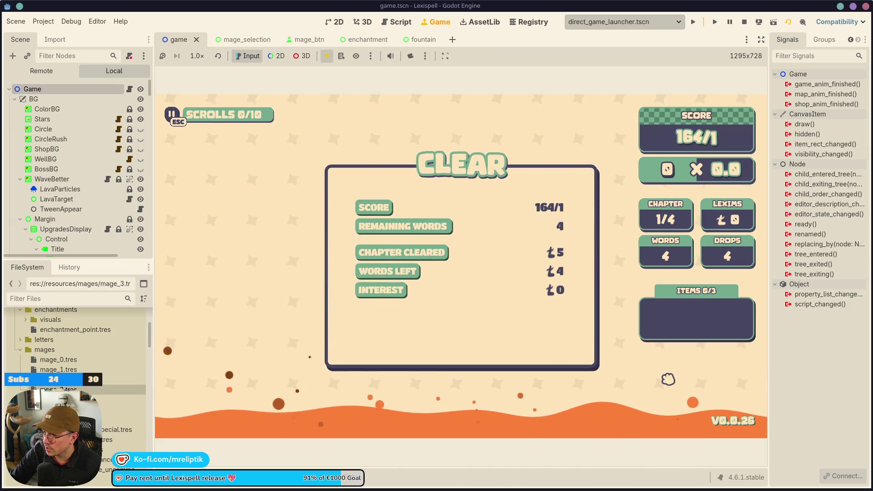
At the well, exchange the € letter for the Spider's M, then go to the localization spreadsheet.
key("Return")
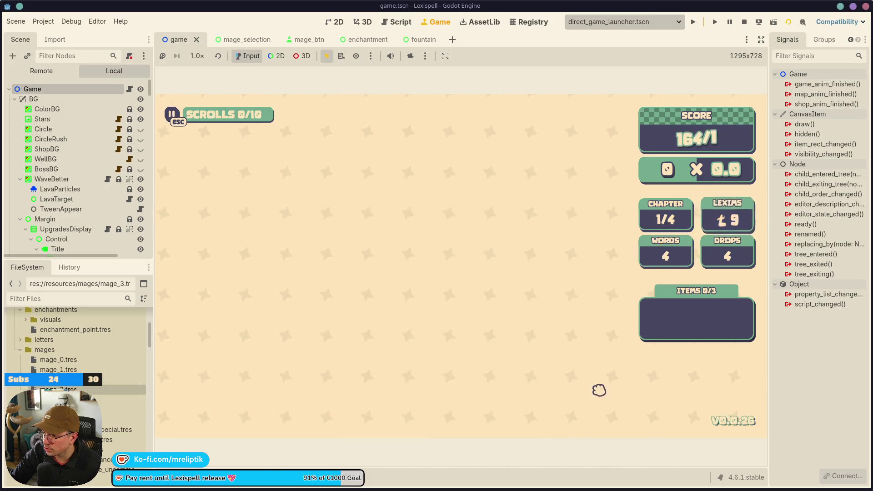
left_click(321, 232)
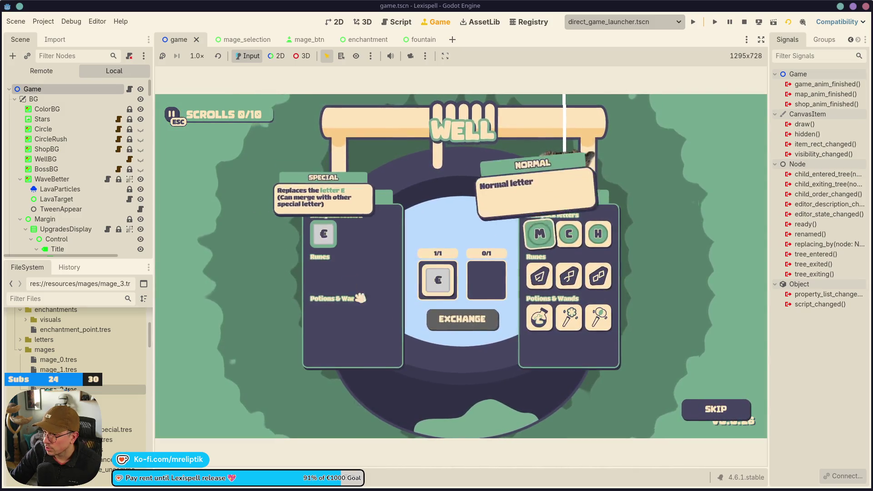
left_click(541, 237)
left_click(473, 322)
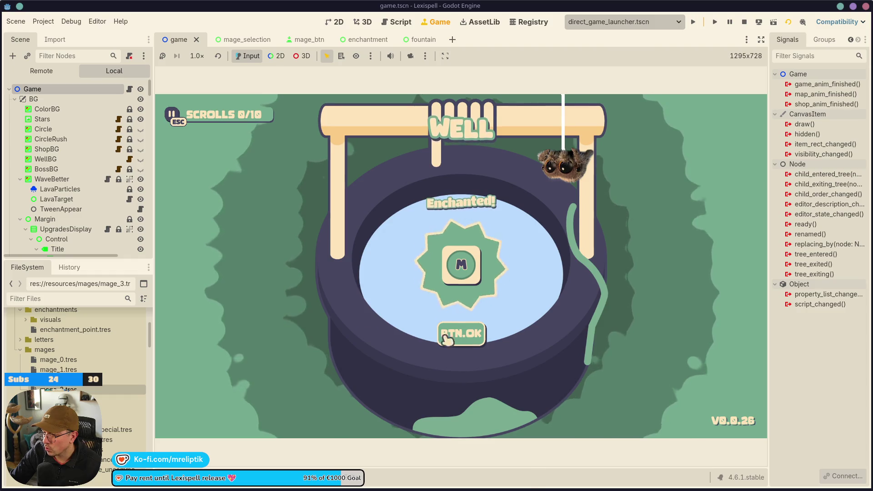
key("alt+Tab")
scroll(158, 306, "up", 15)
Insert a new empty row above row 45 in the localization sheet.
scroll(159, 309, "up", 20)
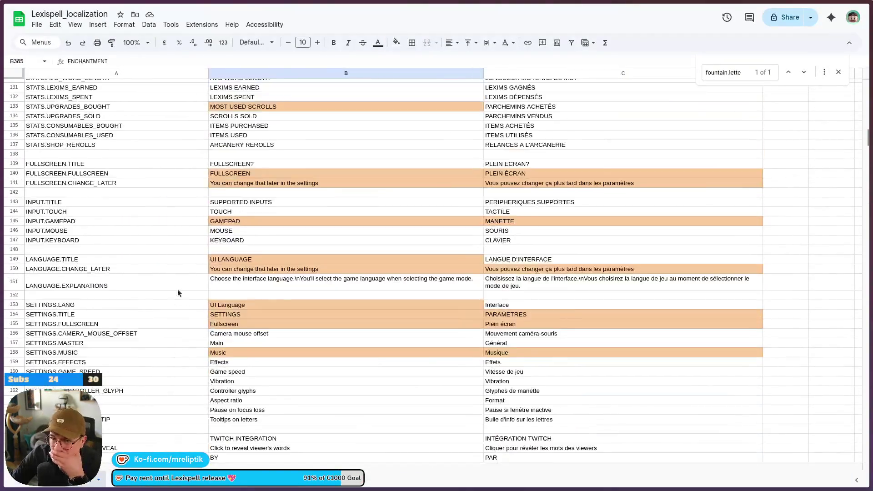
scroll(177, 293, "up", 20)
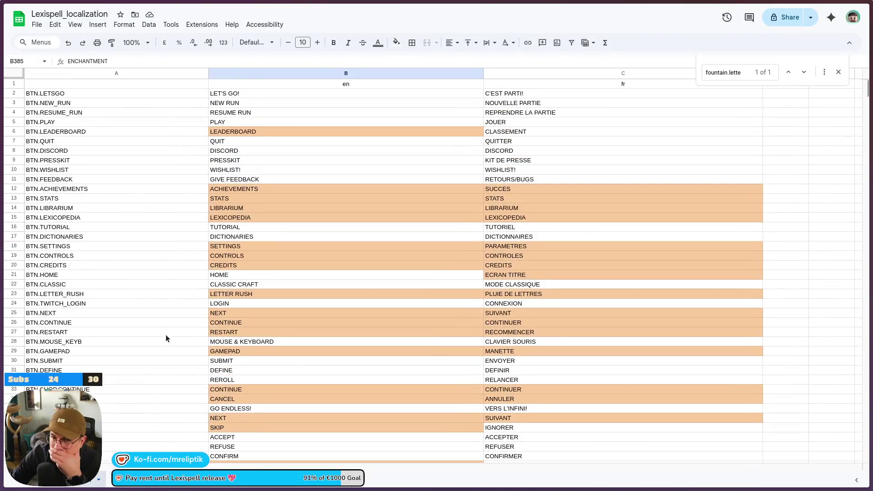
scroll(166, 327, "down", 6)
scroll(156, 335, "up", 5)
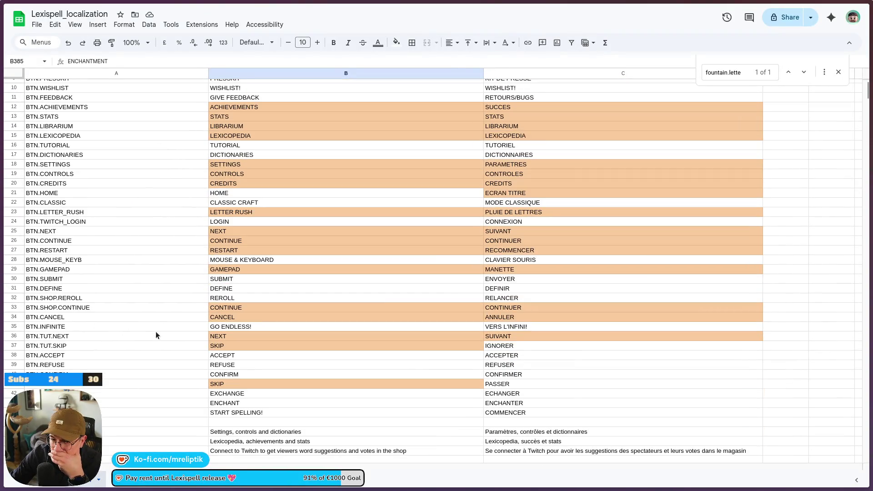
scroll(110, 412, "up", 3)
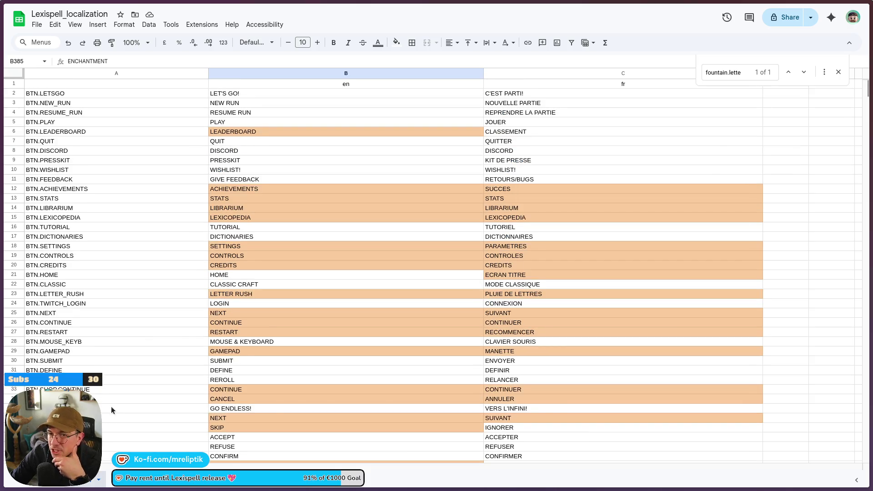
scroll(111, 406, "down", 10)
right_click(54, 219)
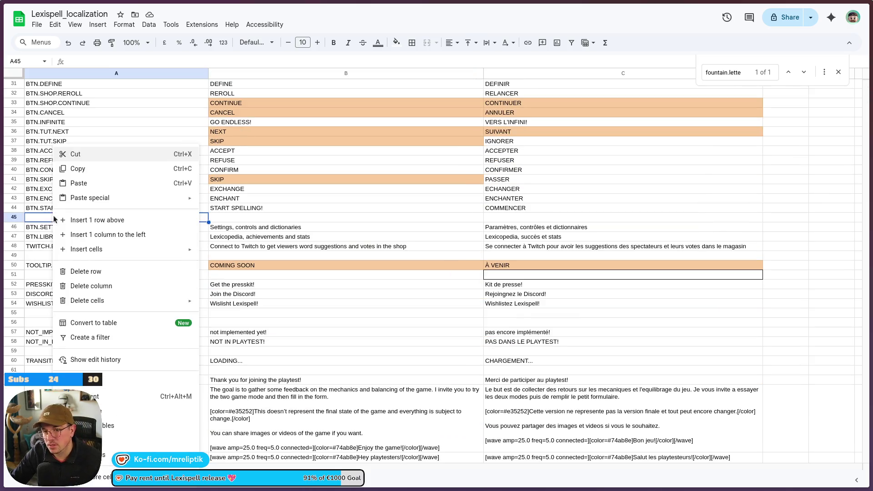
left_click(56, 220)
Enter the key BTN.OK with OK as both the en and fr text.
type("BTN.OK")
key("Tab")
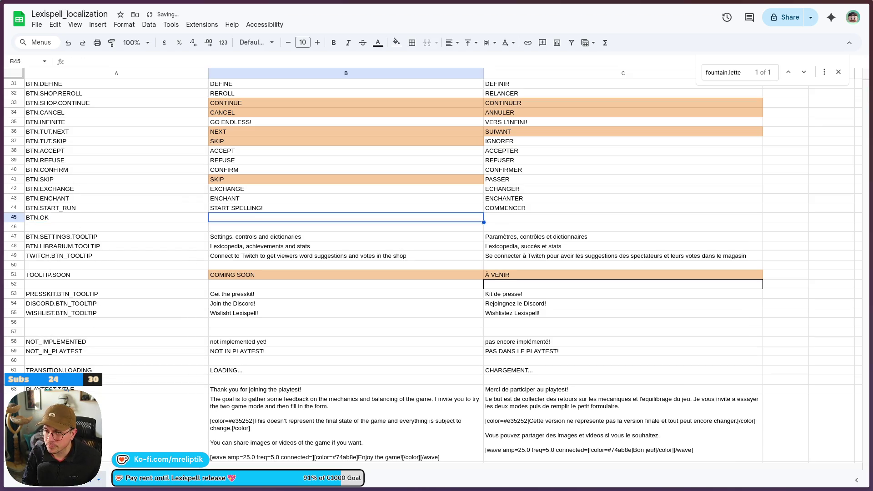
key("Tab")
type("OK")
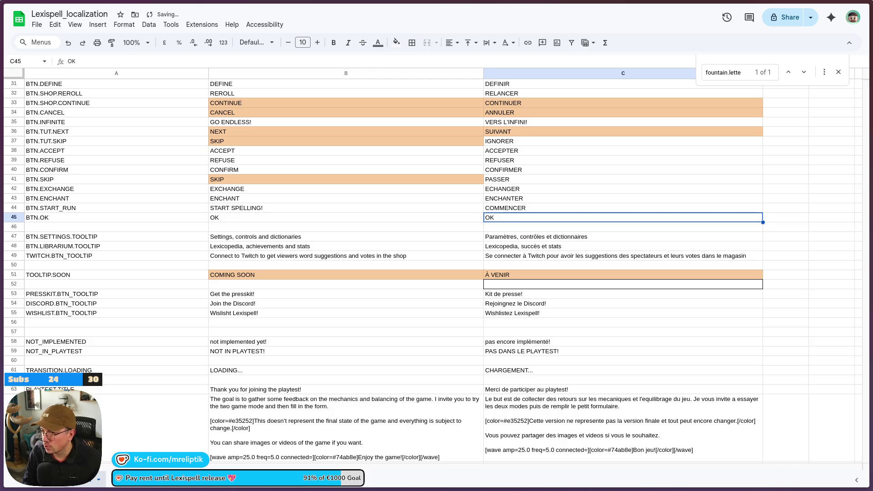
key("alt+Tab")
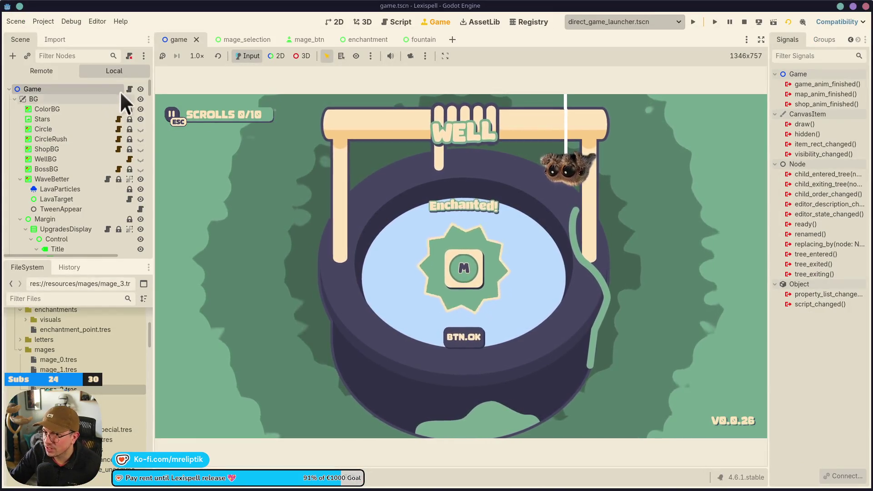
Bring the fountain scene to the front of the Godot editor with Ctrl+Tab.
scroll(84, 182, "down", 10)
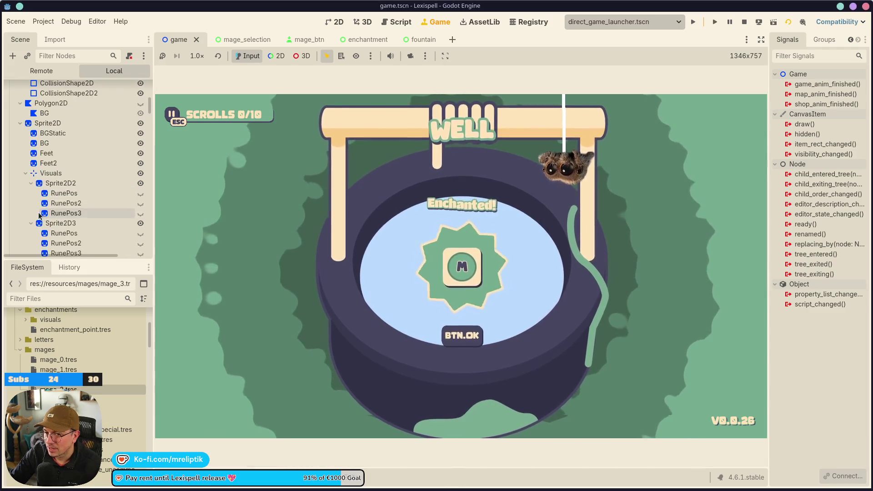
scroll(84, 196, "down", 15)
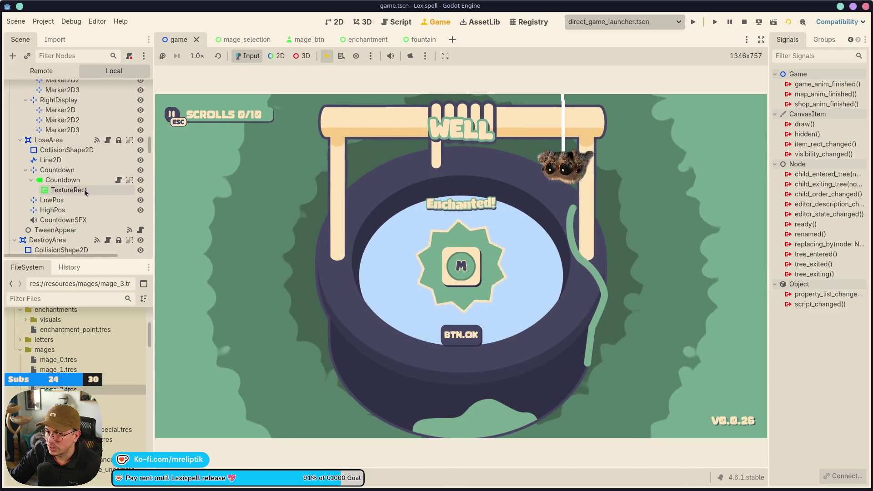
key("ctrl+Tab")
key("ctrl+Tab")
key("ctrl+Tab")
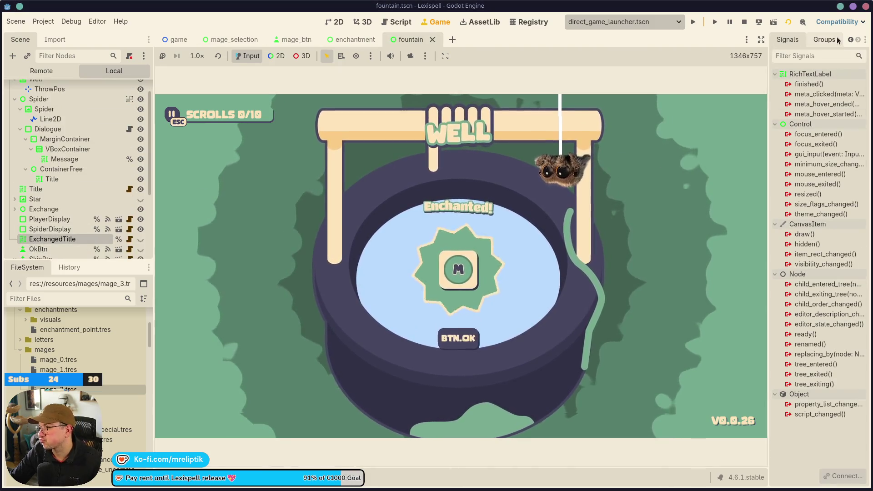
Change ExchangedTitle's text key from ENCHANTMENT.ENCHANTED to FOUNTAIN.EXCHANGED in the Inspector.
left_click_drag(767, 94, 624, 95)
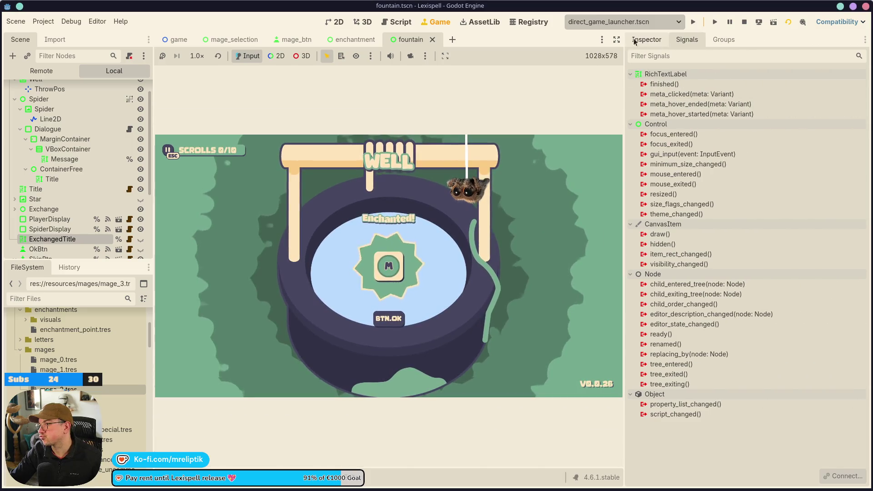
left_click(646, 40)
double_click(815, 118)
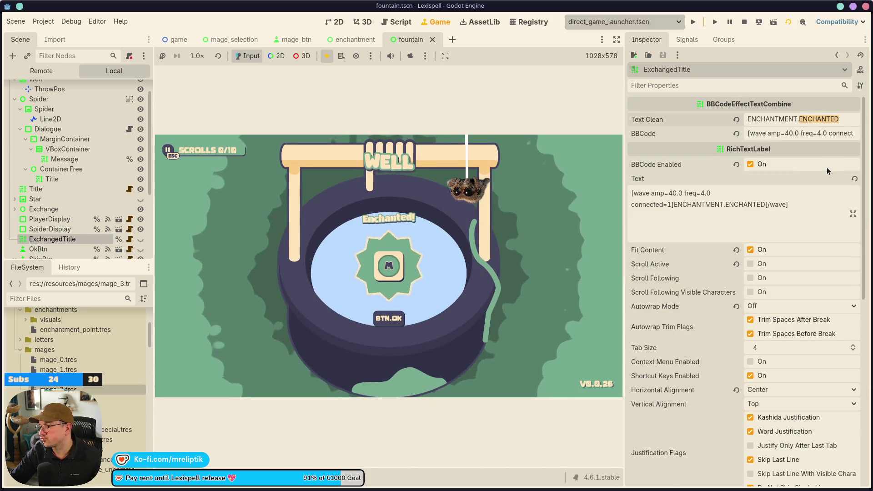
key("shift+Left")
key("shift+Left")
key("shift+Left")
key("shift+Home")
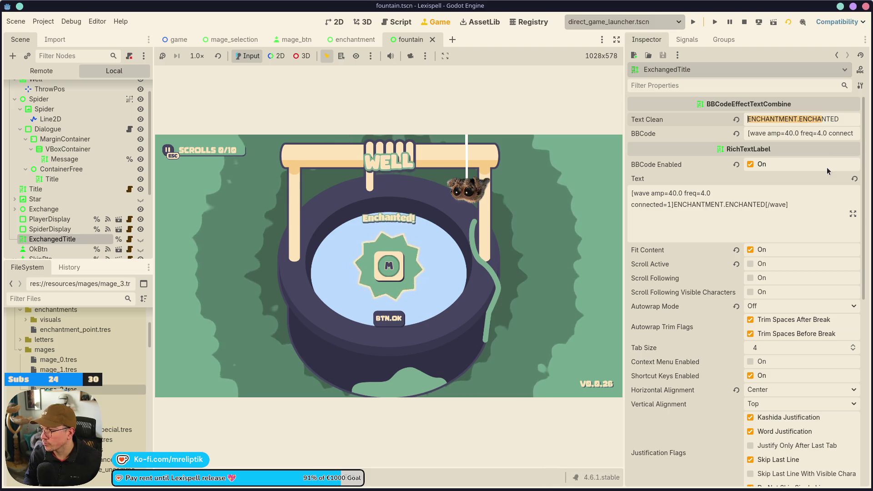
key("ctrl+a")
type("F")
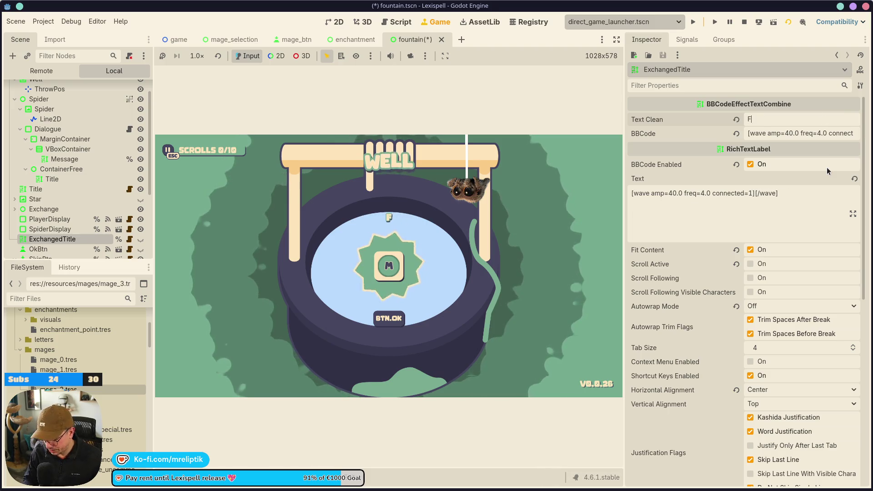
type("OUNTAIN")
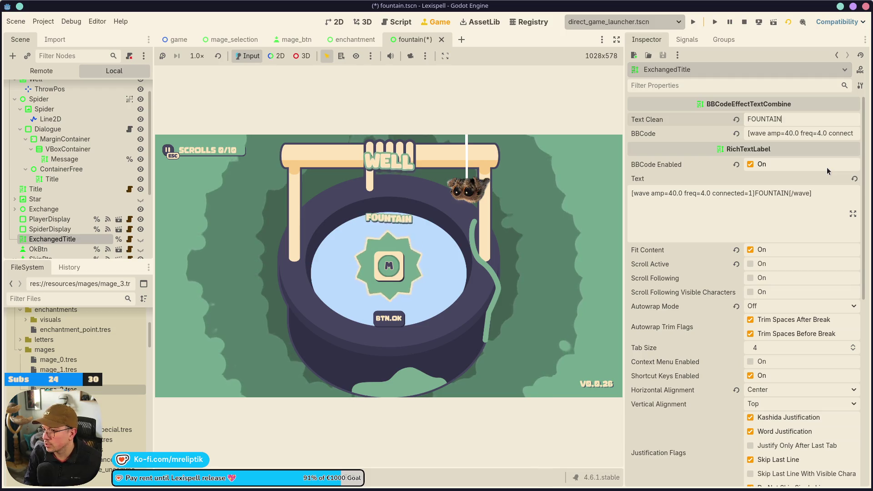
type(".EX")
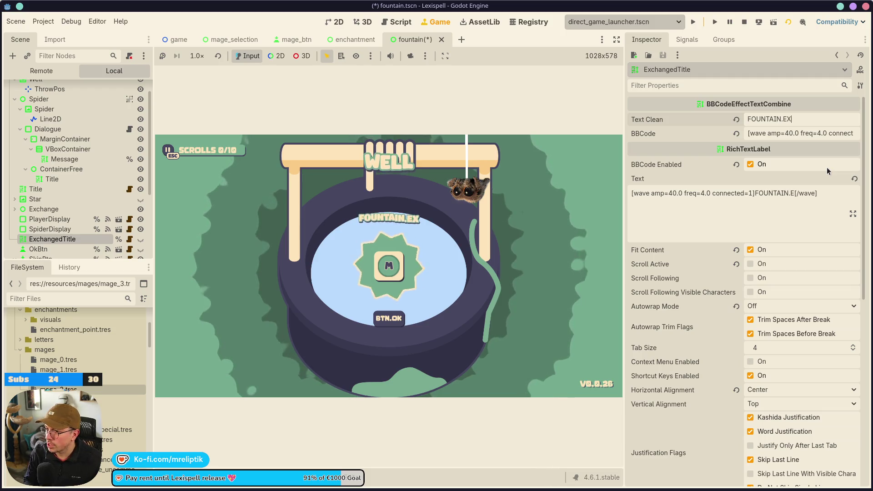
type("CHANGED")
key("Return")
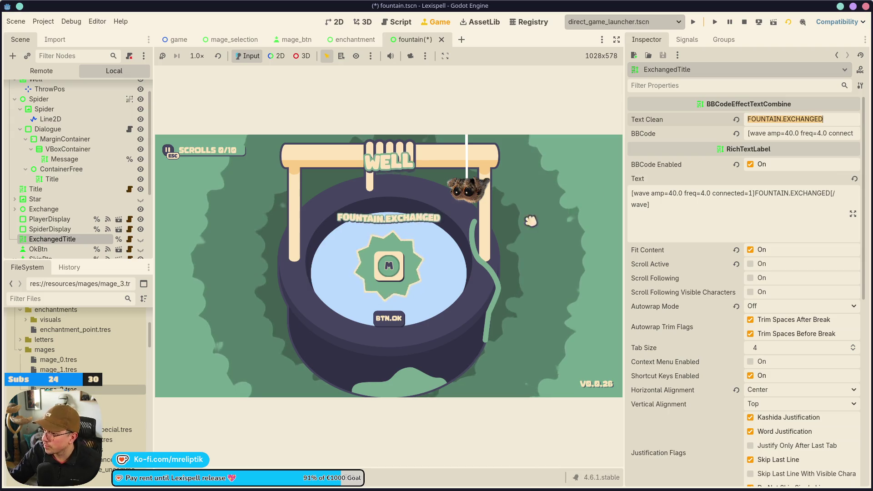
key("alt+Tab")
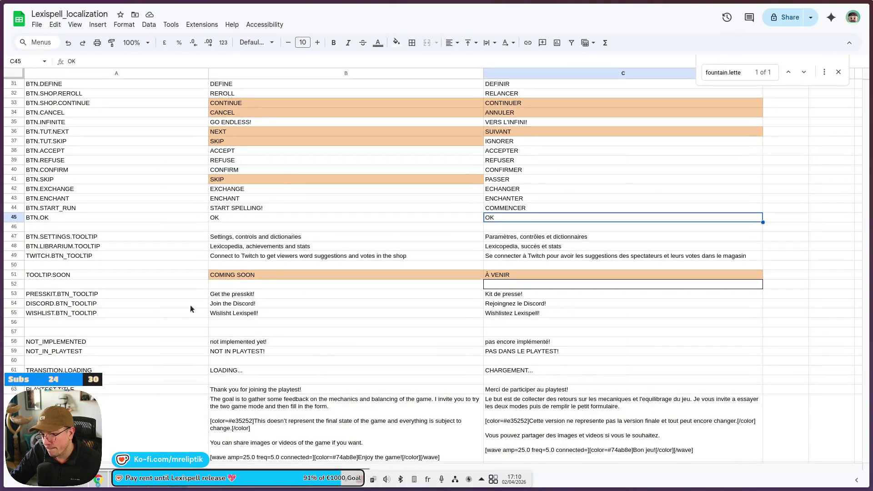
Search the sheet for 'fountain' and insert an empty row above row 385.
left_click(190, 305)
key("ctrl+f")
type("fountaiun")
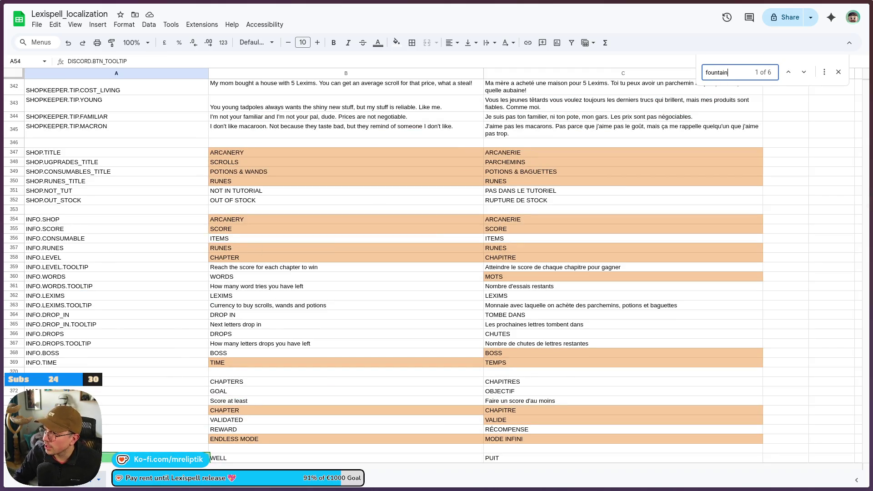
scroll(301, 169, "down", 5)
right_click(78, 309)
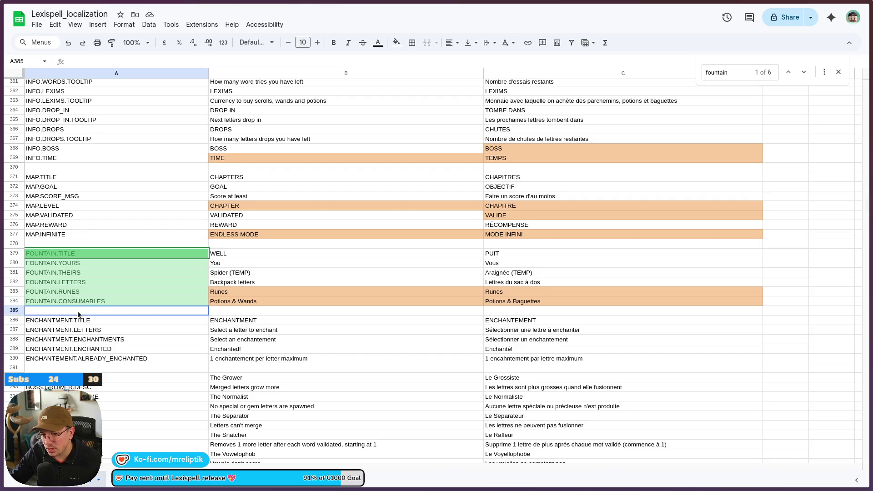
left_click(165, 221)
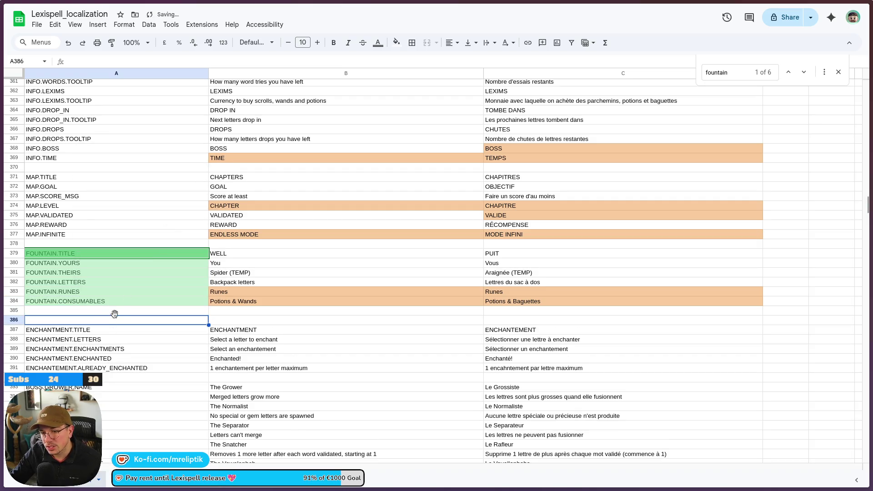
Fill row 385 with key FOUNTAIN.EXCHANGED, English 'Exchanged!' and French 'Échangé!'.
left_click(117, 311)
type("FOUNTAIN.EXCHANGED")
double_click(252, 311)
type("Exchanged!")
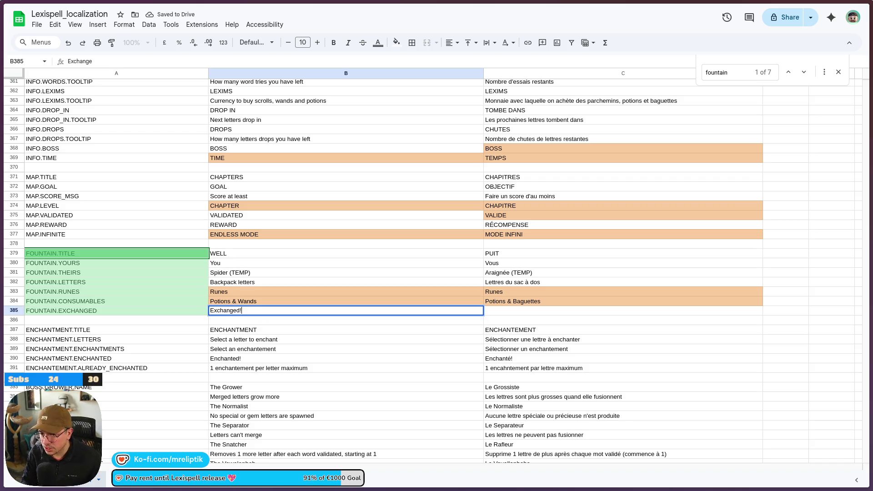
key("Tab")
type("E")
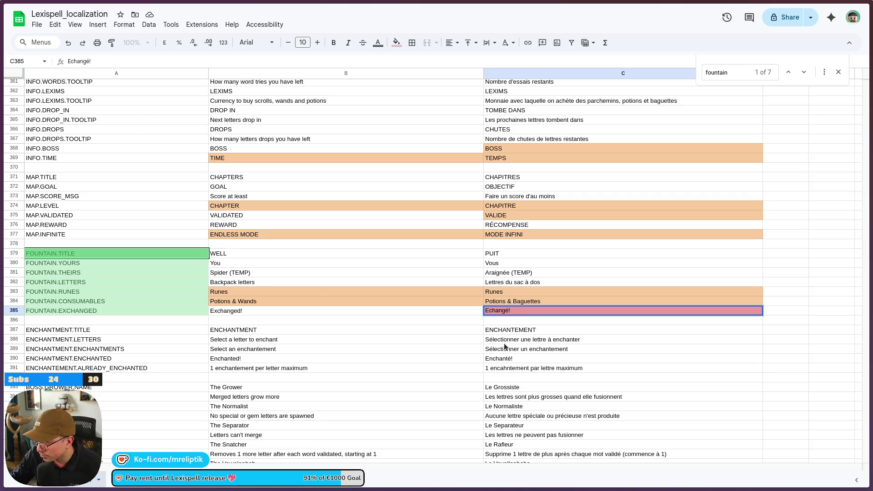
key("Return")
scroll(537, 133, "down", 3)
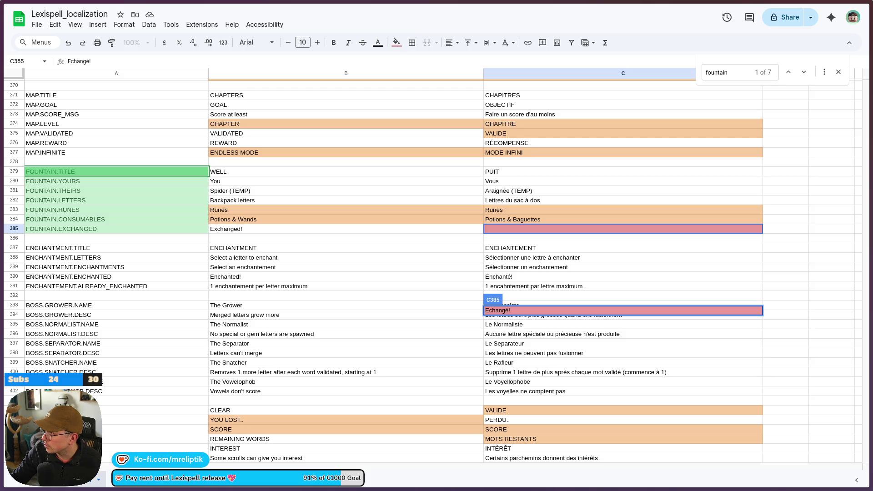
left_click_drag(478, 314, 490, 303)
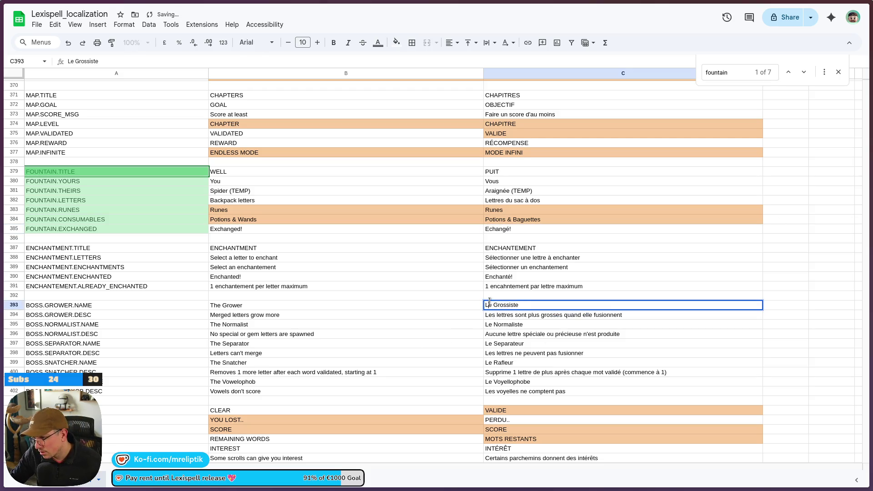
left_click(495, 336)
double_click(490, 229)
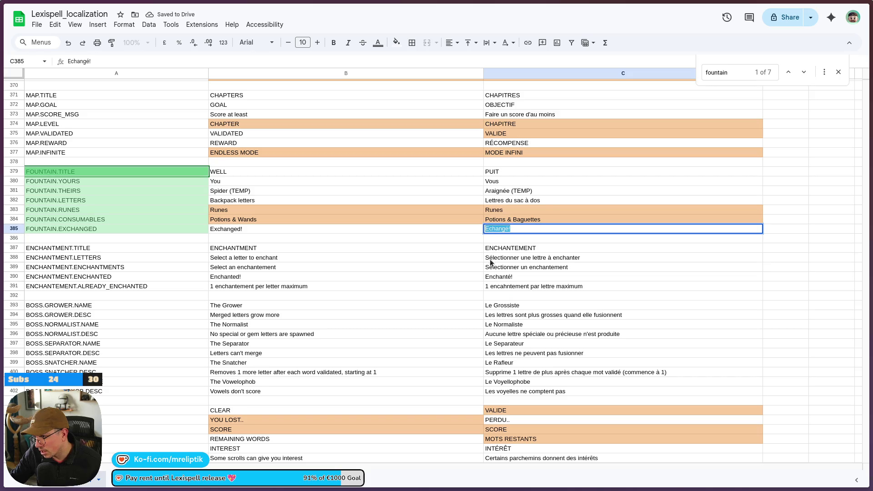
key("Return")
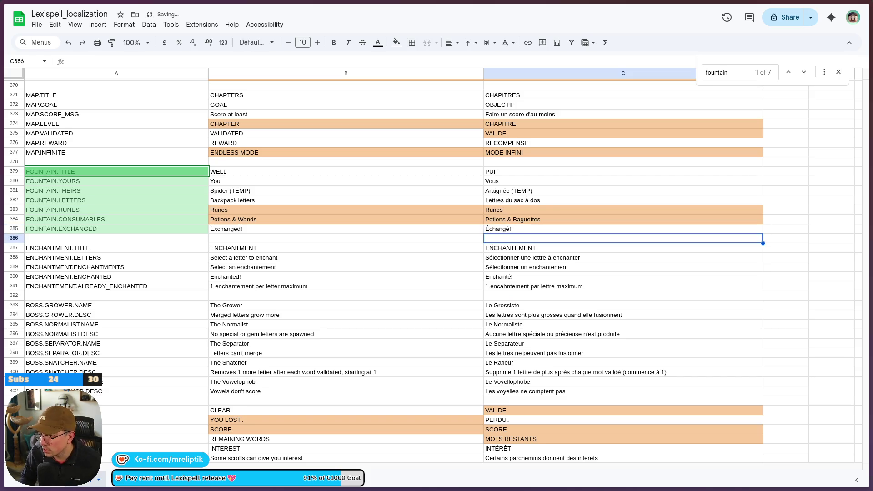
left_click(36, 25)
Download the sheet as Lexispell_localization - Sheet1.csv and move it into word_game/localization.
left_click(36, 25)
left_click(36, 25)
mouse_move(102, 136)
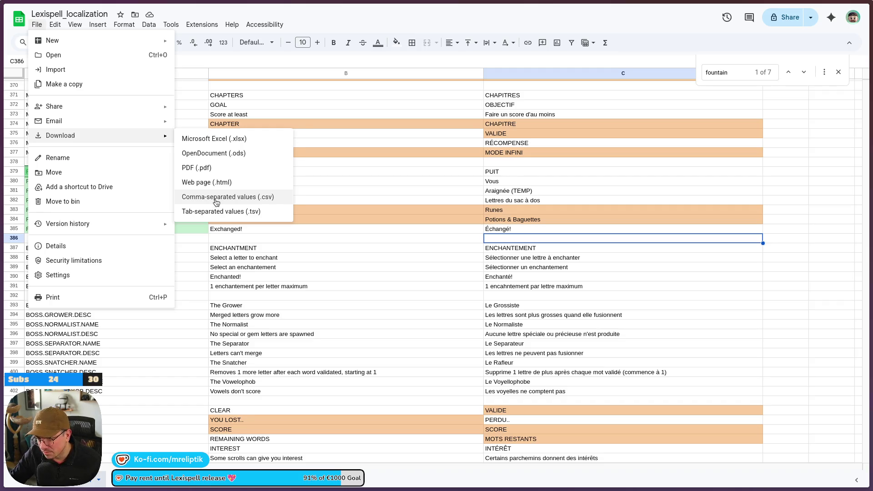
left_click(217, 203)
mouse_move(77, 489)
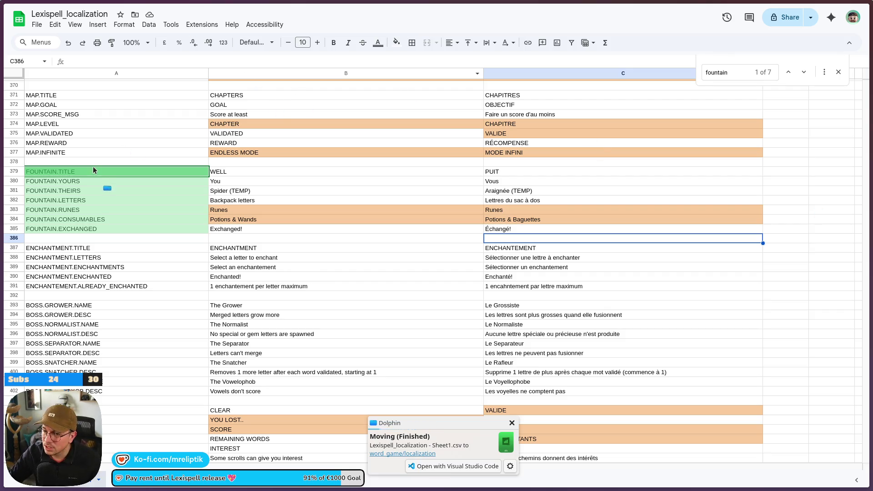
left_click_drag(94, 170, 199, 230)
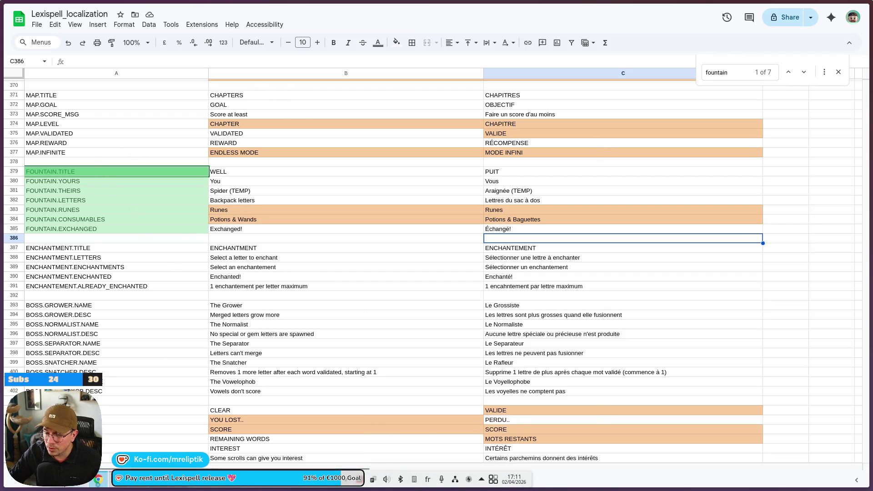
left_click(160, 487)
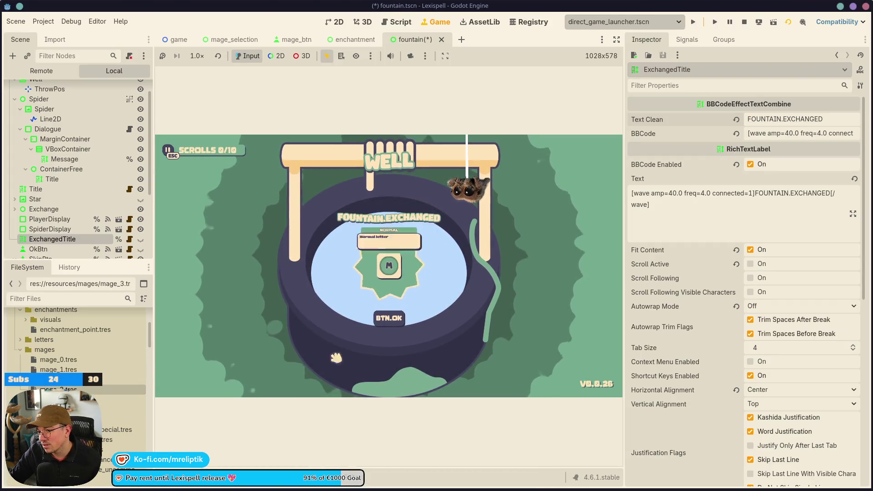
Confirm the fountain exchange with BTN.OK, stop the game, save the scene, and widen game.gd's editor.
mouse_move(384, 270)
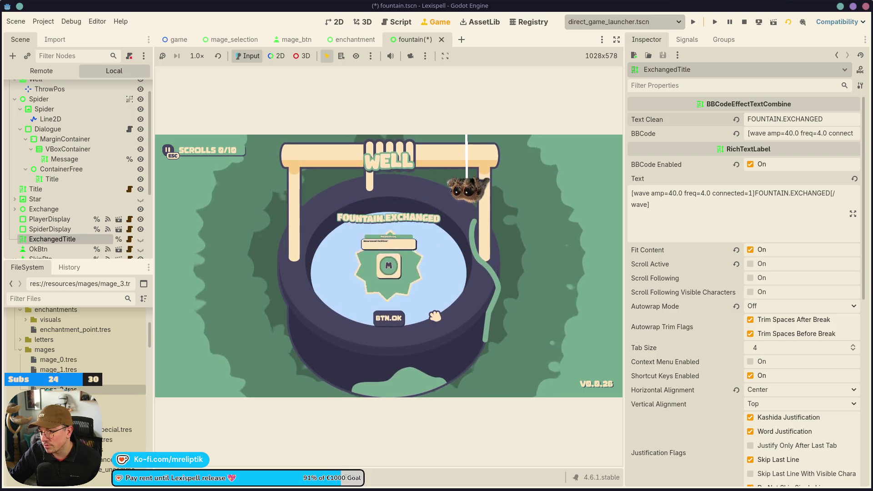
left_click(389, 318)
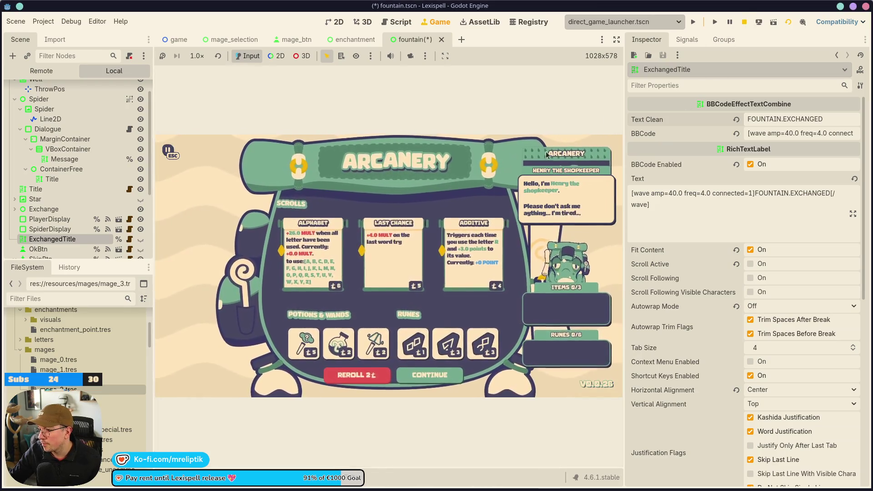
left_click(744, 23)
key("ctrl+s")
left_click_drag(629, 234, 769, 233)
key("alt+Up")
key("alt+Up")
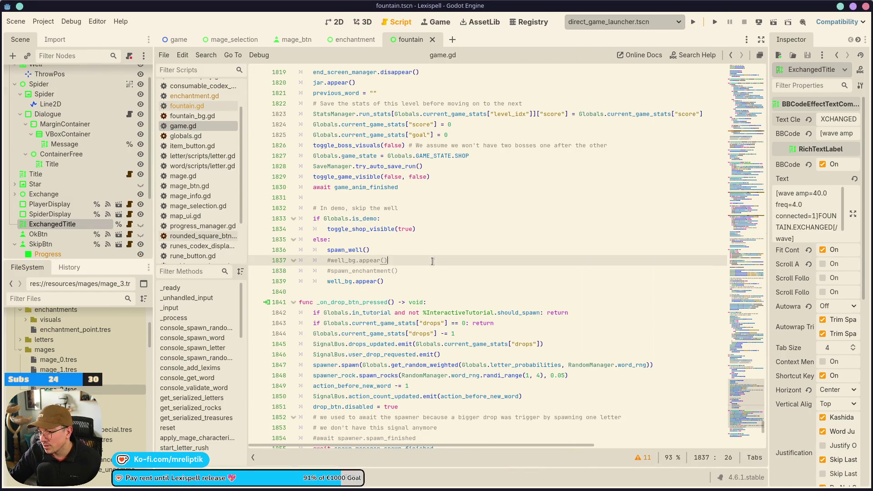
Save, then bring up the fountain scene's layout and its fountain.gd script.
key("ctrl+s")
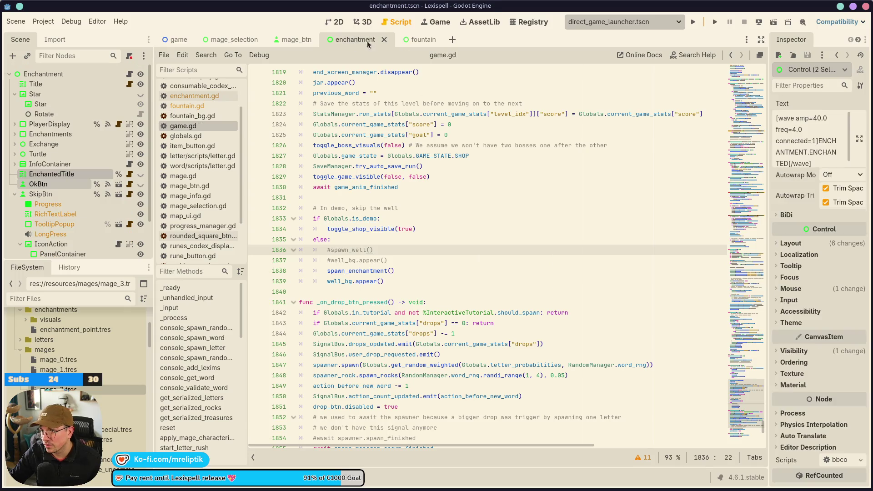
left_click(343, 21)
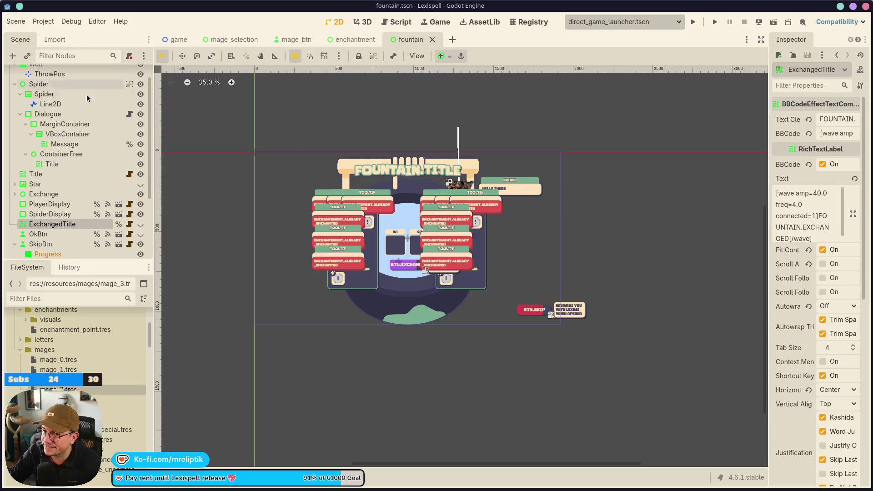
scroll(87, 94, "up", 2)
left_click(129, 74)
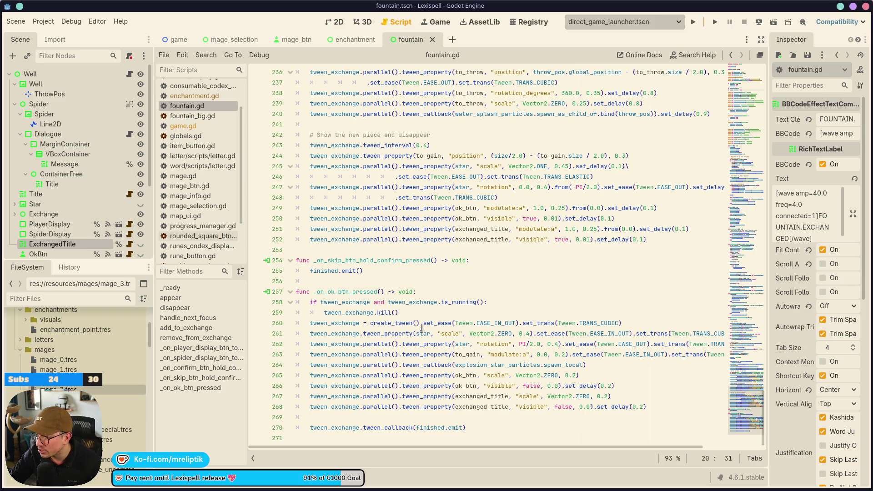
Select the Spider's Line2D node, show it in the 2D editor, and widen the Inspector.
left_click(75, 94)
left_click(65, 115)
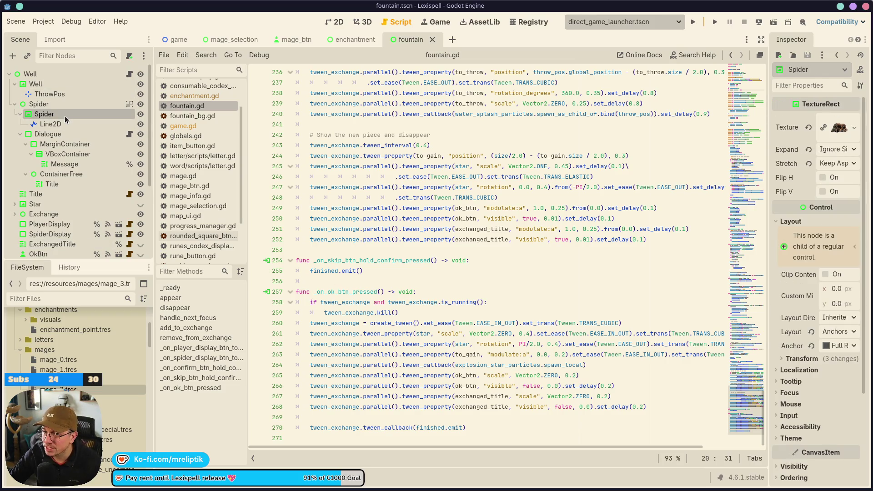
left_click(64, 124)
key("ctrl+F1")
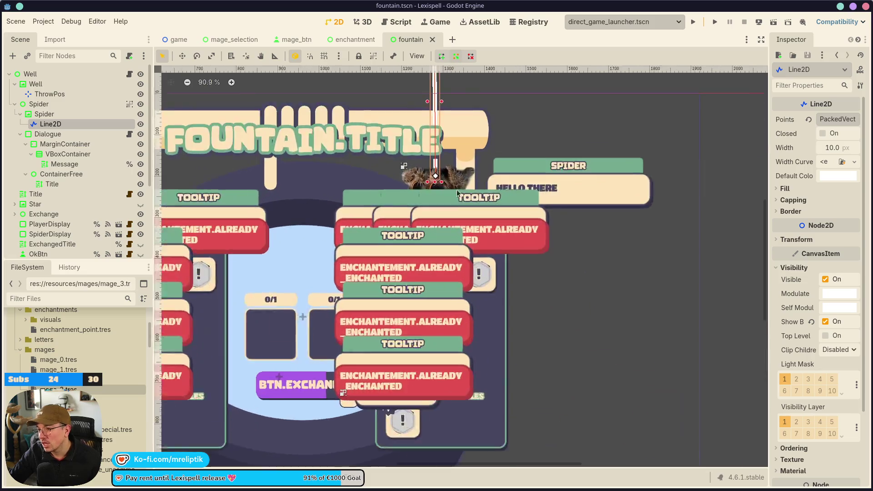
scroll(458, 194, "up", 5)
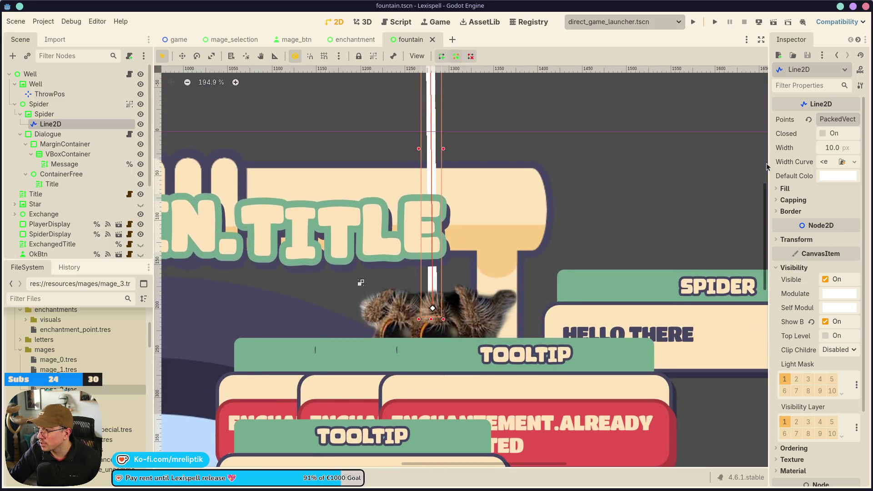
left_click_drag(766, 167, 658, 168)
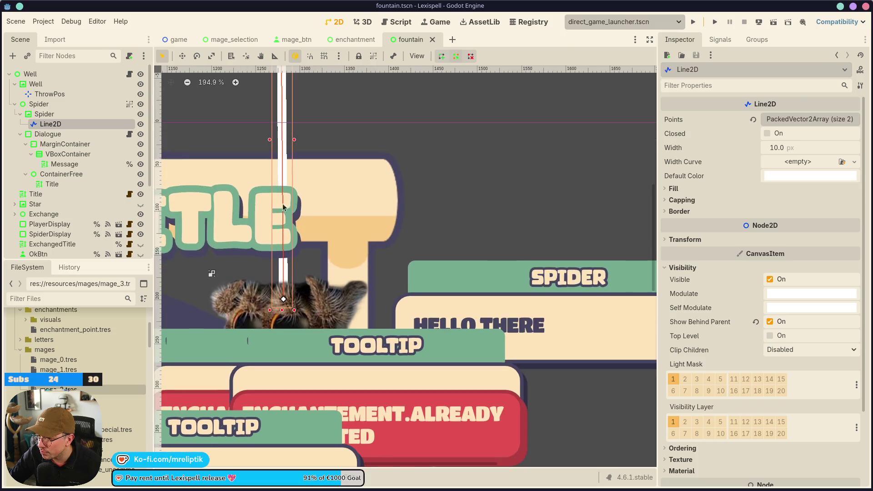
scroll(283, 207, "up", 2)
left_click(787, 166)
Expand the line's Fill section and quick-load cord_pattern.png as its texture.
left_click(713, 180)
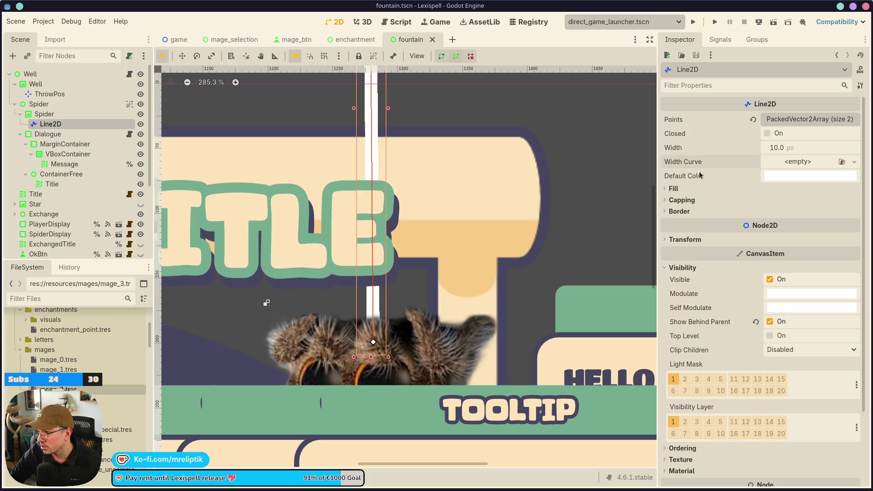
left_click(724, 188)
left_click(793, 215)
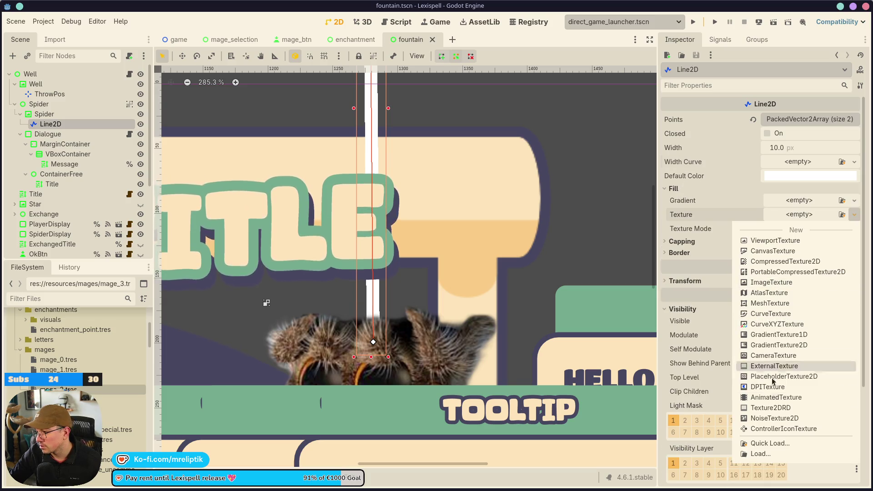
left_click(764, 444)
type("patte")
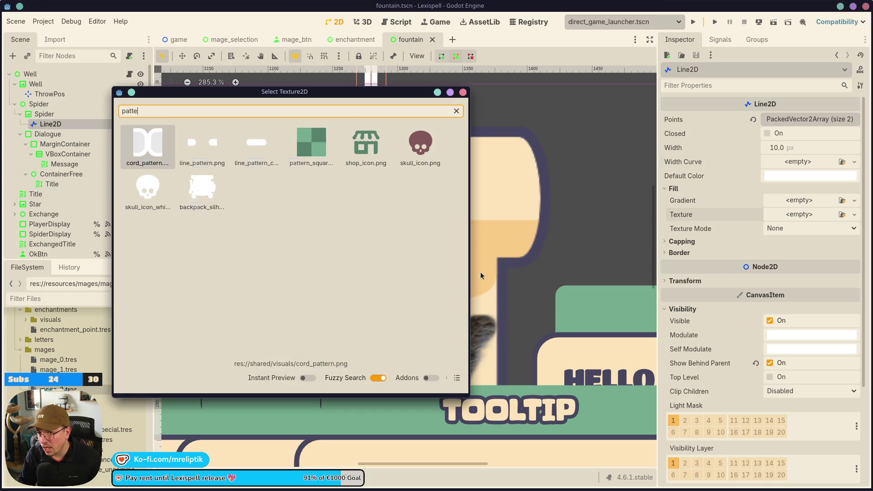
key("Right")
key("Right")
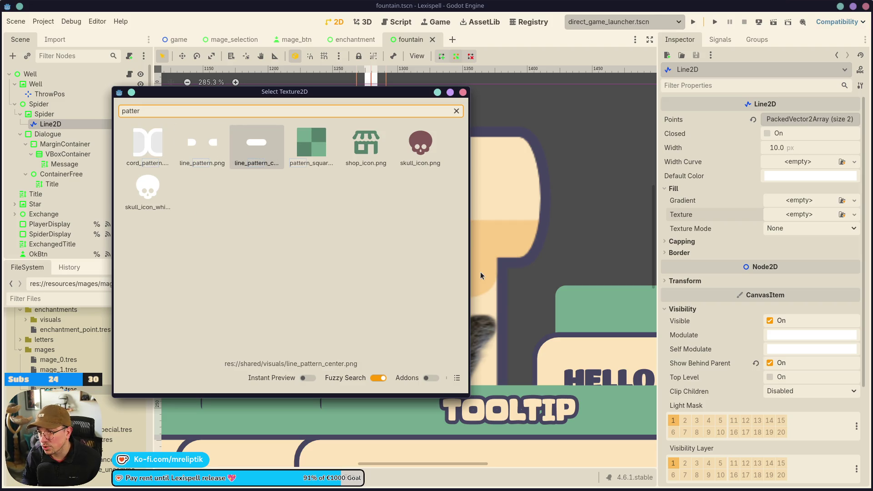
key("Left")
key("Down")
key("Up")
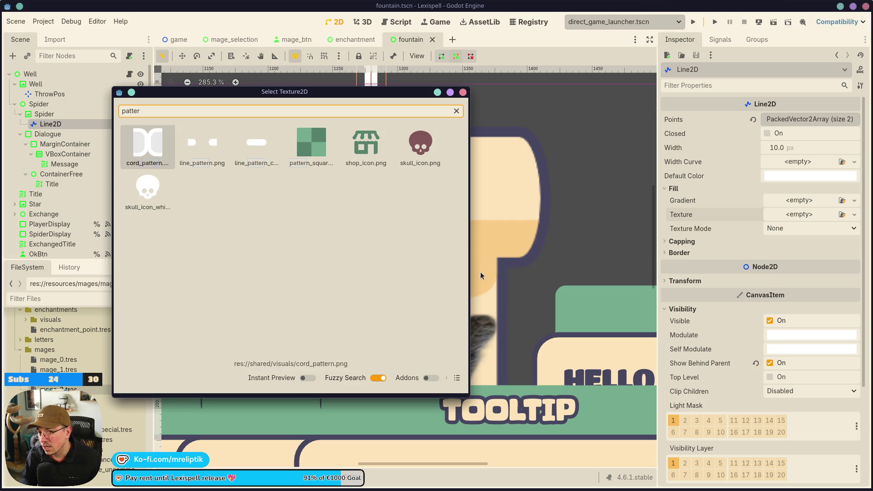
key("Return")
Set the fill Texture Mode to Tile and save the fountain scene.
left_click(800, 244)
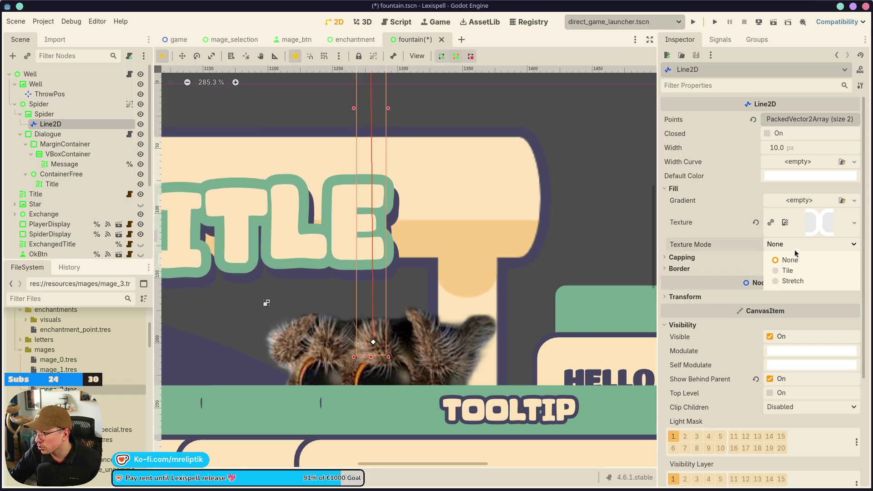
left_click(793, 279)
left_click(800, 244)
left_click(777, 269)
key("ctrl+s")
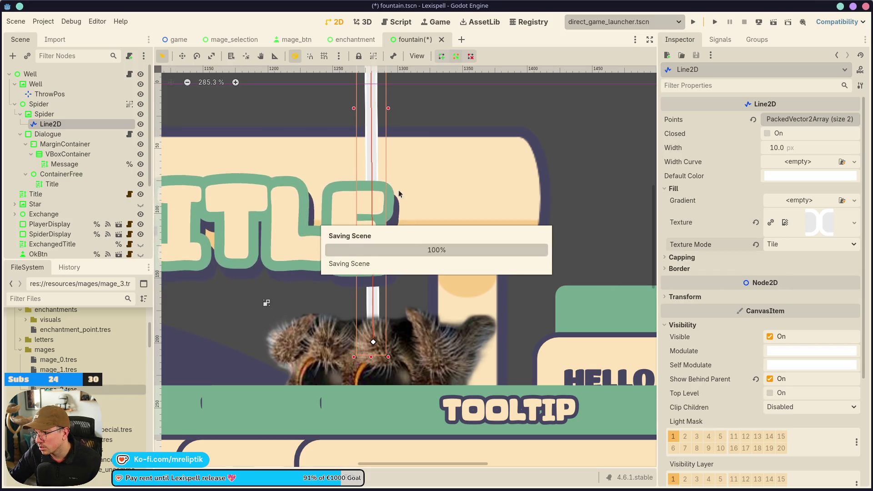
Set the CanvasItem Texture Repeat to Enabled so the cord pattern tiles.
scroll(443, 277, "up", 3)
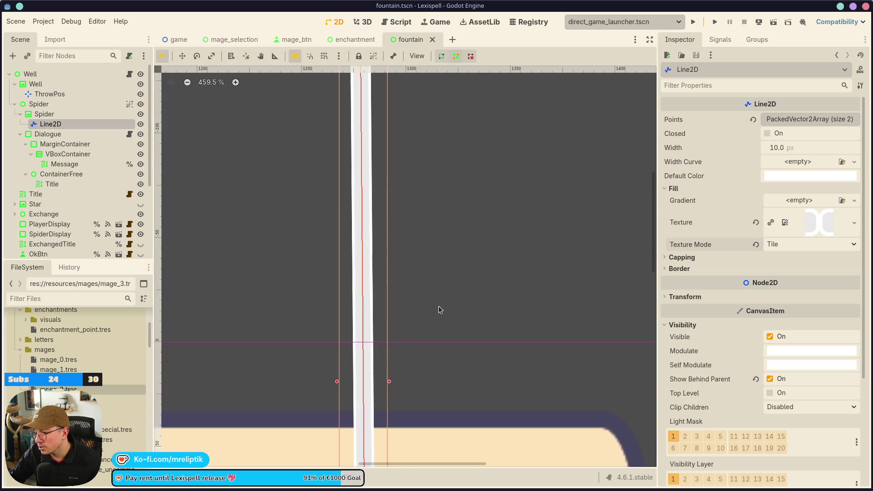
scroll(704, 375, "down", 3)
left_click(681, 369)
left_click(800, 381)
left_click(794, 395)
left_click(793, 394)
left_click(791, 431)
left_click(794, 395)
left_click(792, 431)
scroll(346, 273, "down", 4)
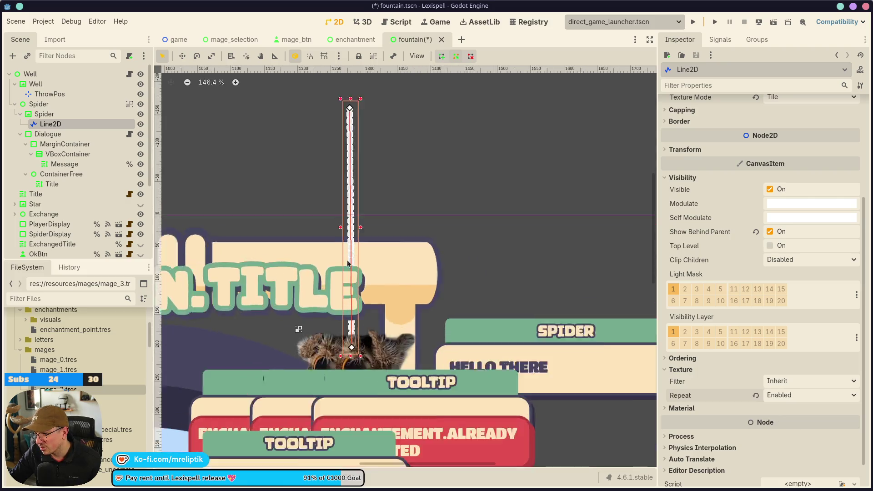
scroll(341, 272, "up", 2)
scroll(341, 271, "down", 2)
scroll(341, 272, "up", 1)
scroll(341, 271, "down", 2)
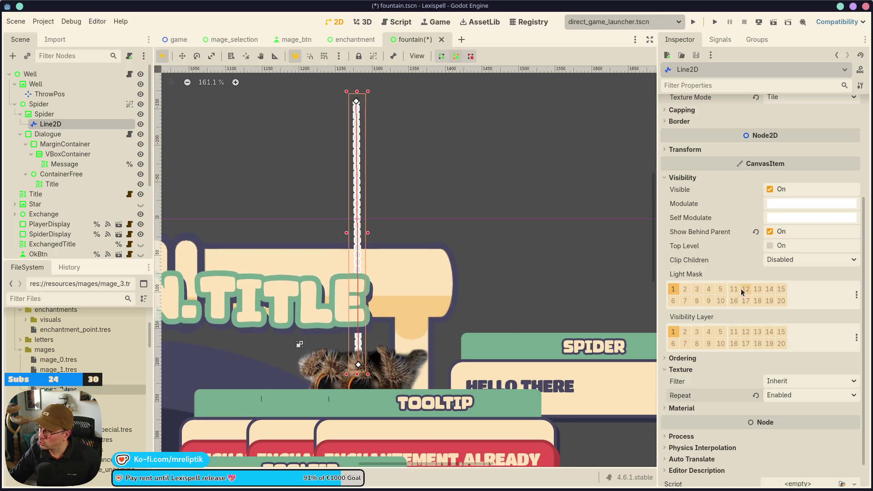
scroll(740, 288, "up", 4)
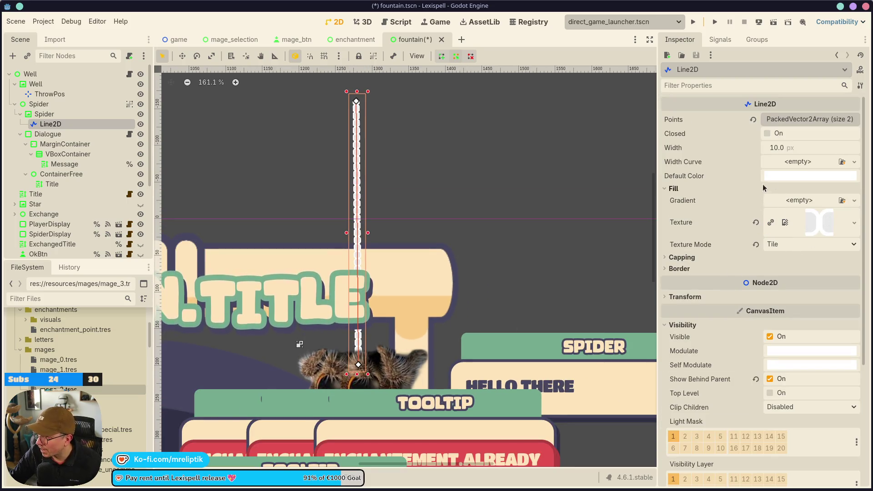
Tint the line with the beige swatch (fde4b9) through Self Modulate and save.
left_click(785, 352)
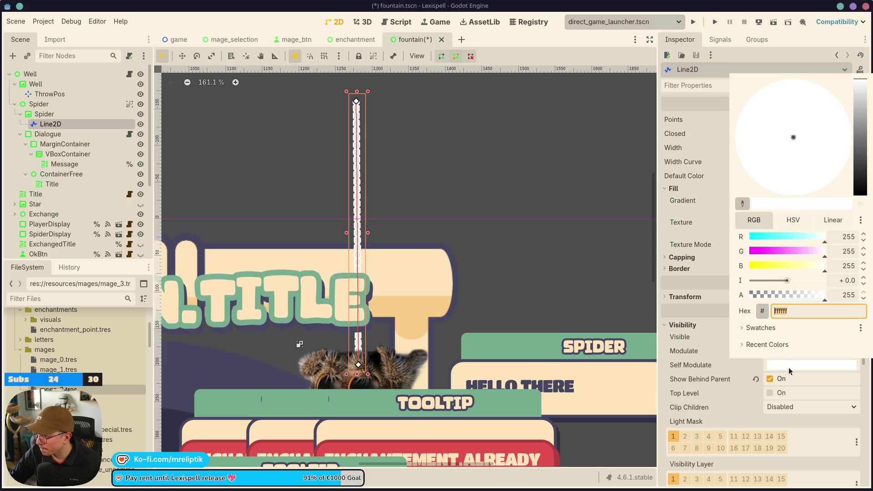
left_click(755, 327)
left_click(759, 345)
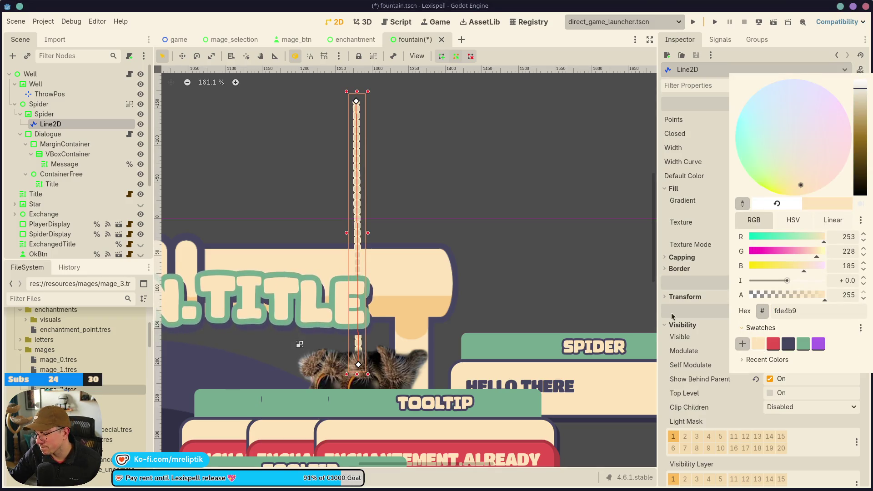
left_click(291, 202)
key("ctrl+s")
Try a line width of 5, then undo back to the original 10 px.
scroll(377, 217, "down", 6)
scroll(360, 234, "down", 5)
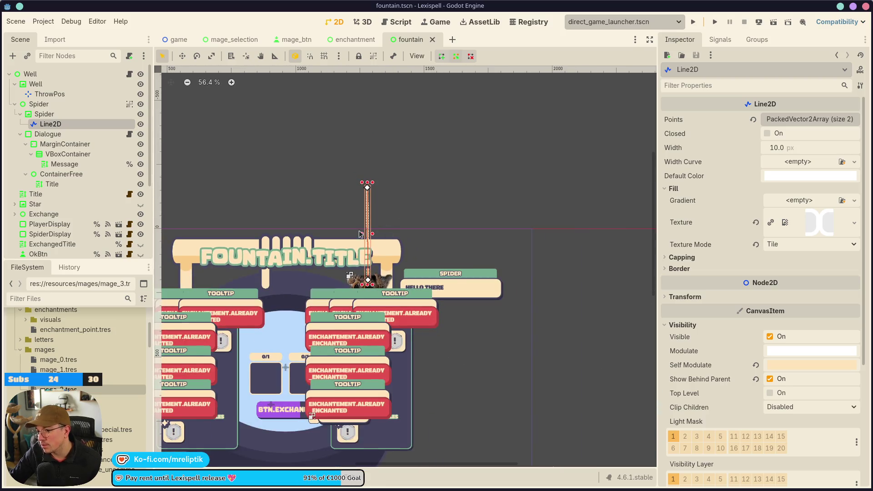
scroll(362, 247, "up", 20)
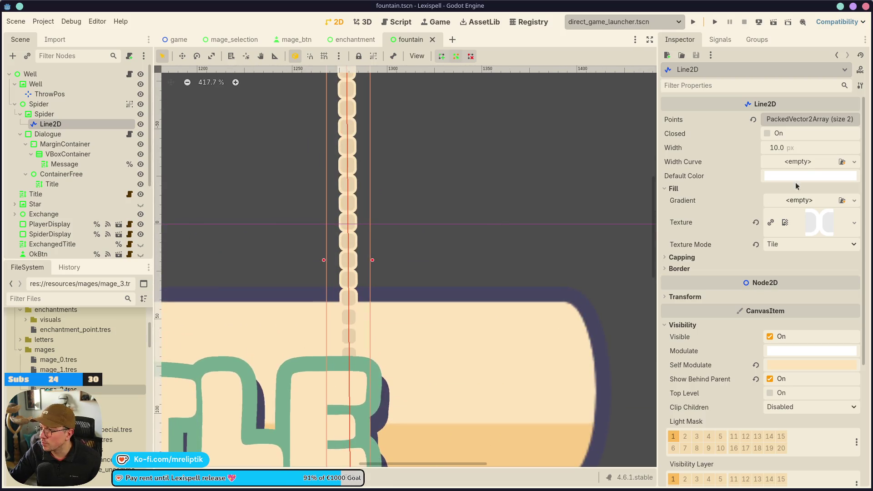
left_click(812, 150)
type("5")
key("Return")
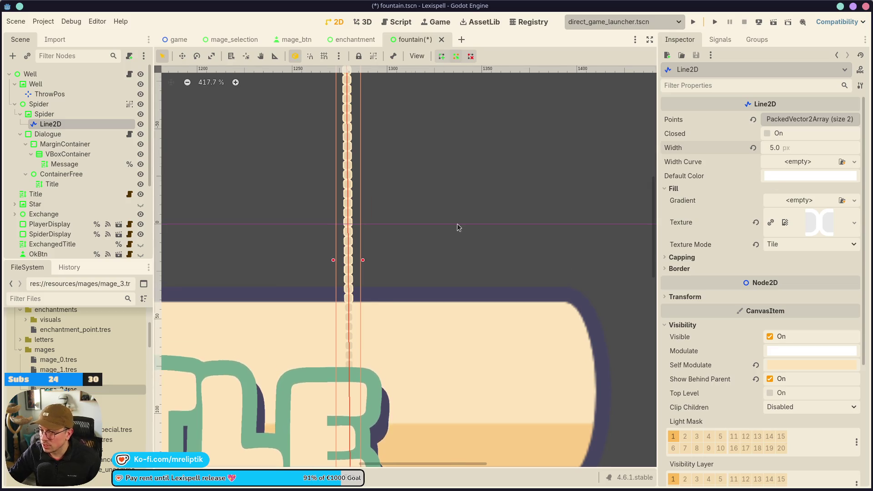
scroll(430, 226, "down", 8)
key("ctrl+z")
scroll(435, 258, "up", 2)
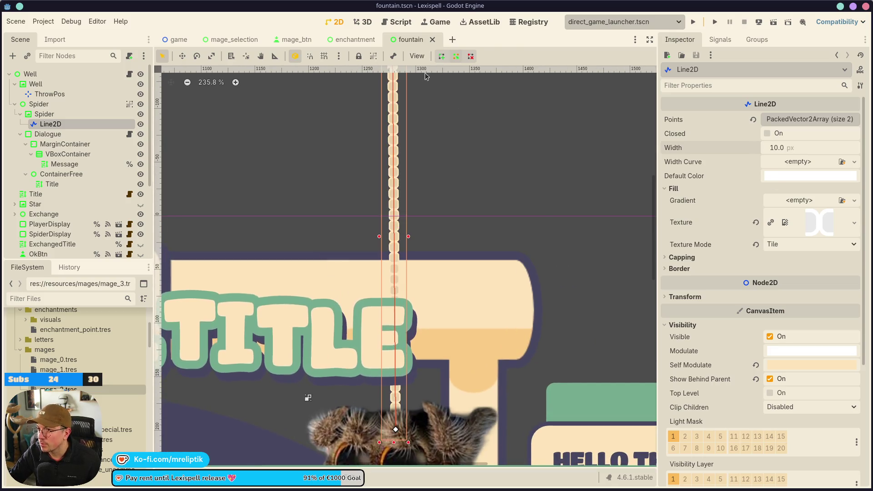
left_click(436, 22)
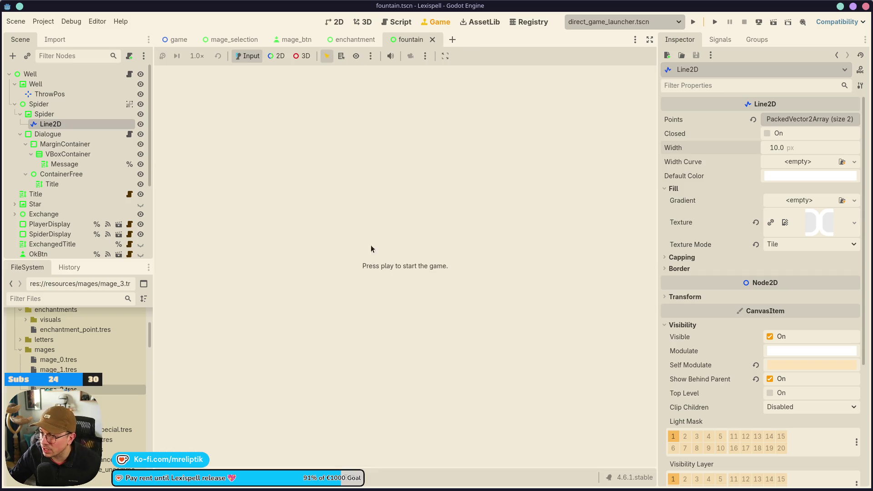
Return to the 2D editor and zoom in and out to review the spider's cream cord line.
left_click(334, 22)
scroll(320, 262, "down", 10)
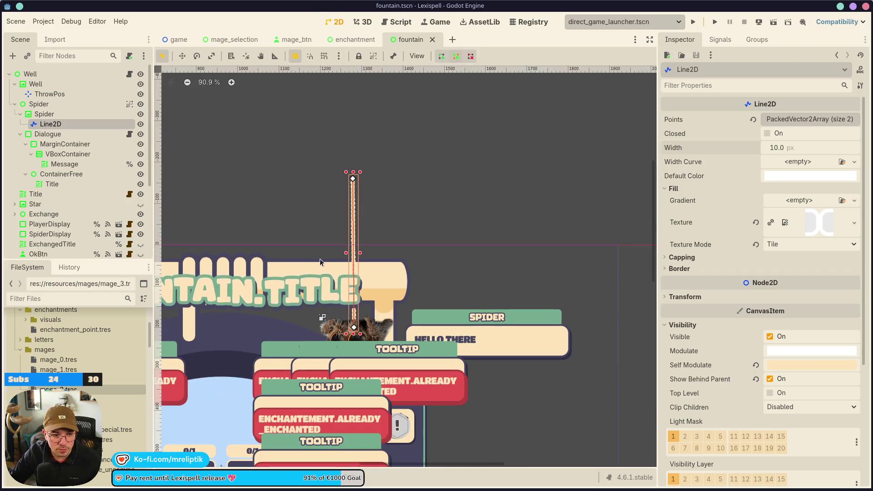
scroll(318, 328, "up", 15)
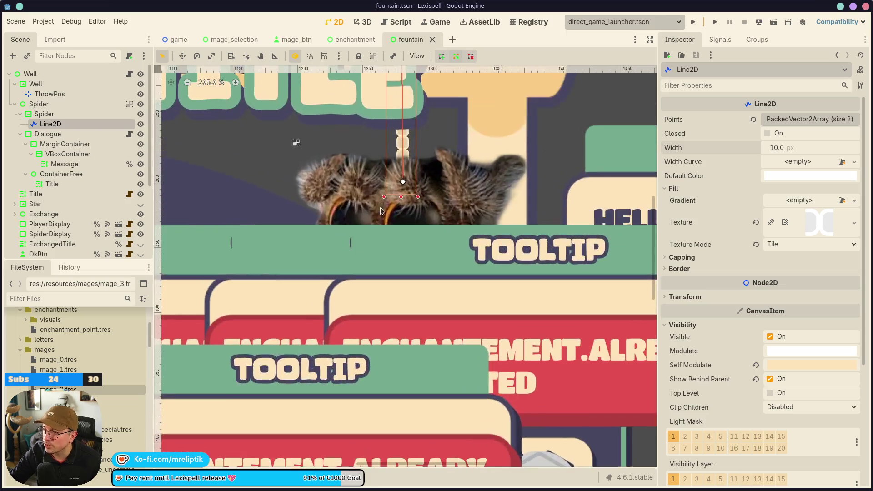
scroll(431, 288, "down", 15)
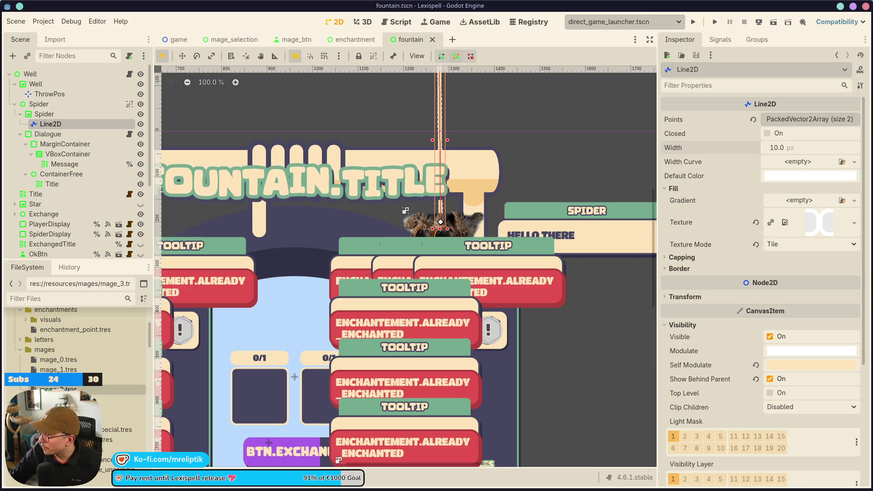
scroll(380, 229, "up", 3)
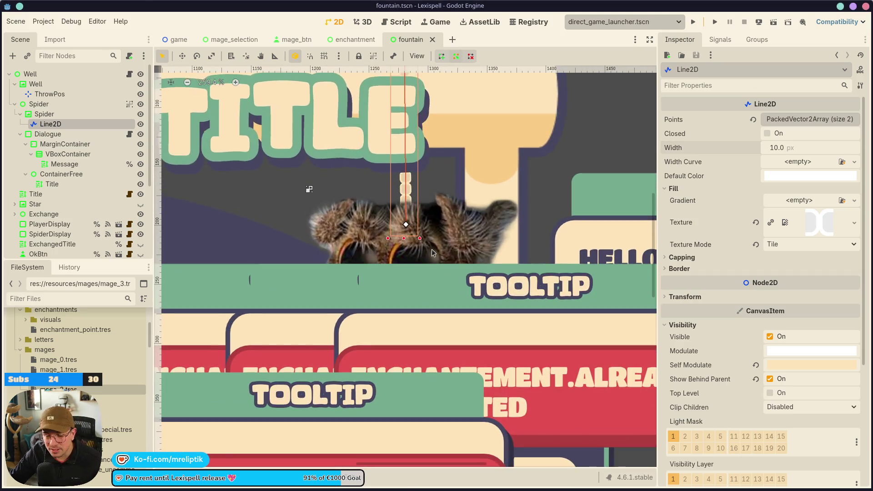
scroll(414, 230, "down", 6)
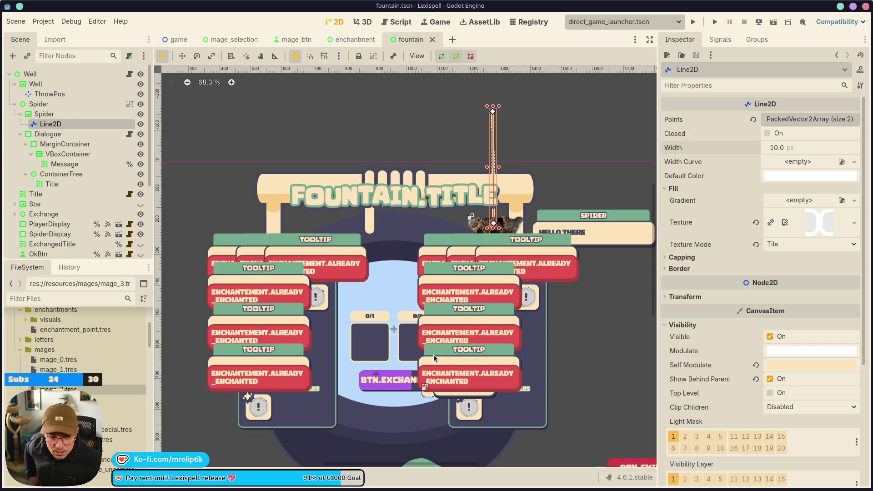
Open the interactive_tutorial and shopkeeper scenes with the quick scene finder.
key("ctrl+shift+o")
type("pip")
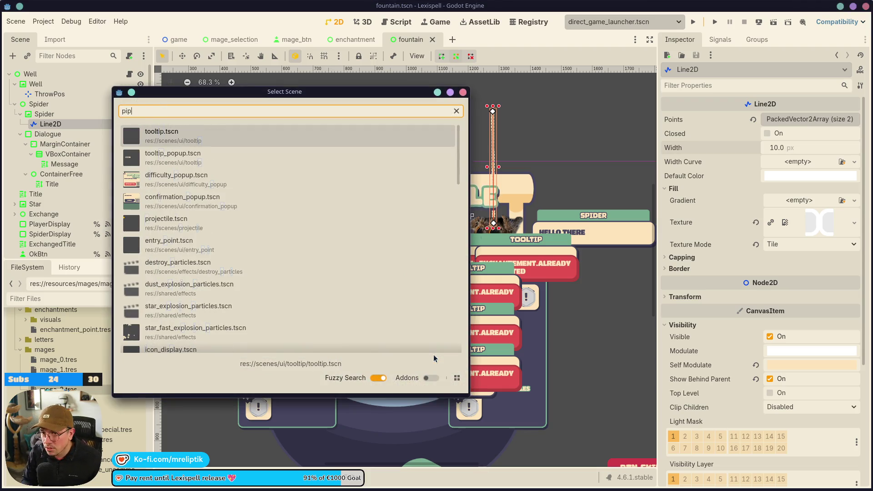
key("Escape")
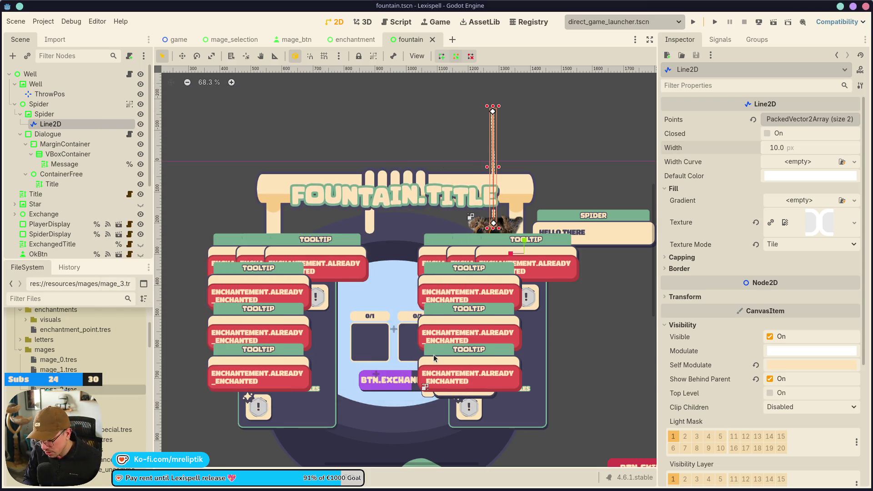
key("ctrl+shift+o")
type("inter")
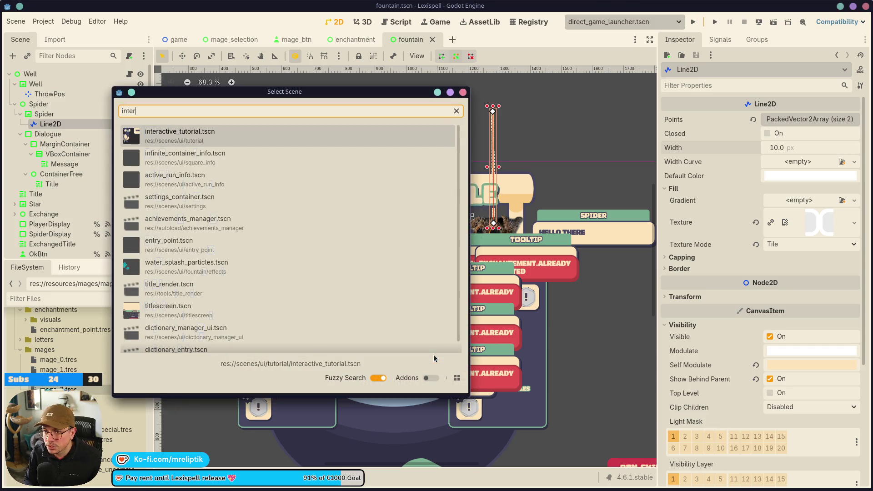
key("Return")
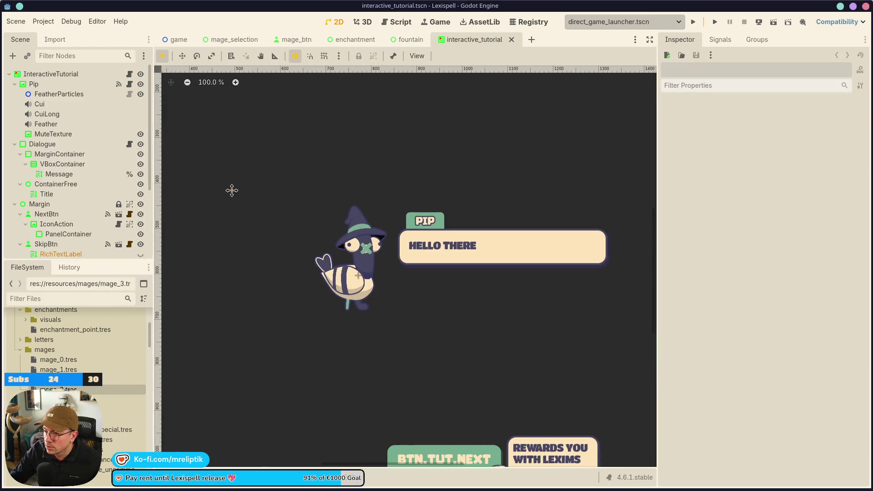
key("ctrl+shift+o")
type("shopk")
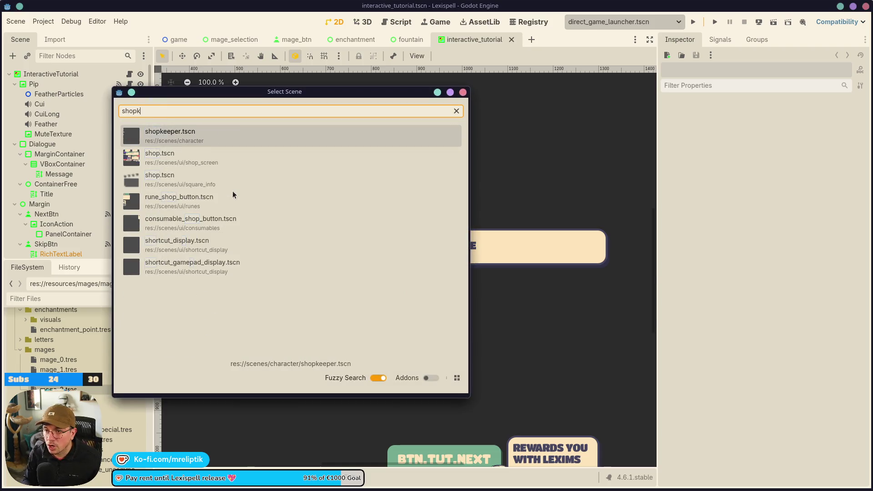
key("Return")
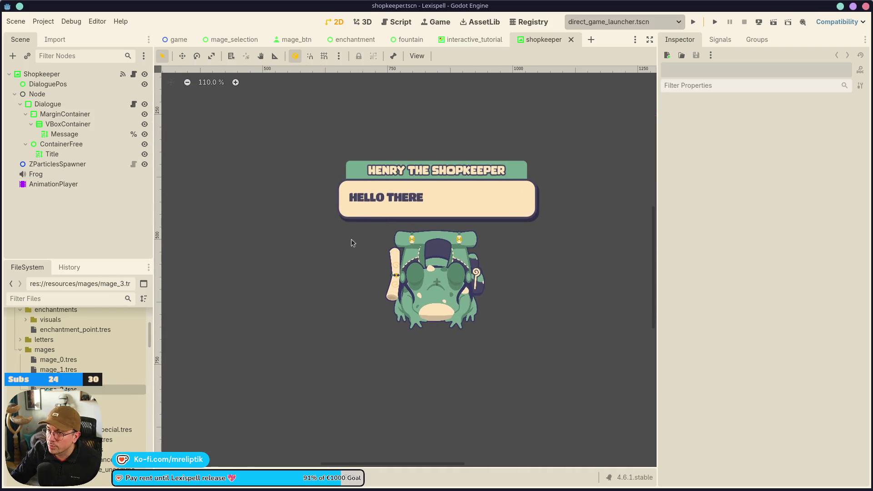
Close the shopkeeper and interactive_tutorial tabs, check the localization sheet, then minimize it.
left_click(571, 40)
left_click(510, 40)
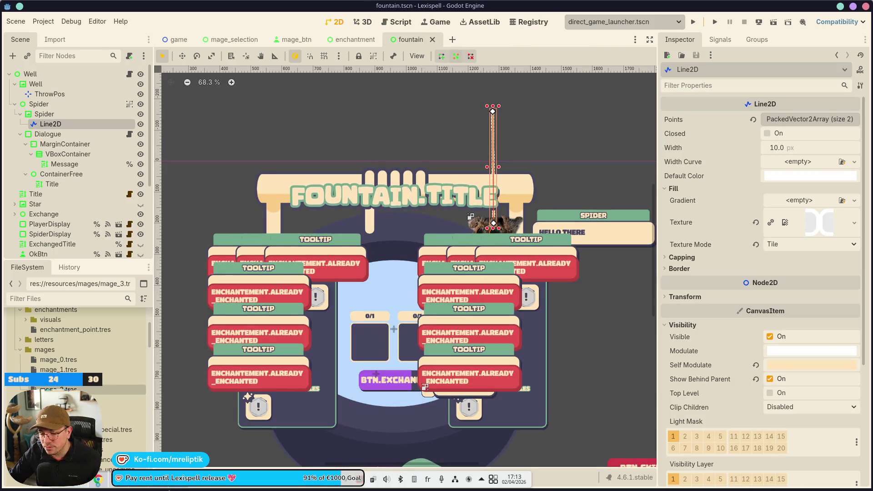
key("alt+Tab")
left_click(247, 239)
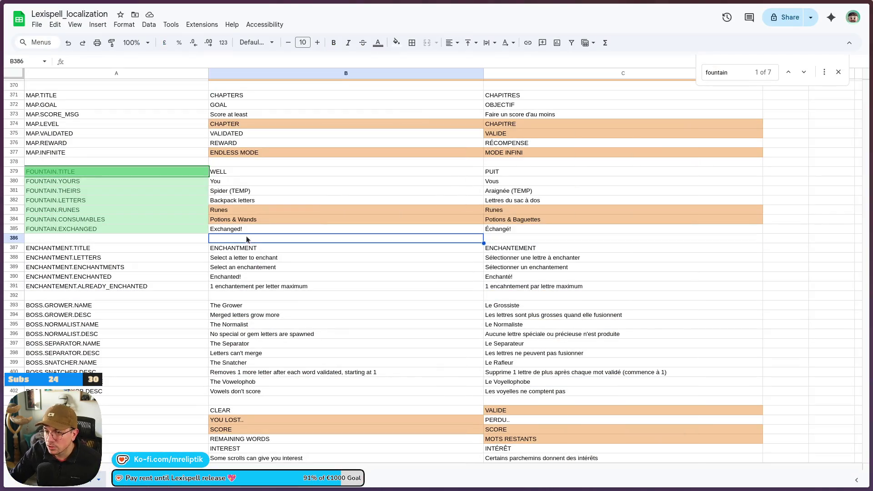
left_click(845, 8)
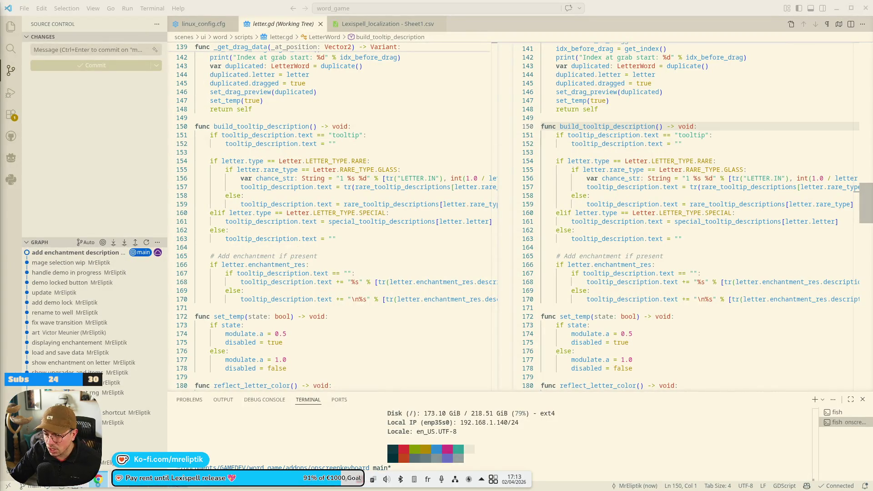
Back in Godot, look through the enchantment, mage_btn and fountain scene tabs.
left_click(836, 8)
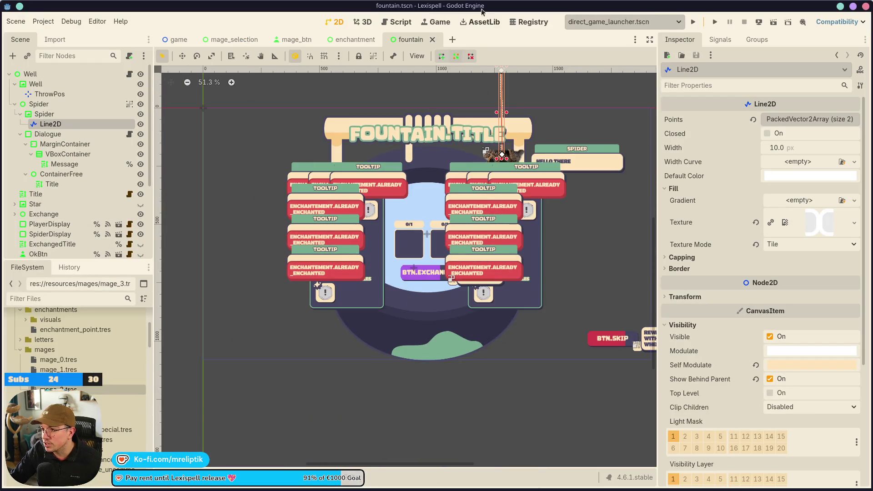
left_click(354, 39)
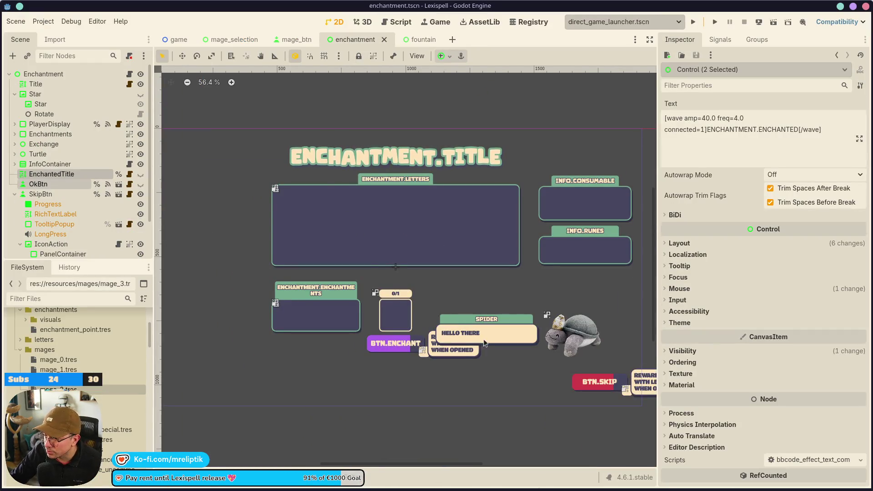
scroll(484, 343, "up", 5)
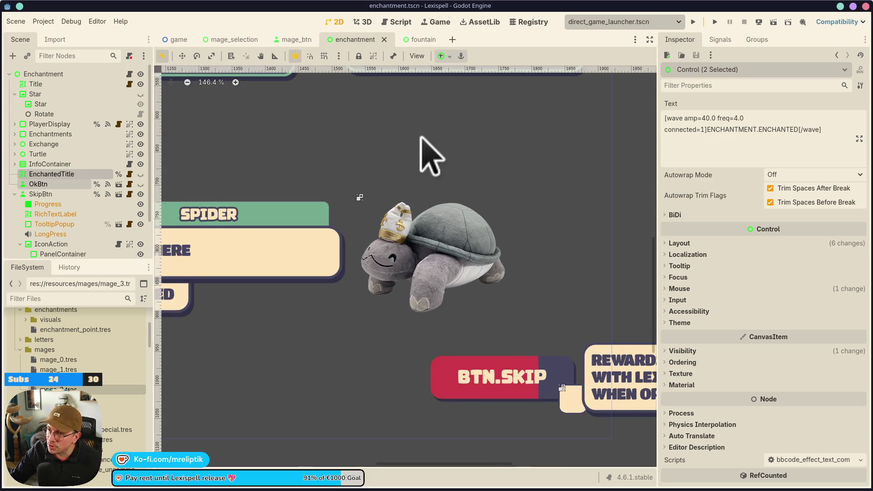
left_click(421, 39)
scroll(551, 162, "up", 3)
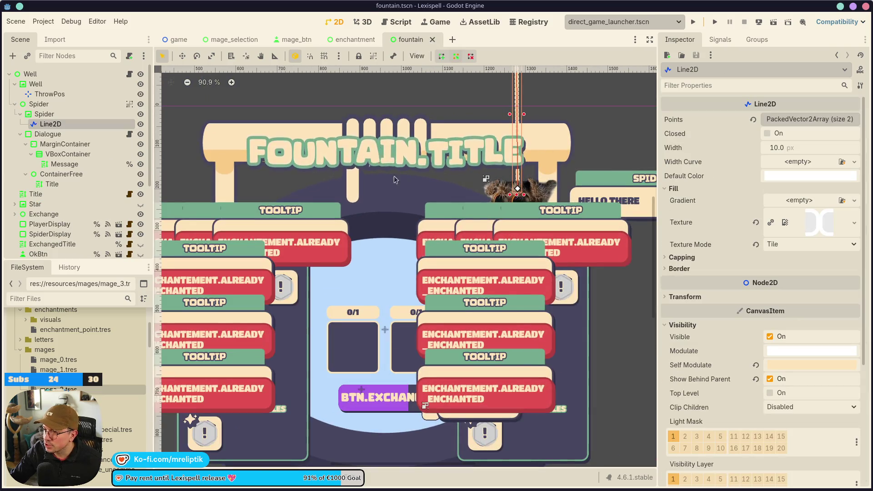
scroll(367, 291, "down", 4)
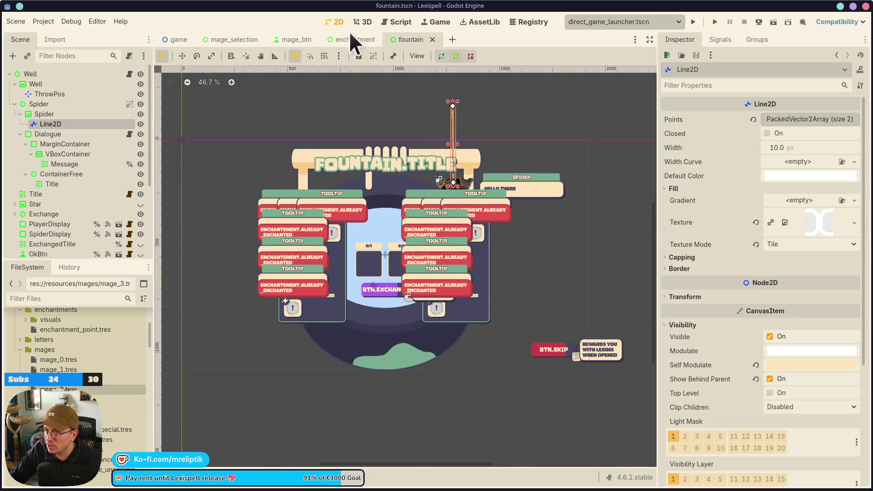
left_click(290, 40)
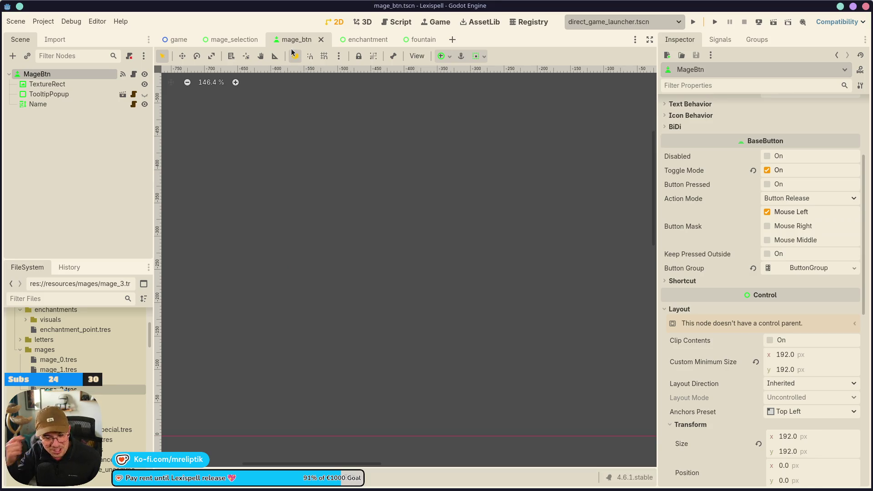
left_click(421, 39)
scroll(495, 210, "up", 13)
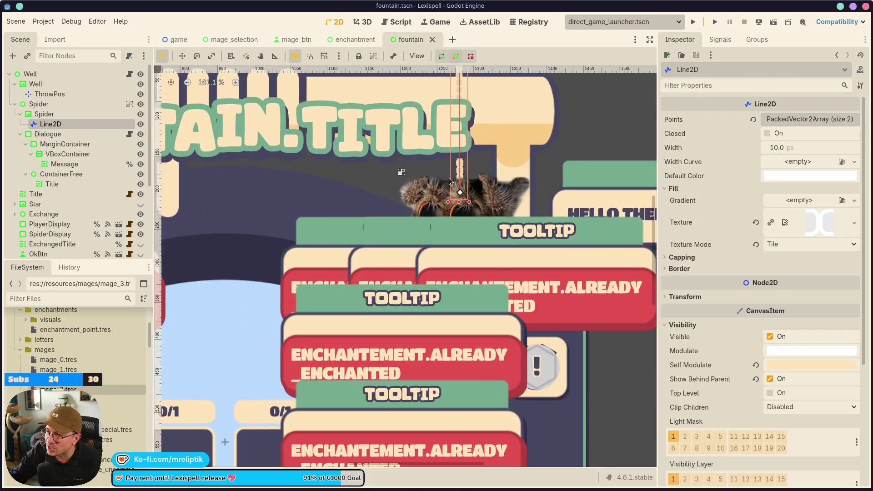
Select the Spider and drag it to a new spot beside its HELLO THERE dialogue.
left_click(494, 210)
scroll(495, 210, "down", 2)
mouse_move(488, 173)
left_mouse_down()
mouse_move(632, 139)
mouse_move(332, 154)
mouse_move(483, 278)
mouse_move(429, 256)
left_mouse_up()
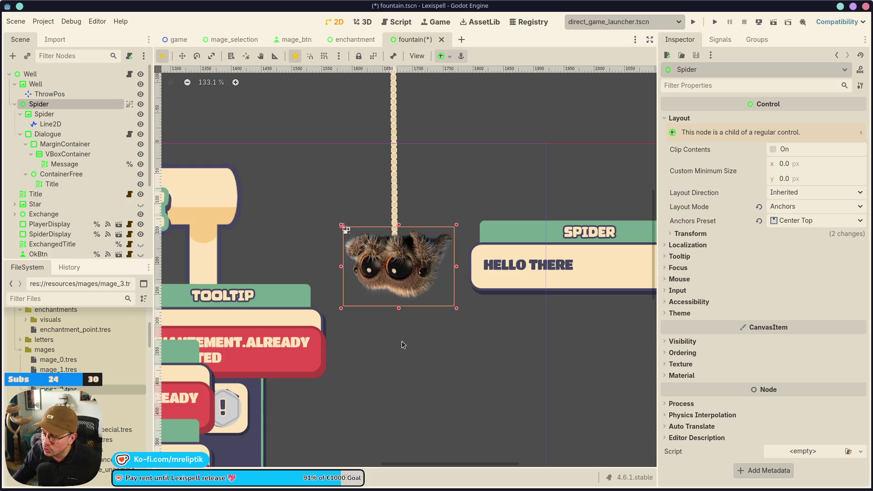
Rotate the Spider to 184°, undo both the rotation and move, then close the fountain scene.
left_click(690, 233)
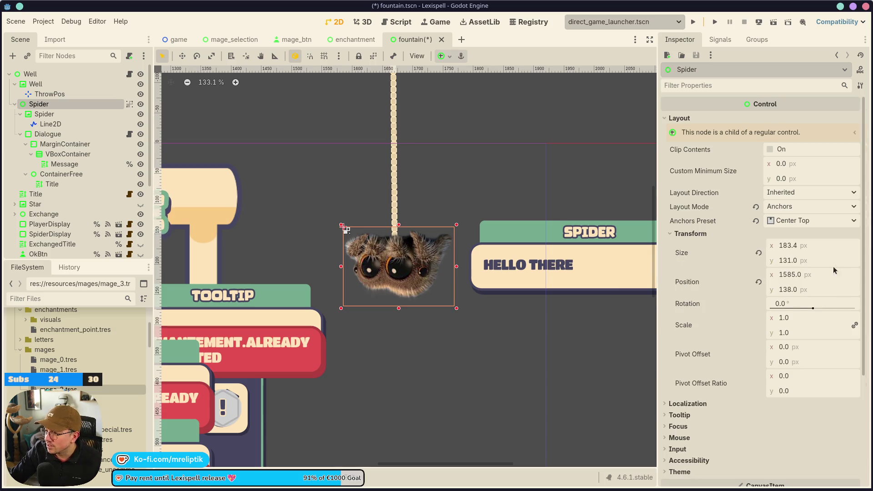
mouse_move(799, 305)
left_mouse_down()
mouse_move(835, 306)
mouse_move(796, 305)
mouse_move(811, 306)
left_mouse_up()
key("ctrl+z")
key("ctrl+z")
key("ctrl+z")
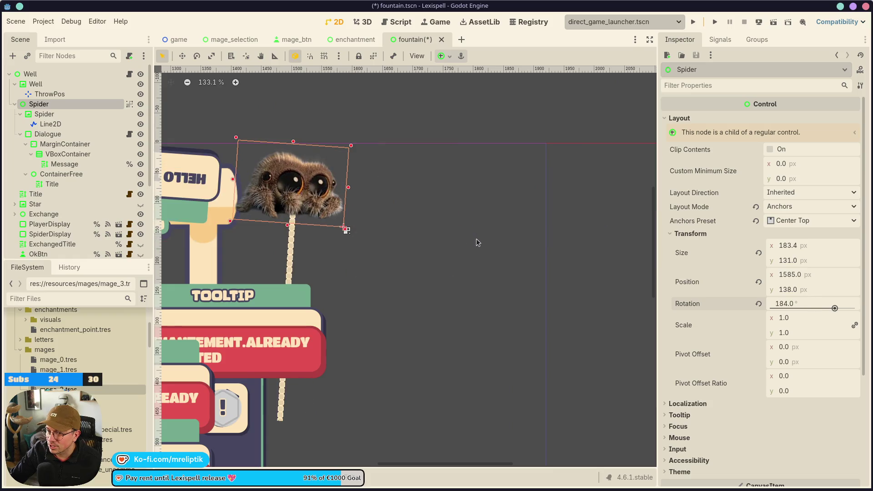
scroll(441, 272, "down", 1)
scroll(441, 271, "down", 3)
key("ctrl+z")
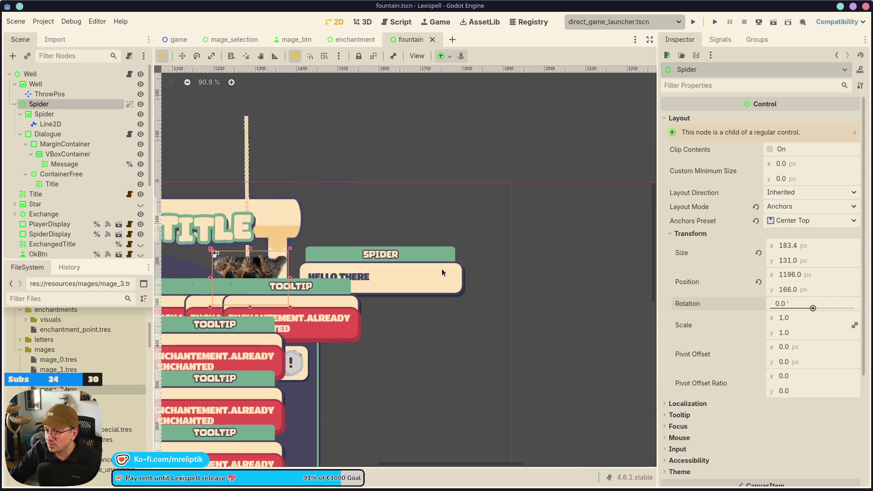
left_click(526, 212)
left_click(432, 40)
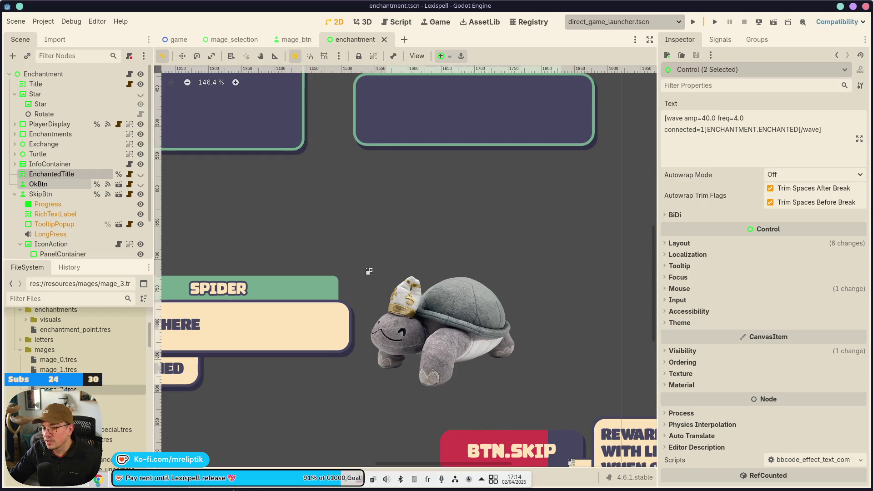
left_click(165, 486)
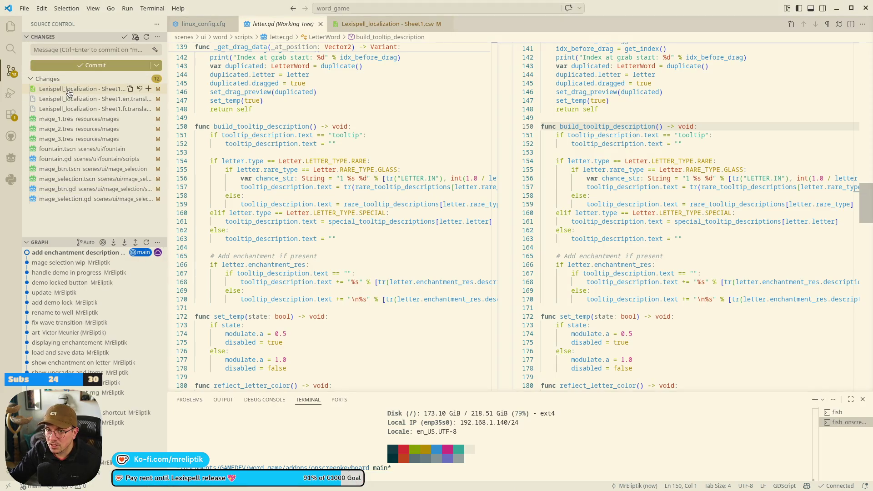
Review the changed files and stage the mage button, selection and mage_1–mage_3 resource files.
left_click(68, 88)
left_click(55, 118)
left_click(66, 178)
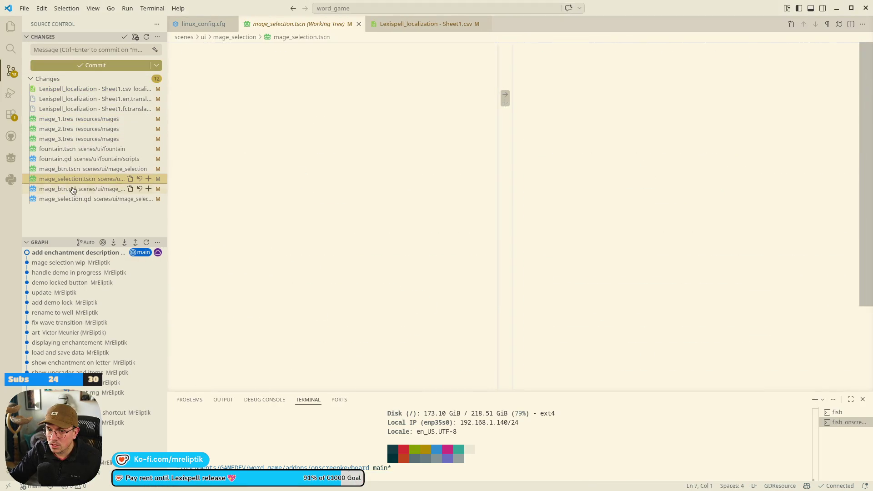
left_click(62, 199)
left_click(63, 170)
left_click(64, 198, "shift")
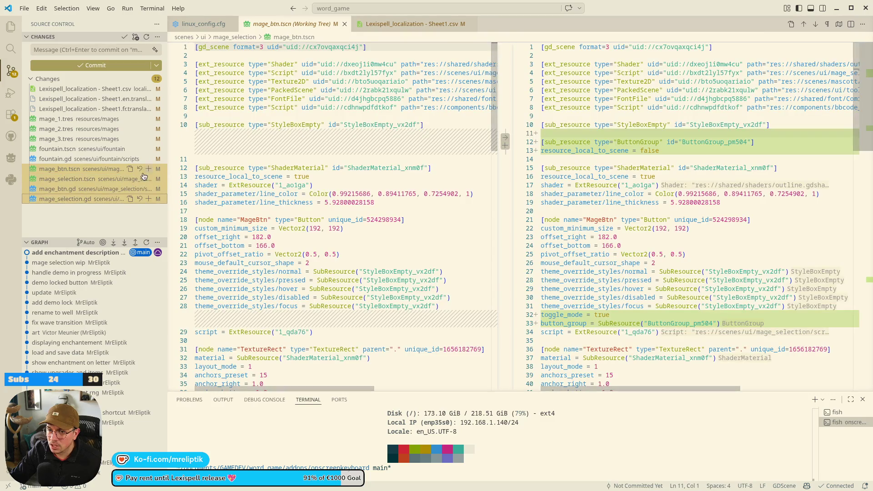
left_click(149, 168)
left_click(61, 189)
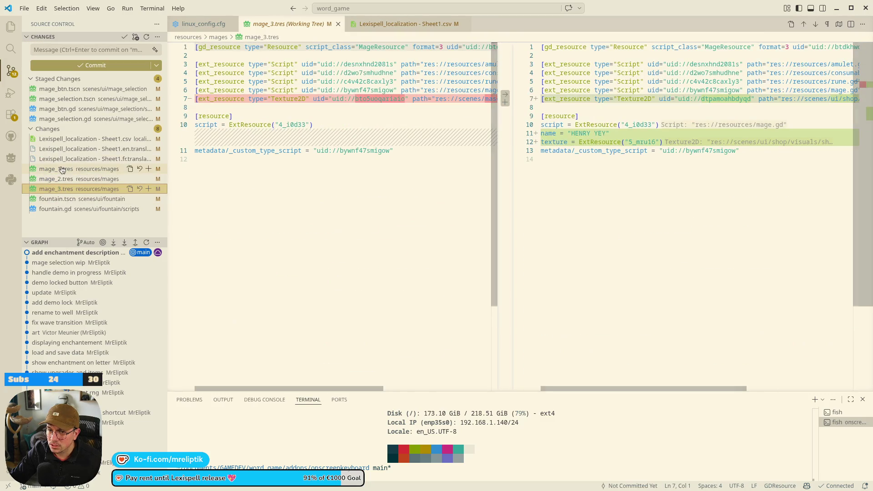
left_click(59, 169, "shift")
left_click(149, 168)
Commit the staged mage changes with the message "toggle button mage".
left_click(81, 49)
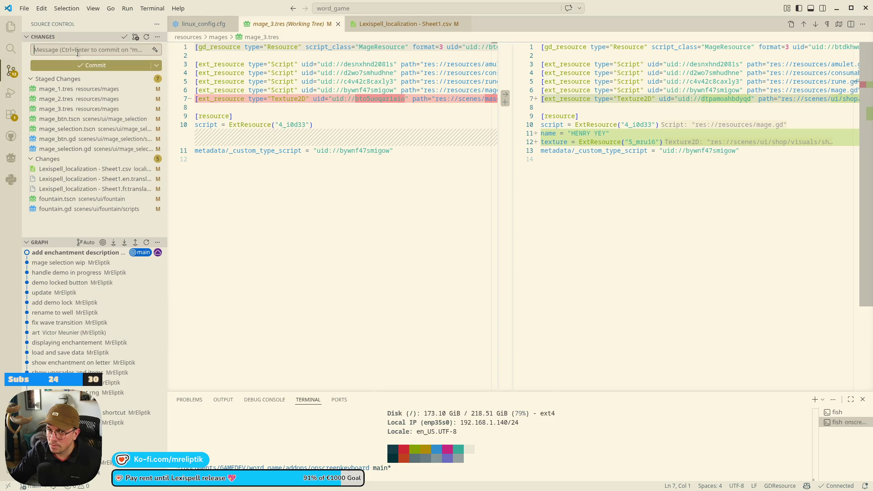
type("toggle button mage")
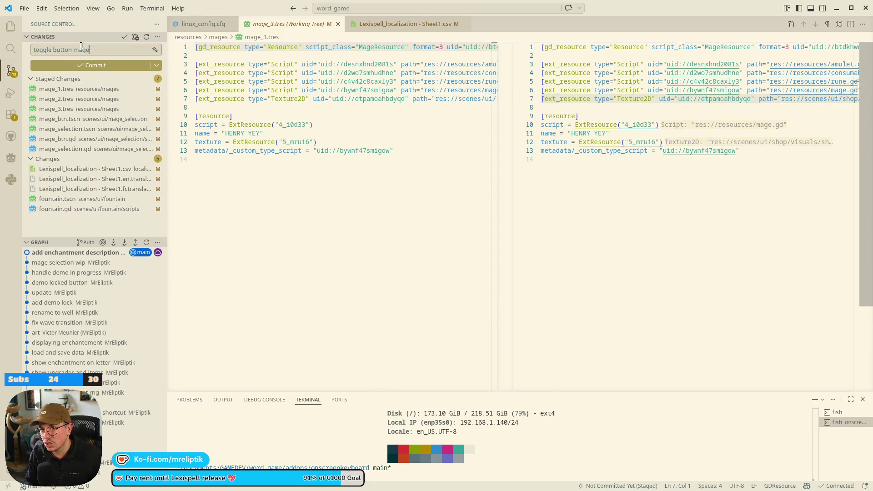
left_click(95, 65)
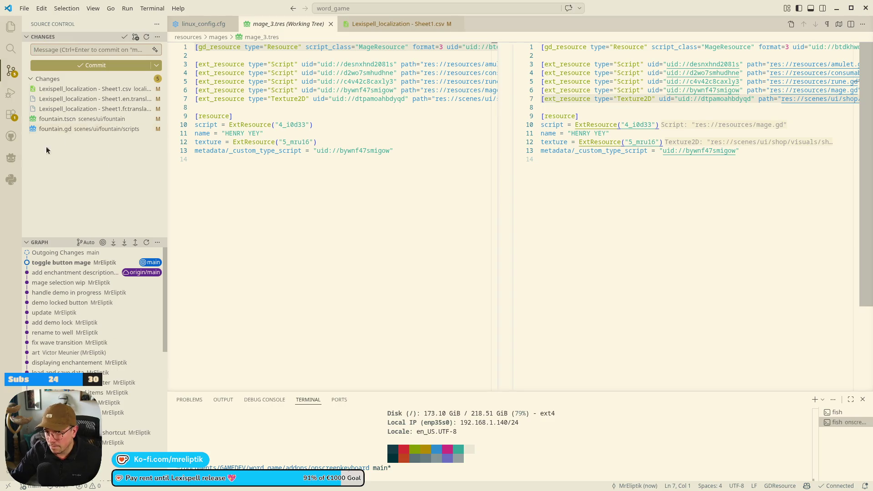
Stage the remaining files, commit "wait for user confirmation", and sync both commits to the remote.
left_click_drag(46, 129, 48, 85)
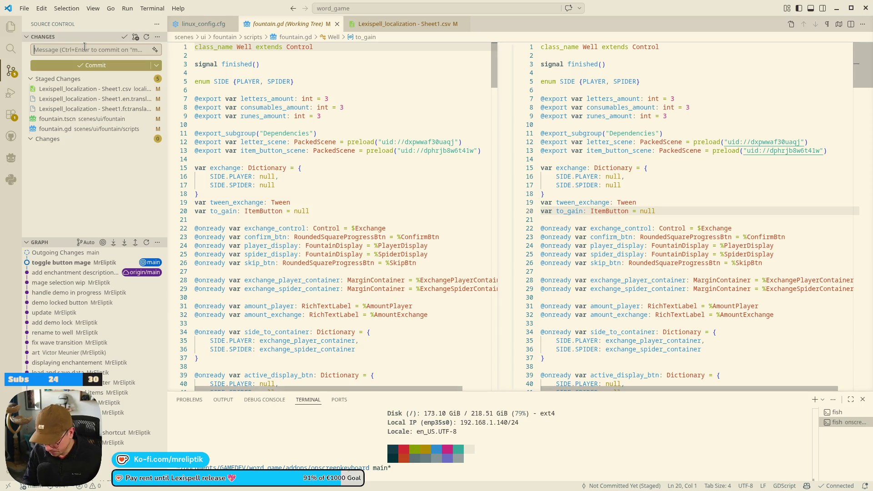
type("wait for user co")
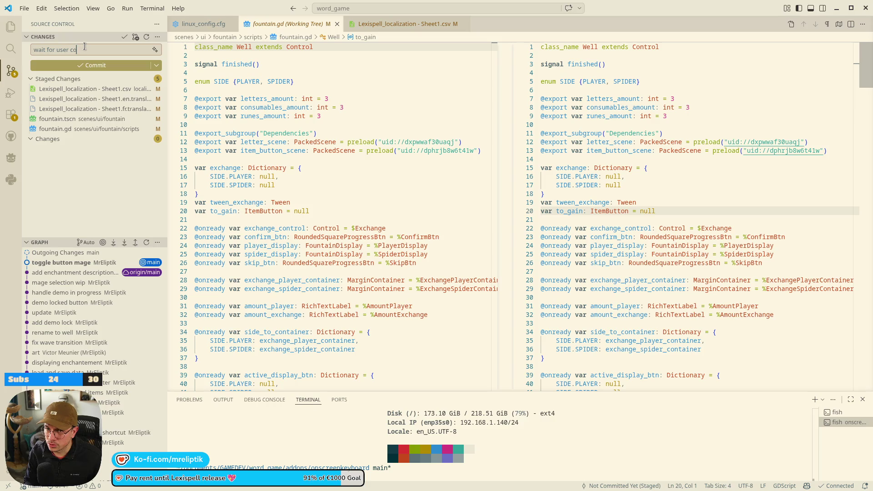
key("ctrl+Return")
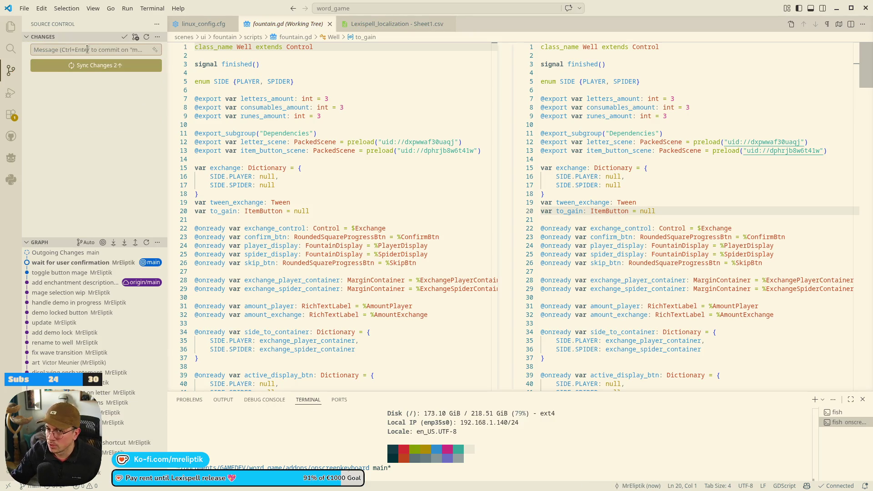
left_click(96, 64)
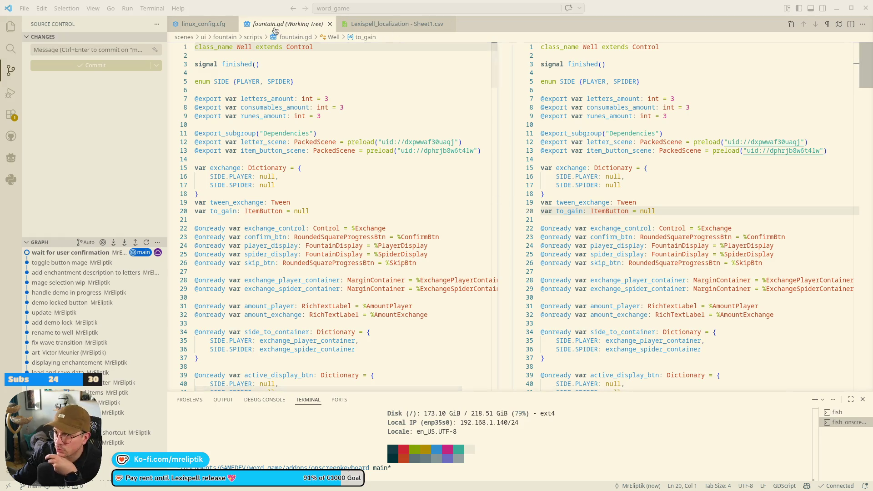
key("alt+Tab")
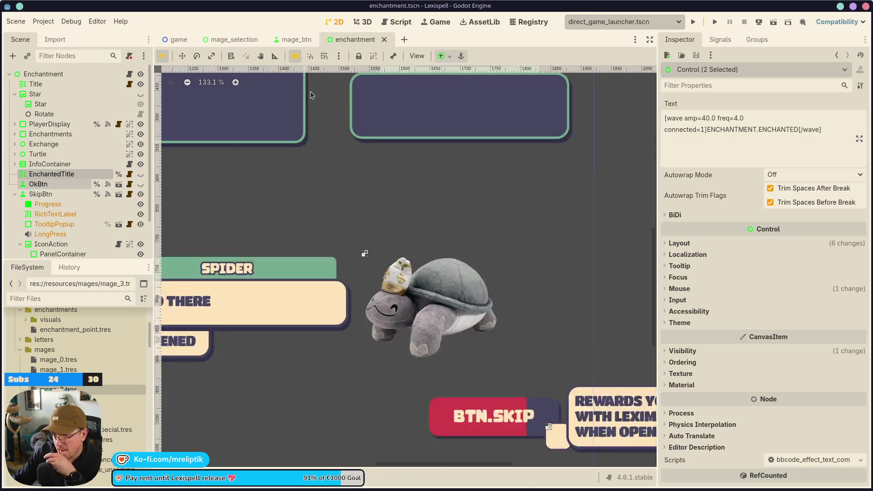
Open mode.tscn through quick scene search and collapse the ModeContainer and BtnContainers tree branches.
scroll(279, 201, "down", 8)
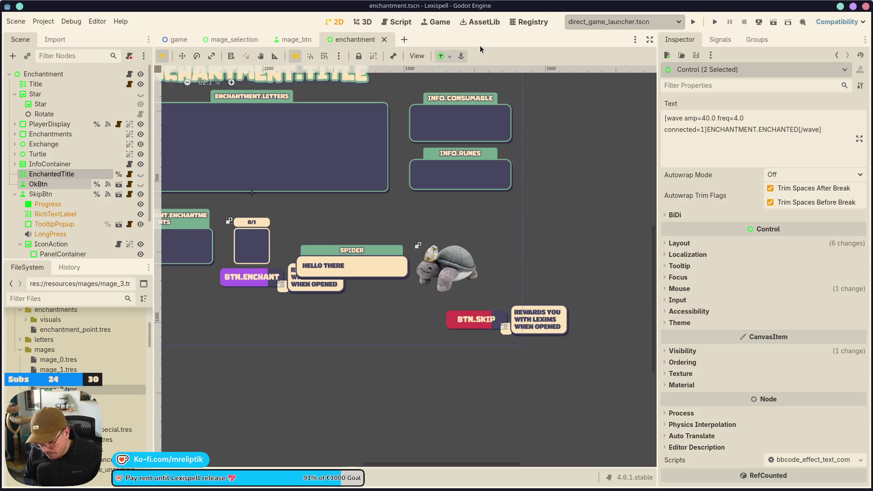
key("ctrl+shift+o")
type("mode")
key("Return")
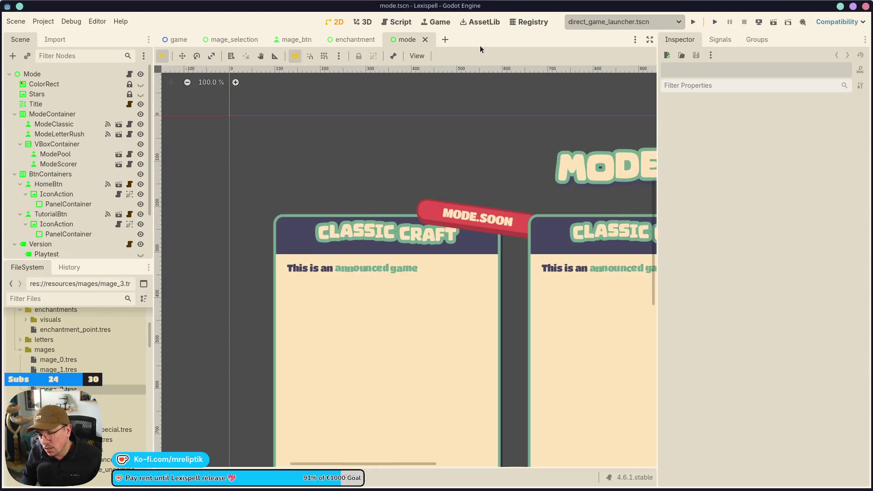
scroll(356, 247, "down", 4)
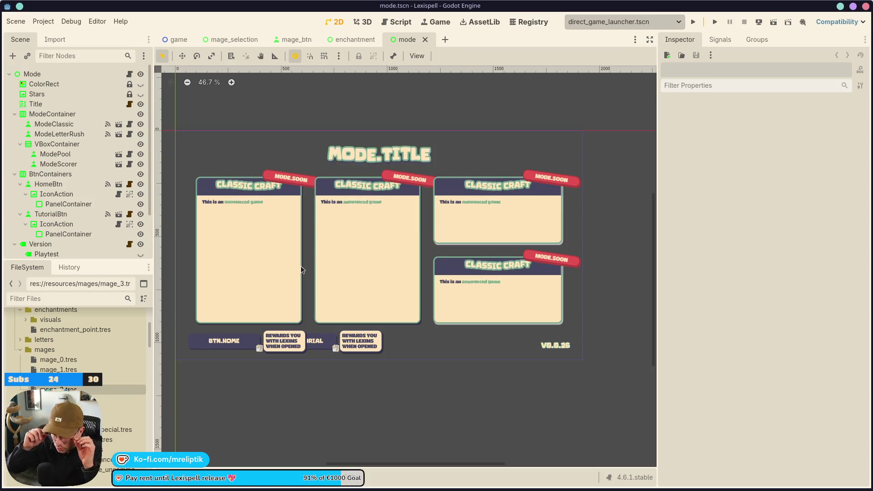
left_click(15, 114)
left_click(15, 124)
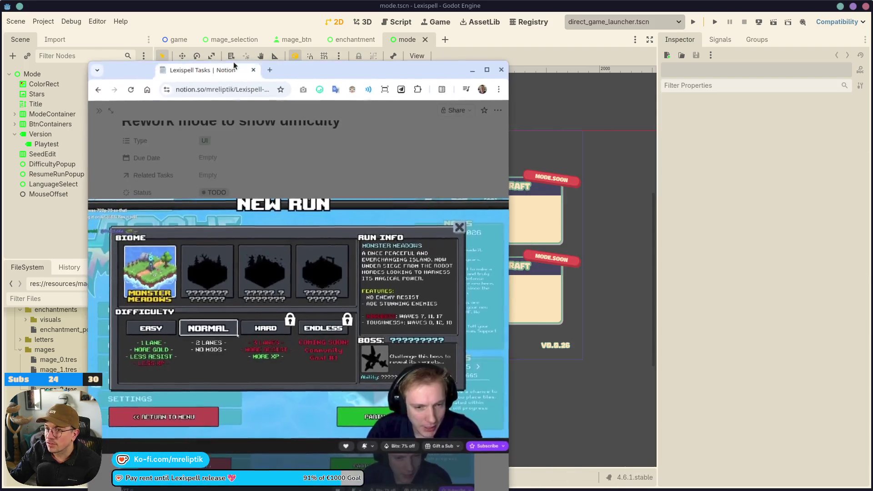
Drag the game-stream browser window showing the New Run difficulty screen into view.
mouse_move(233, 61)
left_mouse_down()
mouse_move(222, 26)
mouse_move(456, 112)
mouse_move(151, 109)
mouse_move(45, 41)
left_mouse_up()
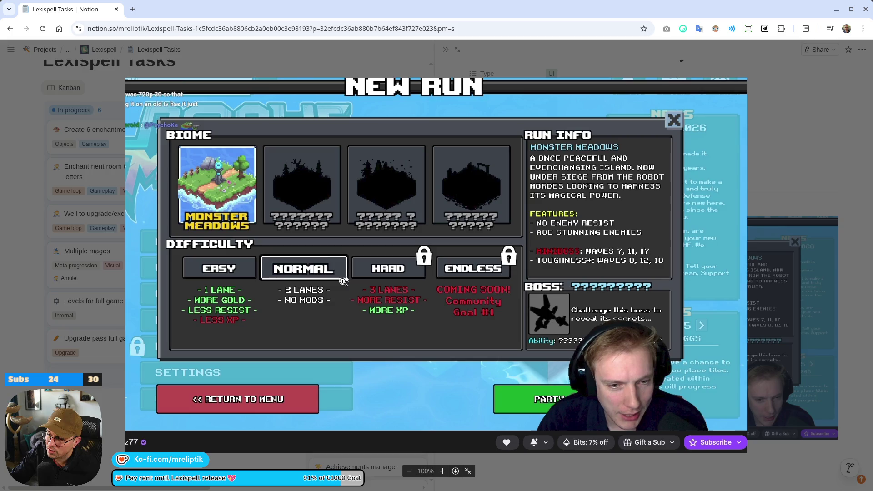
Return to the Godot editor showing mode.tscn's MODE.TITLE screen.
key("alt+Tab")
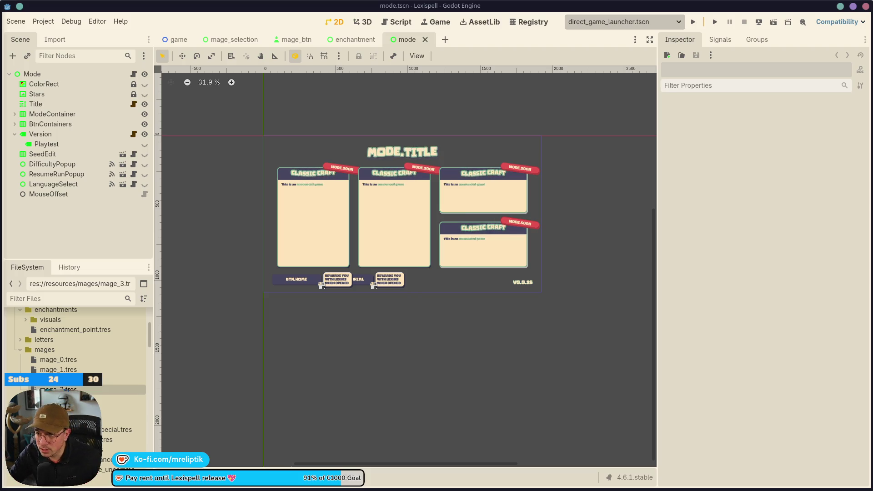
scroll(461, 239, "up", 1)
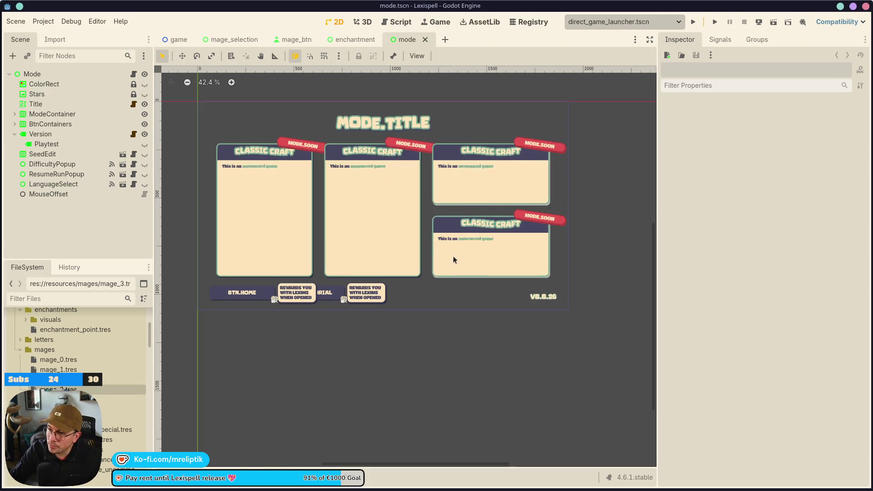
scroll(486, 232, "up", 1)
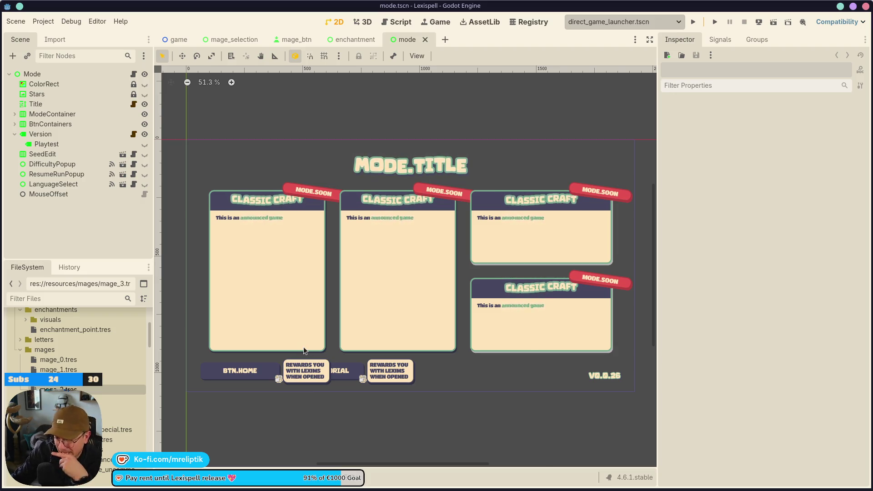
scroll(294, 170, "down", 2)
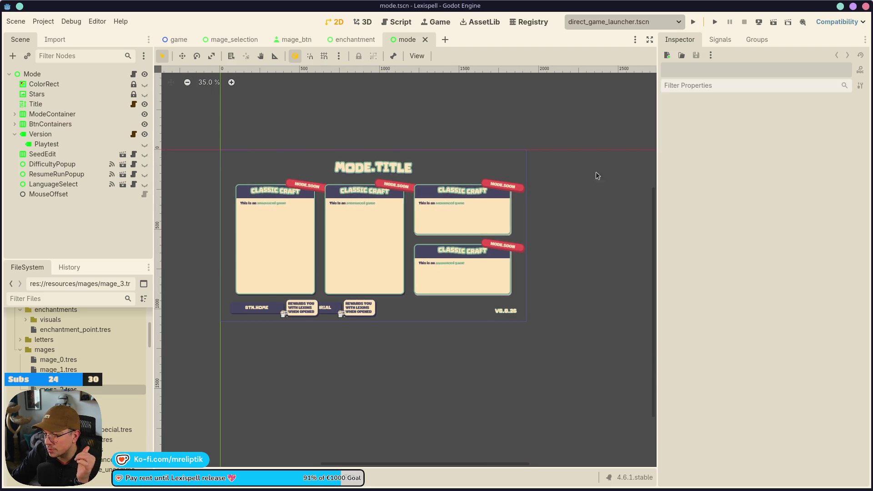
scroll(335, 210, "up", 3)
Hide the side docks with distraction-free mode and frame the mode scene on the canvas.
left_click(650, 40)
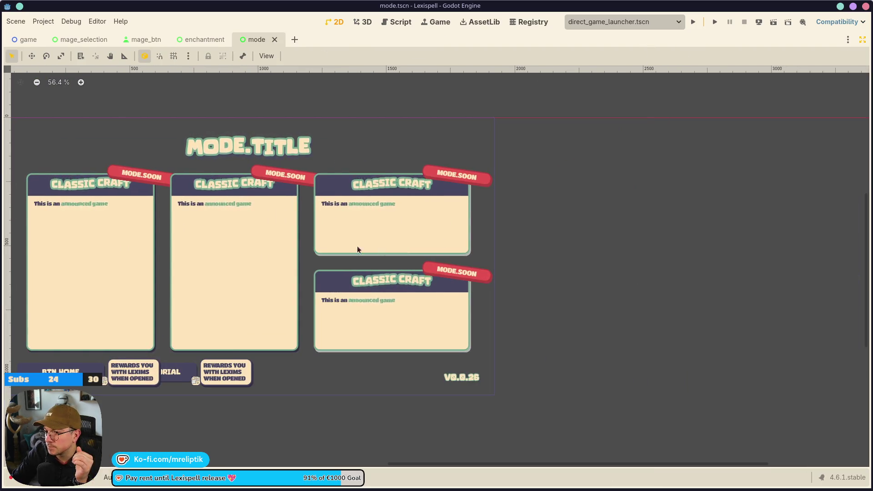
scroll(444, 263, "left", 3)
scroll(460, 279, "up", 2)
scroll(500, 300, "down", 1)
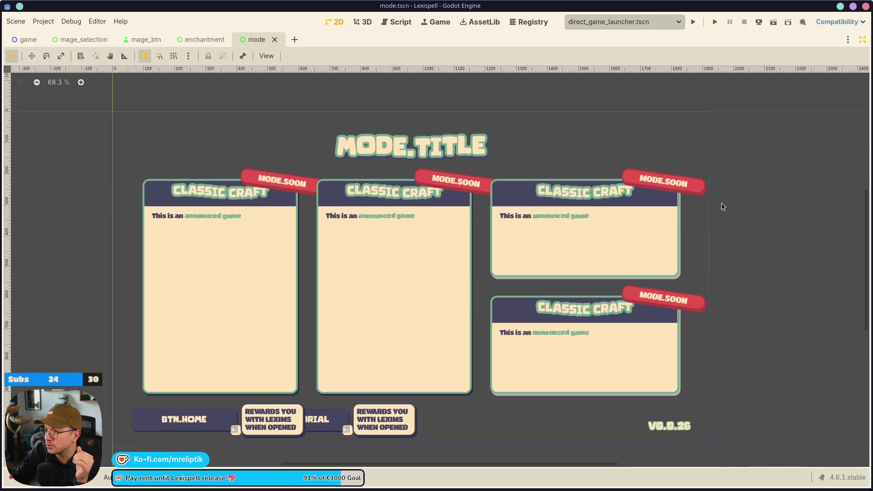
Capture a 1313×740 region screenshot of the mode scene with Spectacle and copy it.
key("super+shift+Print")
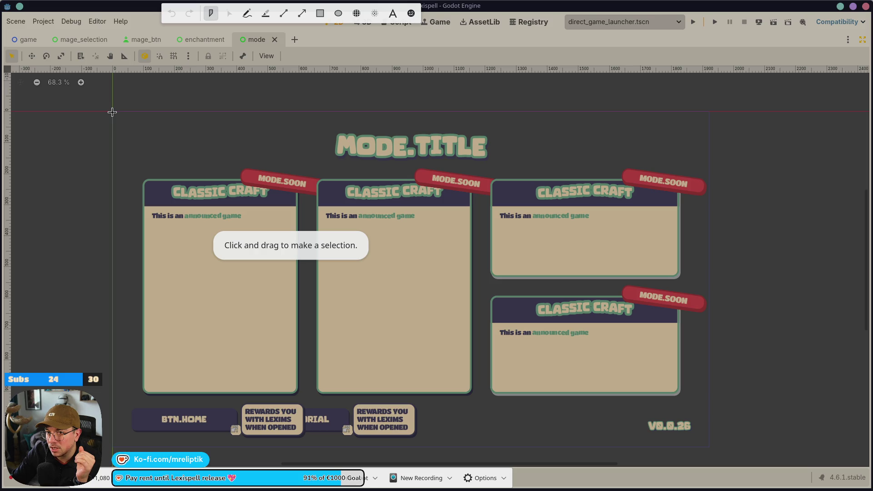
mouse_move(112, 111)
left_mouse_down()
mouse_move(383, 358)
mouse_move(743, 468)
mouse_move(709, 448)
left_mouse_up()
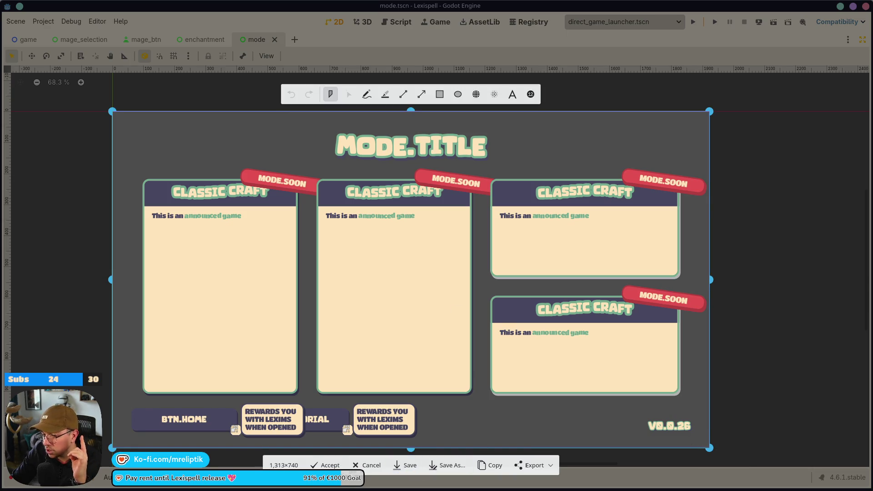
left_click(493, 465)
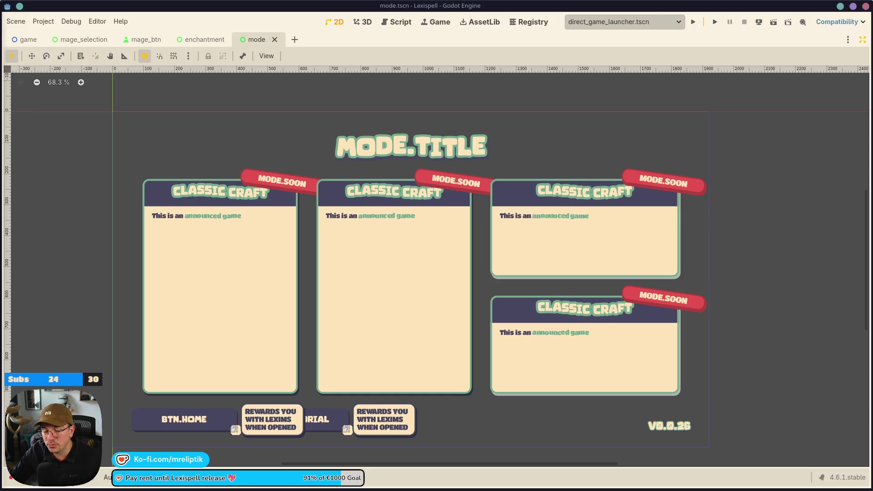
key("alt+Tab")
Maximise Figma and paste the Godot mode screenshot onto the UI page, moving it aside.
double_click(308, 39)
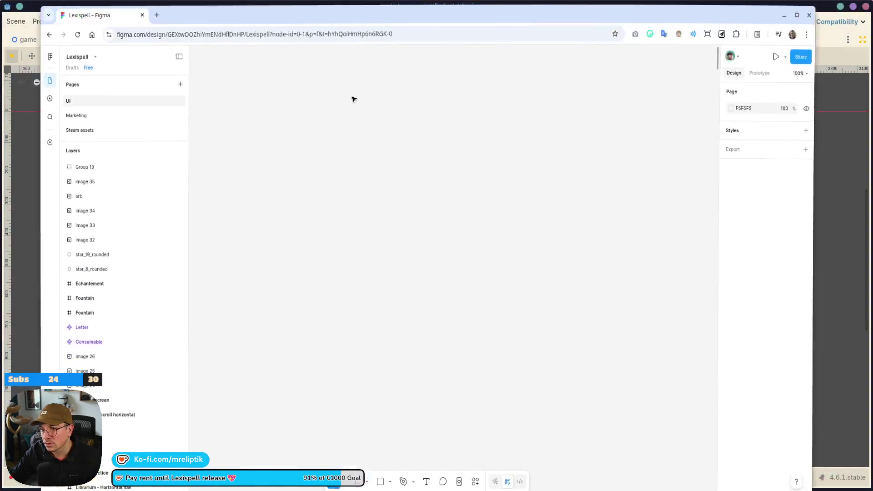
scroll(312, 296, "down", 10)
scroll(358, 310, "down", 10)
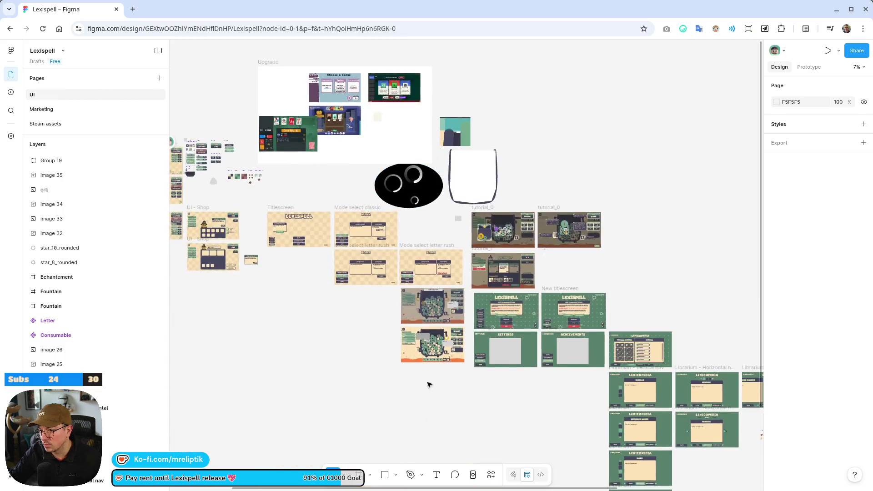
key("ctrl+v")
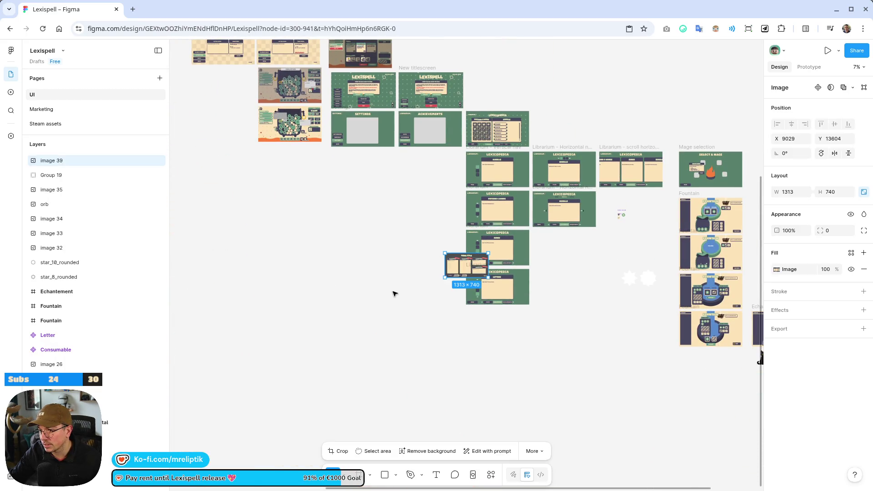
left_click_drag(481, 267, 343, 297)
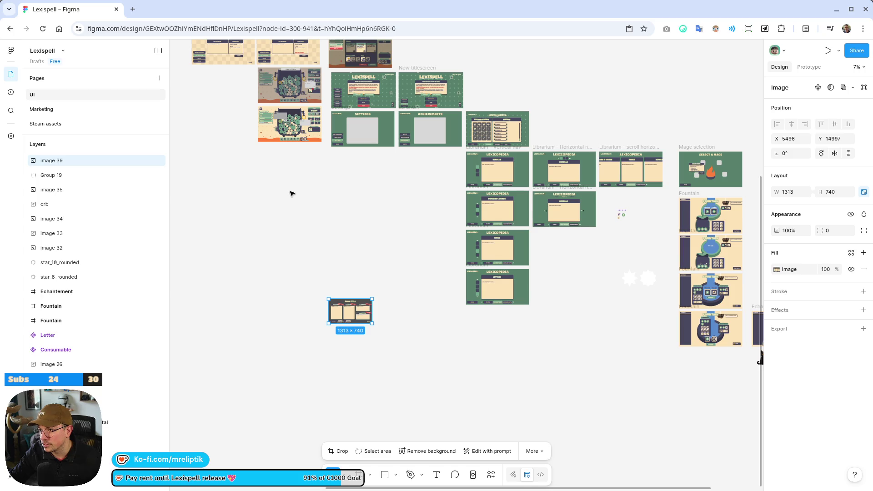
Pan across the Letter Rush and Classic Craft Modes mockup frames to survey the page.
scroll(291, 193, "up", 10)
mouse_move(382, 172)
left_mouse_down()
mouse_move(678, 312)
mouse_move(376, 315)
mouse_move(278, 422)
mouse_move(479, 307)
mouse_move(350, 339)
left_mouse_up()
scroll(310, 290, "up", 5)
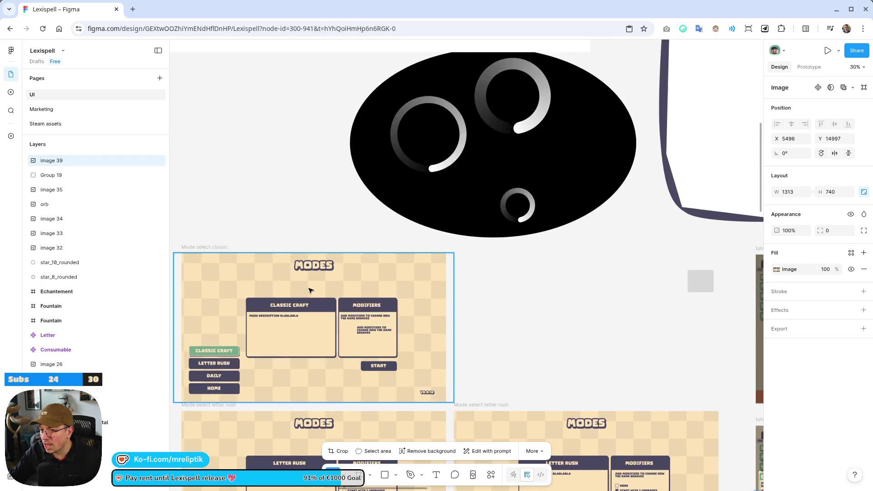
scroll(309, 290, "down", 5)
scroll(298, 306, "up", 5)
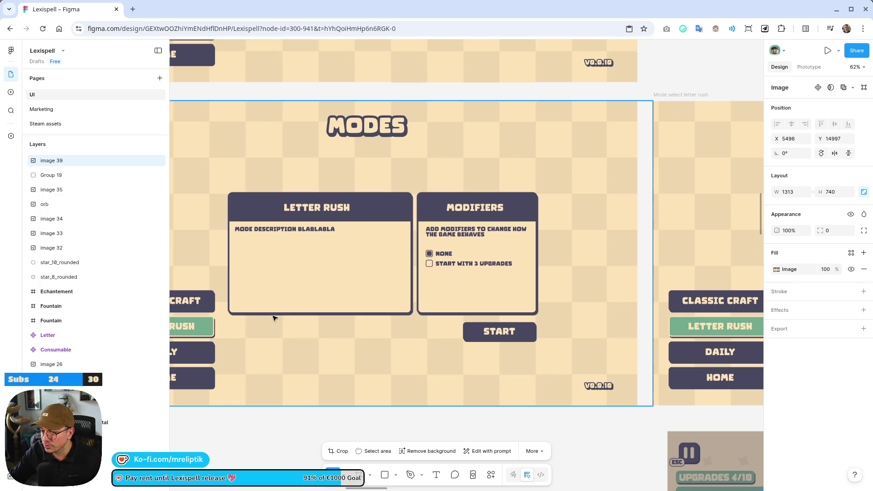
left_click_drag(272, 317, 425, 298)
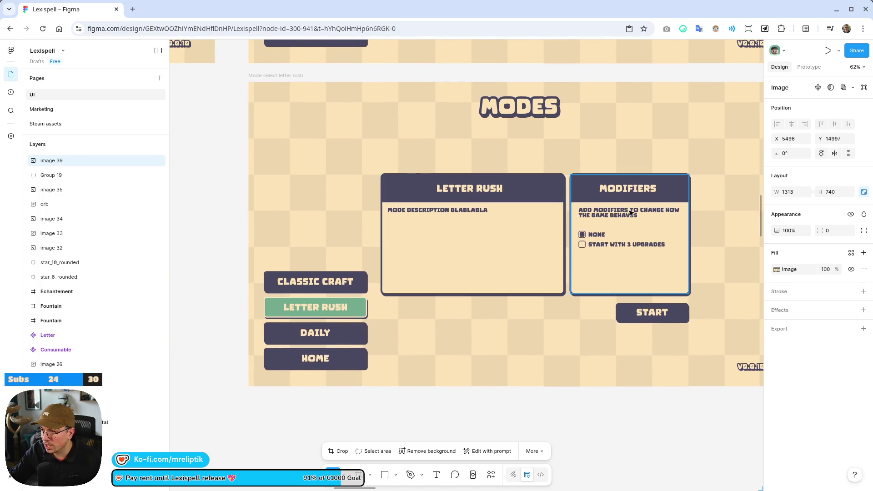
mouse_move(525, 133)
left_mouse_down()
mouse_move(437, 412)
mouse_move(370, 185)
left_mouse_up()
mouse_move(509, 394)
left_mouse_down()
mouse_move(339, 244)
mouse_move(155, 195)
left_mouse_up()
left_click_drag(304, 231, 230, 333)
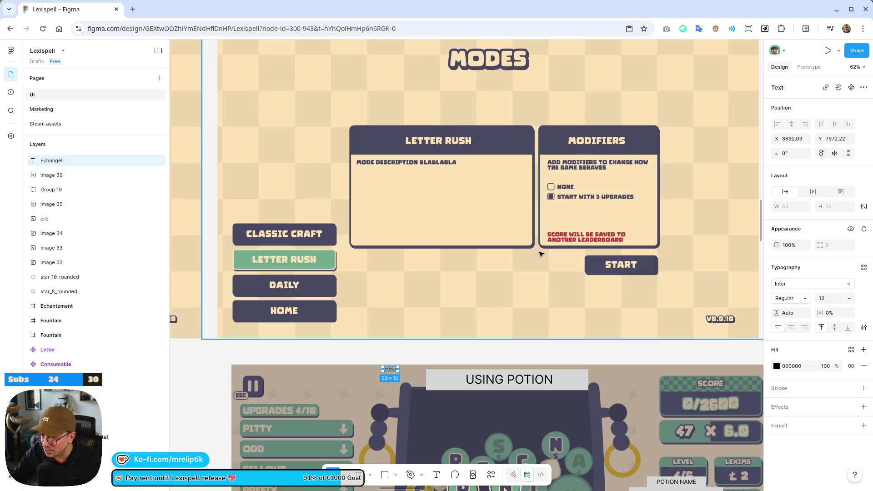
scroll(282, 216, "down", 10)
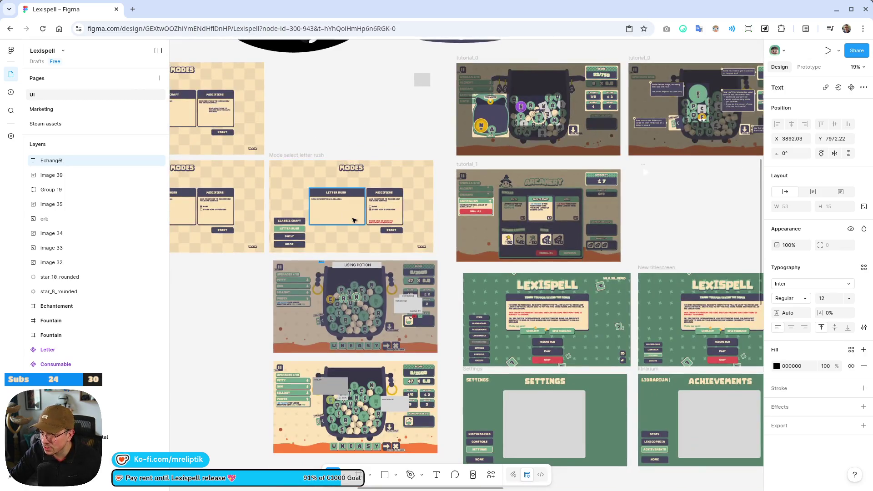
scroll(318, 218, "up", 5)
scroll(400, 218, "down", 7)
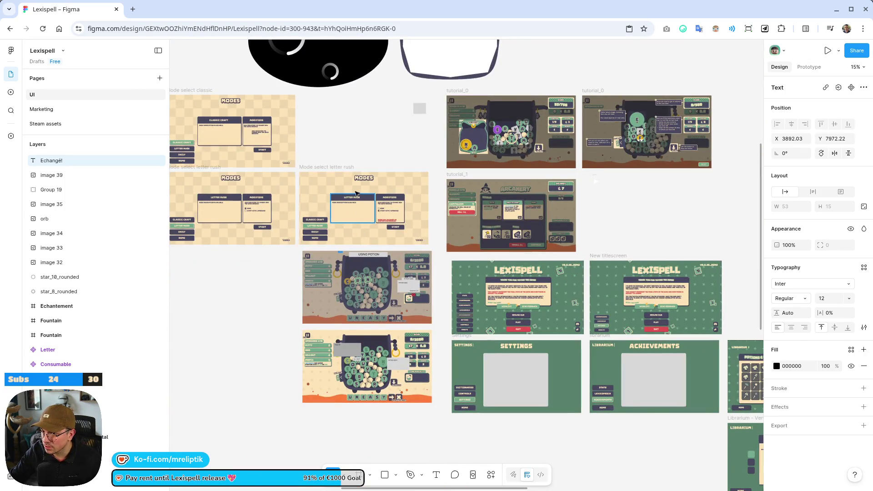
Duplicate the Mode select classic frame into open space on the canvas.
left_click(320, 169)
scroll(343, 168, "down", 2)
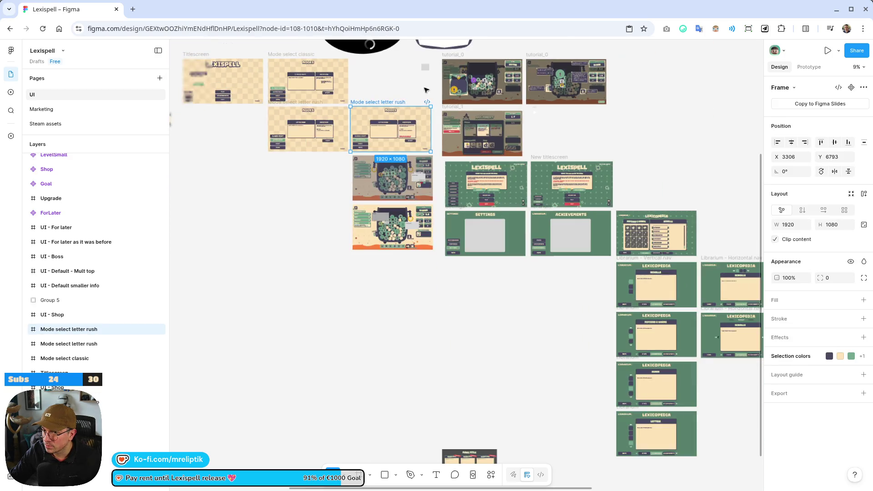
scroll(364, 82, "down", 3)
mouse_move(274, 54)
left_mouse_down("alt")
mouse_move(293, 55)
mouse_move(295, 283)
mouse_move(291, 275)
mouse_move(555, 316)
mouse_move(486, 310)
left_mouse_up("alt")
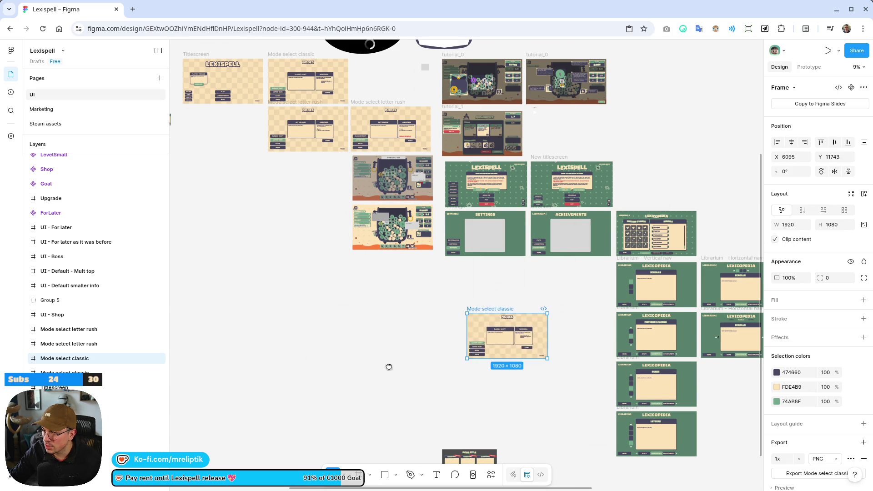
scroll(377, 364, "down", 3)
scroll(377, 364, "right", 3)
Position the MODE.TITLE screenshot directly beneath the copied Mode select classic frame.
left_click(373, 364)
left_click_drag(372, 364, 316, 205)
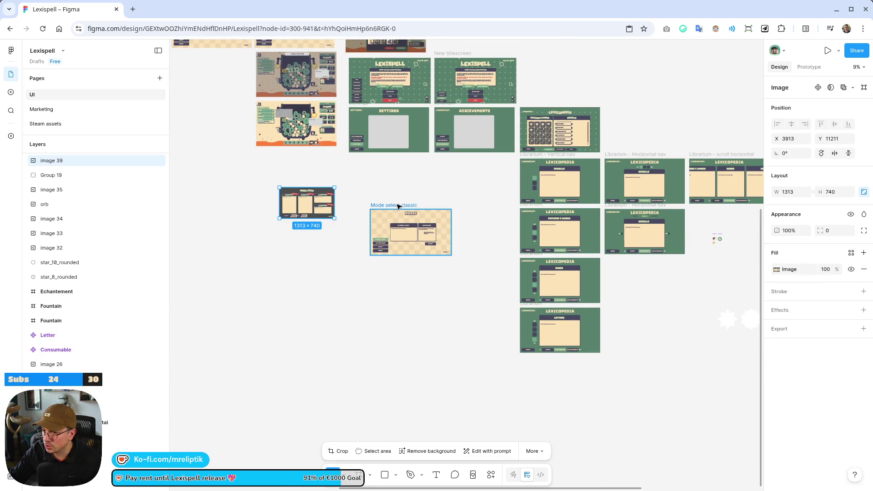
left_click(380, 205)
mouse_move(438, 239)
left_mouse_down()
mouse_move(305, 322)
mouse_move(314, 221)
mouse_move(548, 265)
mouse_move(580, 300)
mouse_move(388, 226)
mouse_move(413, 250)
left_mouse_up()
scroll(314, 221, "down", 2)
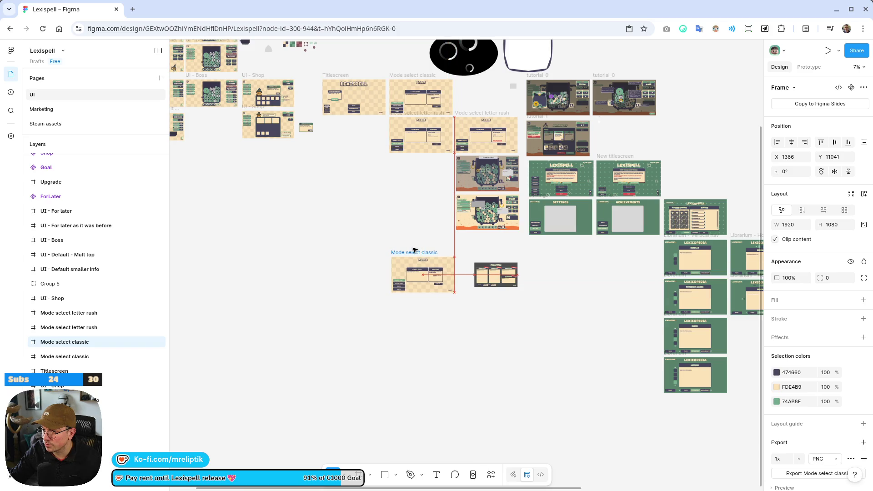
scroll(398, 316, "up", 2)
scroll(426, 239, "up", 5)
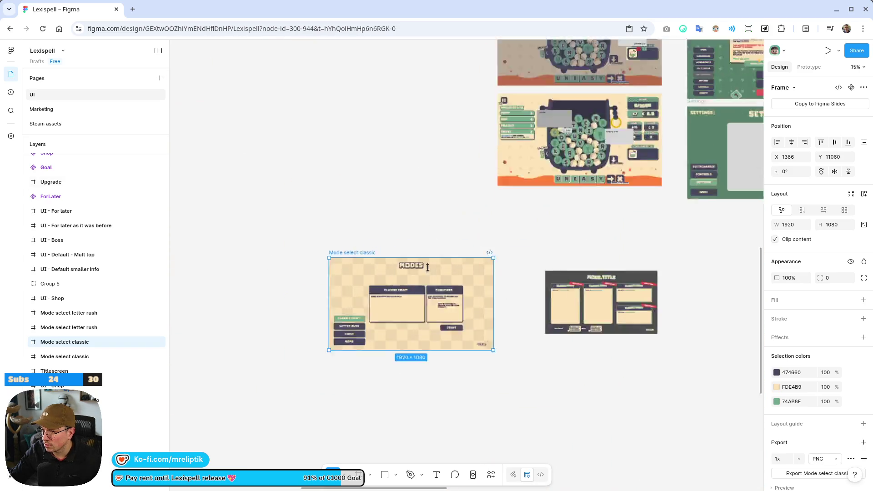
left_click_drag(291, 251, 299, 251)
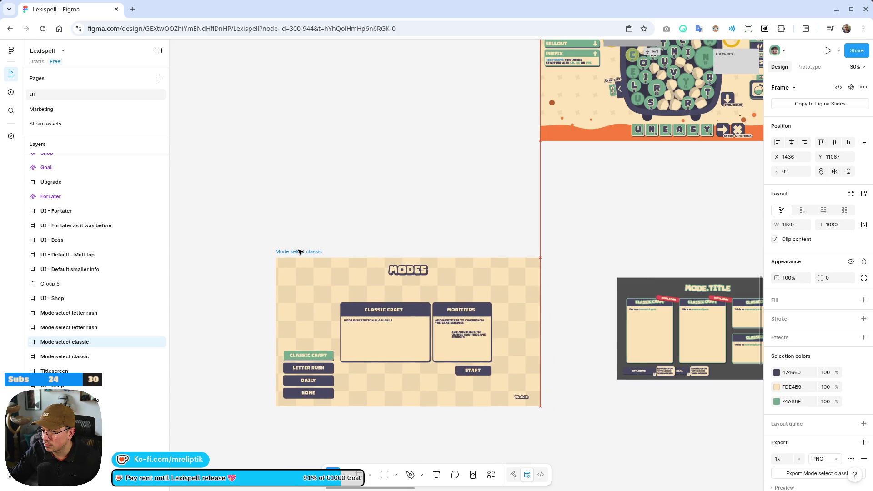
mouse_move(646, 302)
left_mouse_down()
mouse_move(531, 291)
mouse_move(292, 175)
mouse_move(304, 170)
left_mouse_up()
scroll(305, 288, "down", 4)
mouse_move(314, 68)
left_mouse_down()
mouse_move(314, 366)
mouse_move(314, 337)
left_mouse_up()
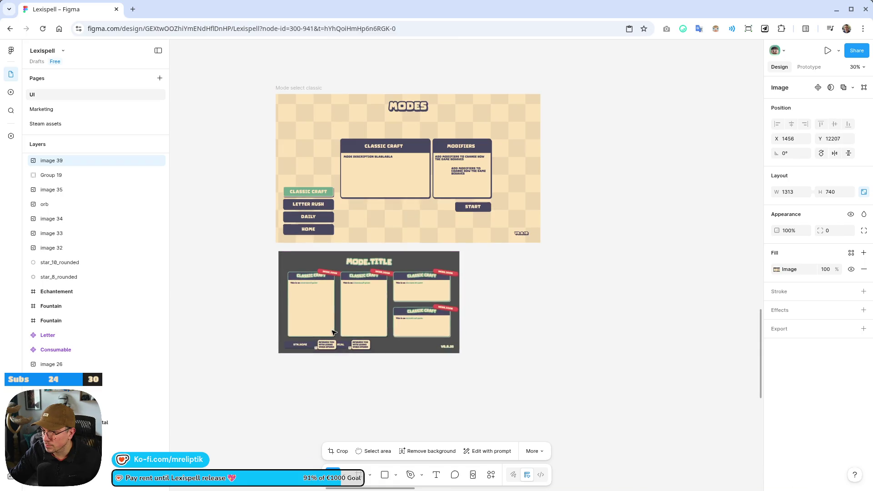
Scale the screenshot to 1939×1093 to match the frame's width, then deselect it.
mouse_move(454, 360)
left_mouse_down()
mouse_move(512, 401)
mouse_move(473, 341)
mouse_move(466, 366)
mouse_move(565, 415)
mouse_move(541, 401)
left_mouse_up()
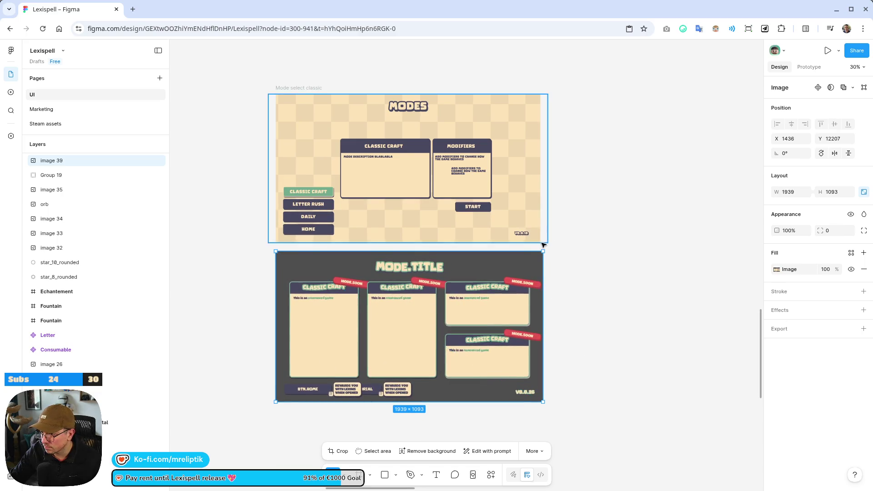
scroll(546, 244, "up", 5)
key("Escape")
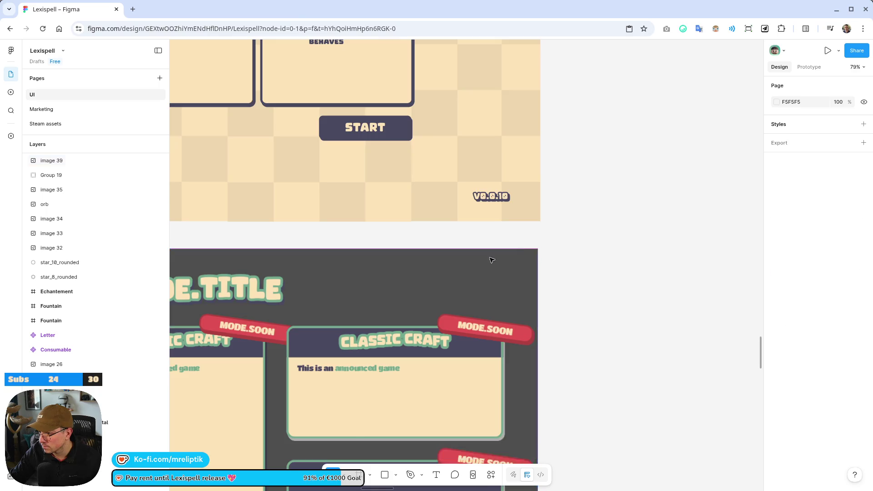
scroll(545, 244, "down", 5)
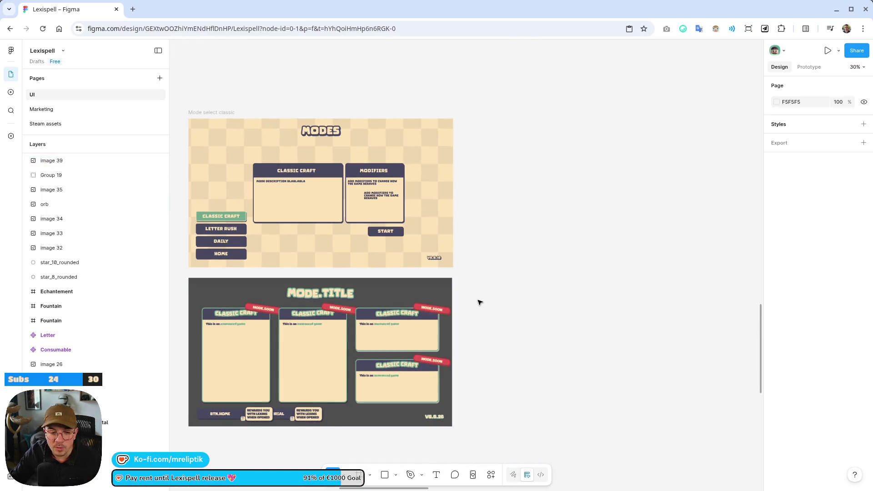
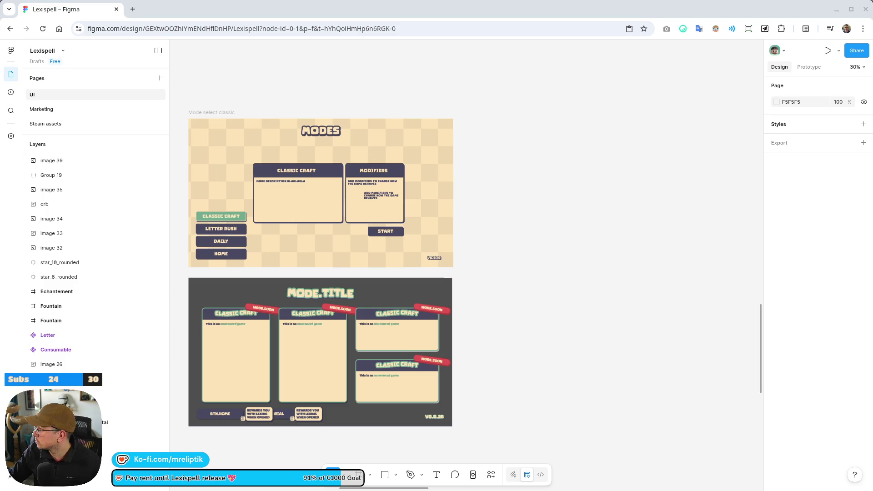
Paste the NEW RUN screenshot and scale it up to 1913×1156.
scroll(364, 251, "down", 10)
key("ctrl+v")
mouse_move(438, 259)
left_mouse_down()
mouse_move(394, 268)
mouse_move(397, 255)
left_mouse_up()
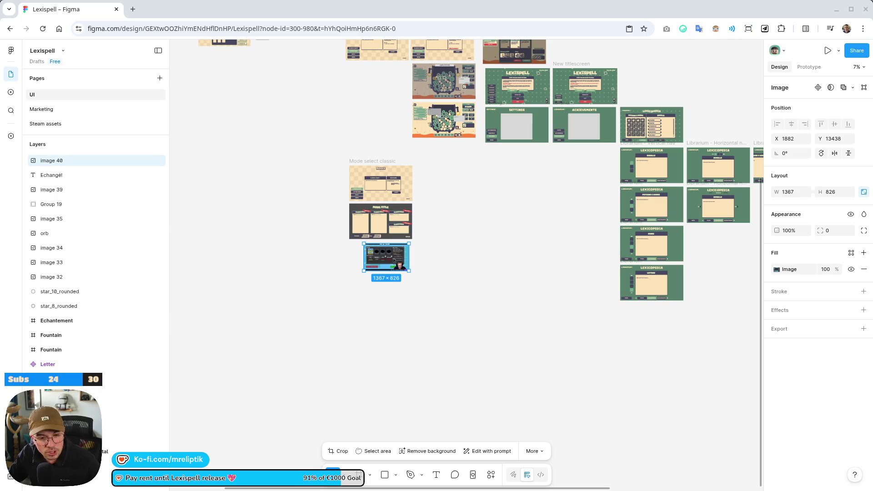
scroll(363, 216, "up", 10)
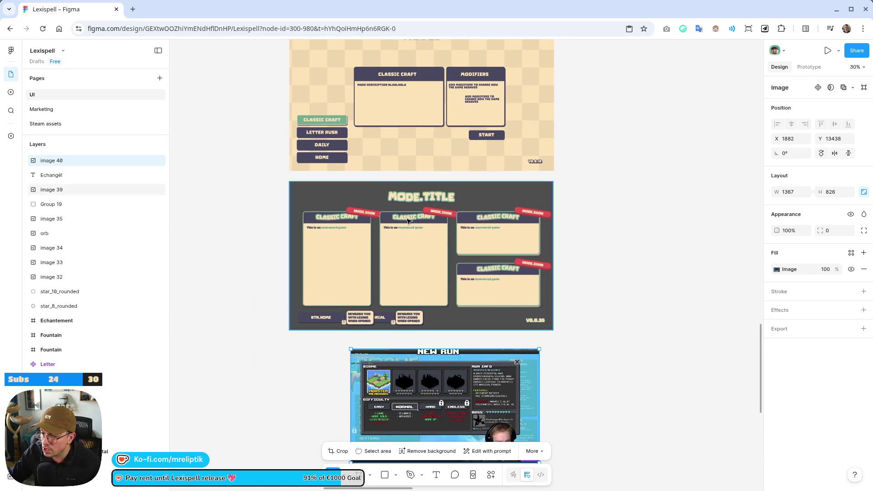
left_click_drag(445, 405, 383, 392)
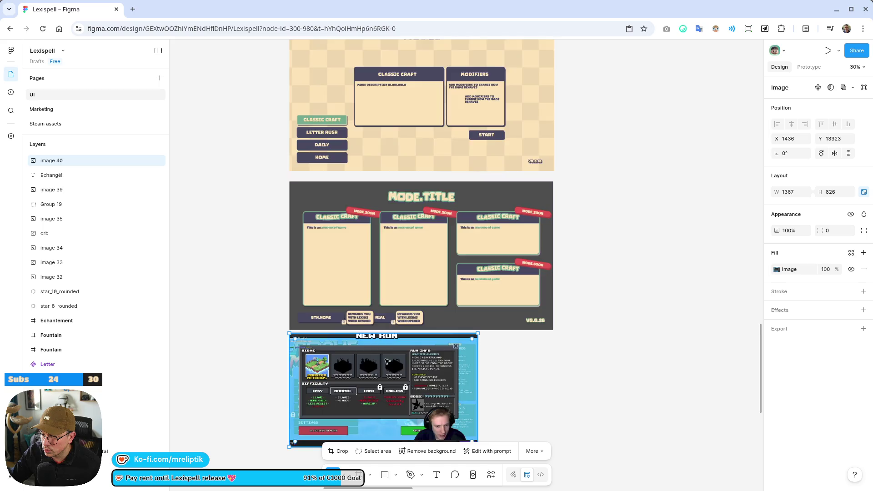
scroll(472, 229, "down", 5)
left_click_drag(476, 228, 553, 274)
left_click_drag(425, 151, 425, 184)
Line up MODE.TITLE beside the MODES frame with the NEW RUN screenshot to its right.
scroll(425, 184, "down", 5)
scroll(414, 250, "up", 5)
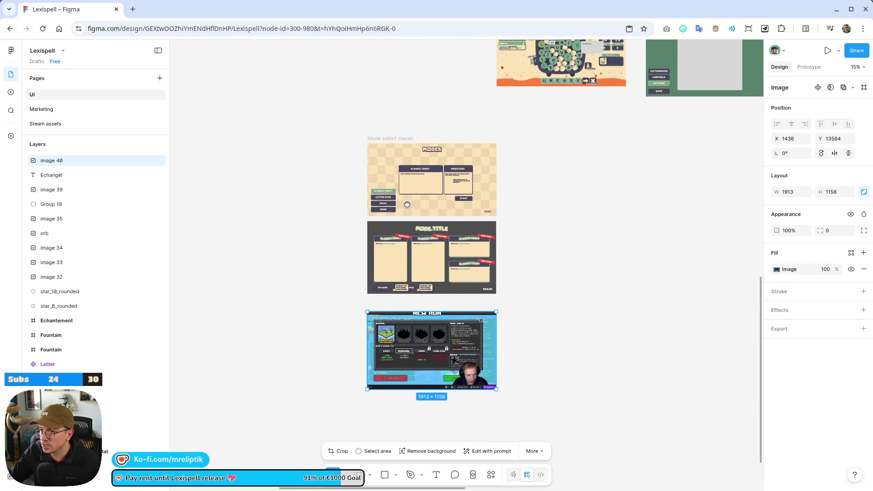
scroll(414, 250, "up", 2)
left_click(414, 250)
scroll(414, 250, "up", 3)
mouse_move(385, 304)
left_mouse_down()
mouse_move(510, 284)
mouse_move(550, 203)
left_mouse_up()
scroll(386, 337, "right", 3)
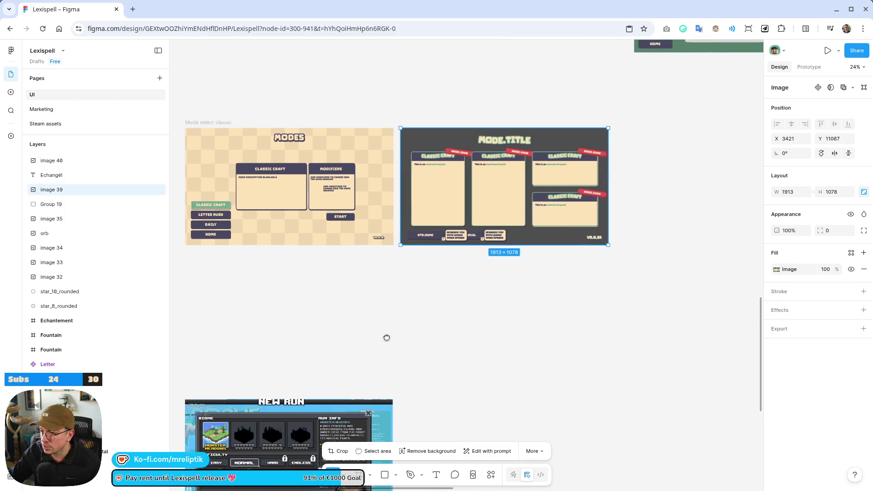
scroll(367, 398, "down", 4)
mouse_move(243, 437)
left_mouse_down()
mouse_move(273, 437)
mouse_move(525, 271)
mouse_move(512, 269)
left_mouse_up()
left_click(471, 296)
Lower the system volume and switch to the browser showing gameuidatabase.com.
scroll(416, 332, "left", 5)
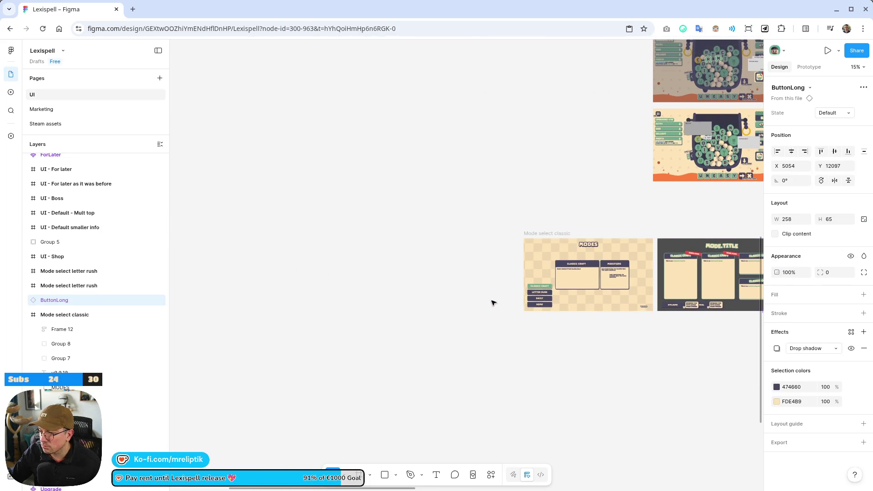
scroll(682, 316, "up", 3)
scroll(672, 319, "right", 3)
scroll(672, 319, "down", 2)
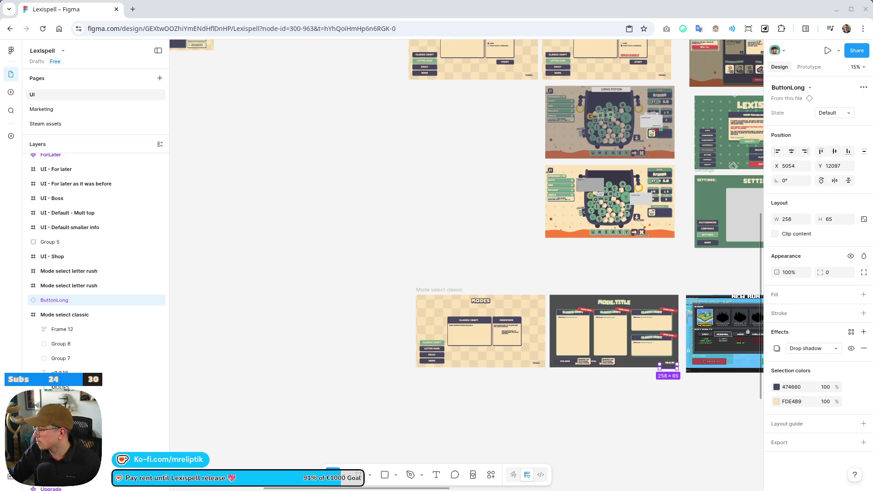
key("XF86AudioLowerVolume")
key("alt+Tab")
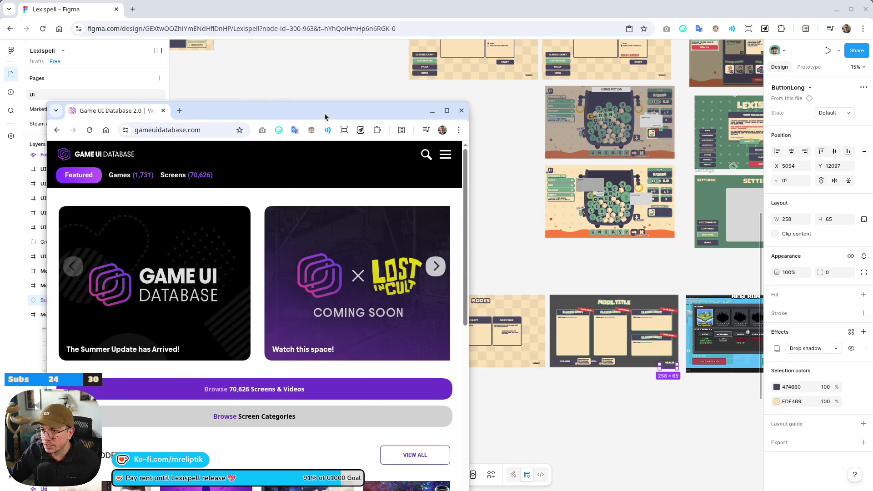
Maximize the browser and search 'mode' to open the Mode & Screen Select category.
mouse_move(284, 110)
left_mouse_down()
mouse_move(329, 93)
mouse_move(272, 5)
mouse_move(361, 175)
left_mouse_up()
double_click(159, 172)
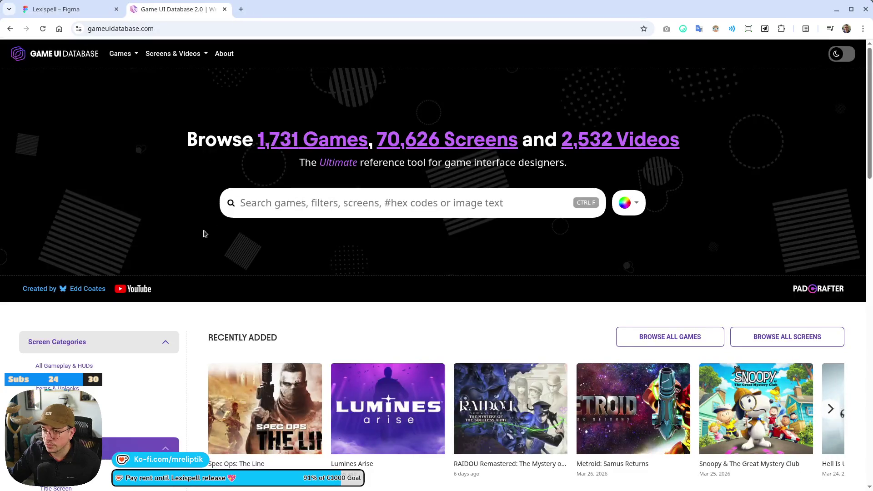
key("XF86AudioLowerVolume")
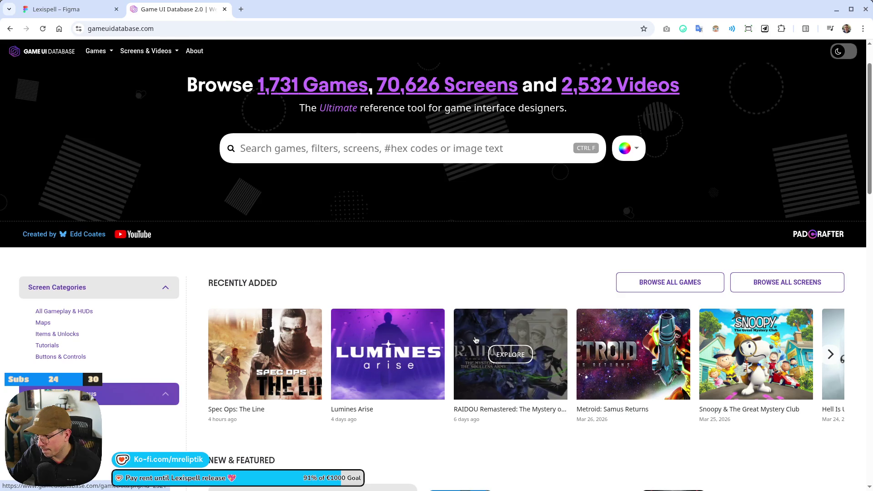
left_click(358, 136)
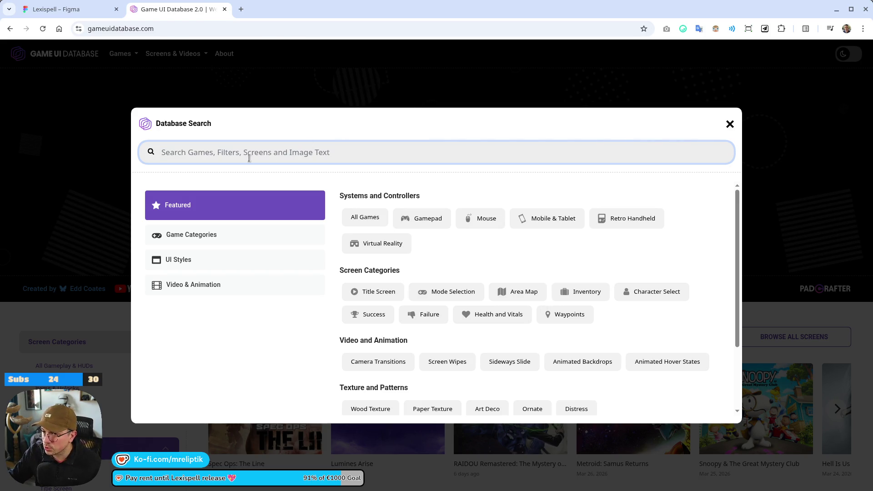
type("mode")
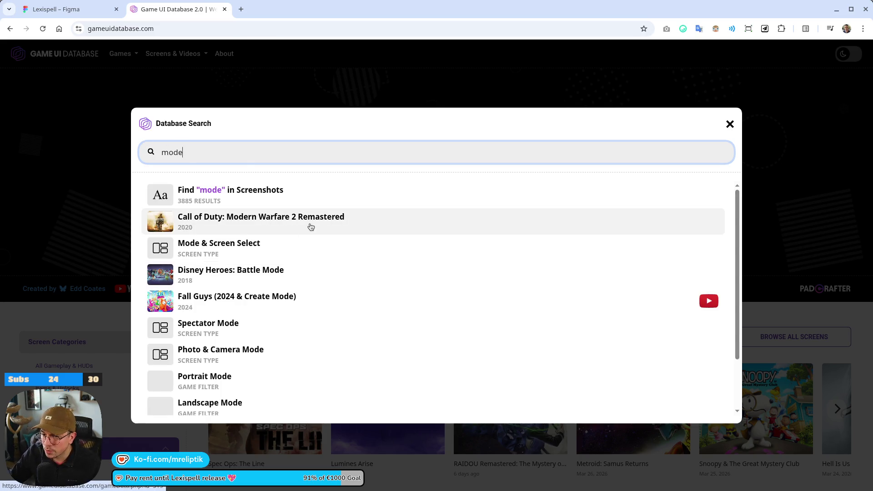
left_click(226, 244)
scroll(230, 248, "down", 5)
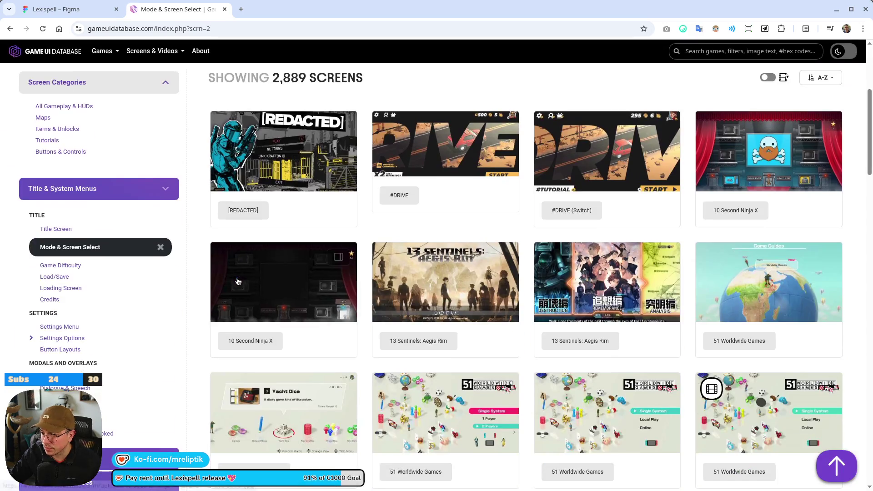
Skim the Mode & Screen Select results and filter the UI Style to Flat.
scroll(478, 220, "up", 5)
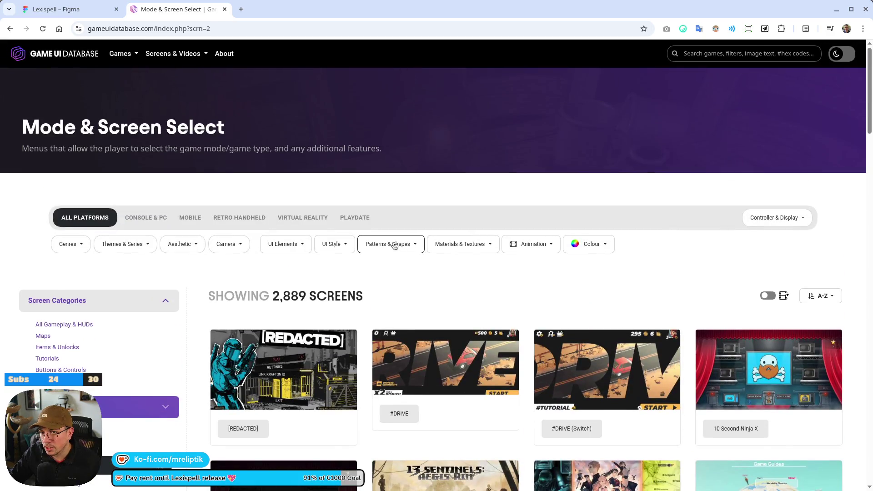
scroll(350, 277, "down", 5)
scroll(350, 277, "down", 6)
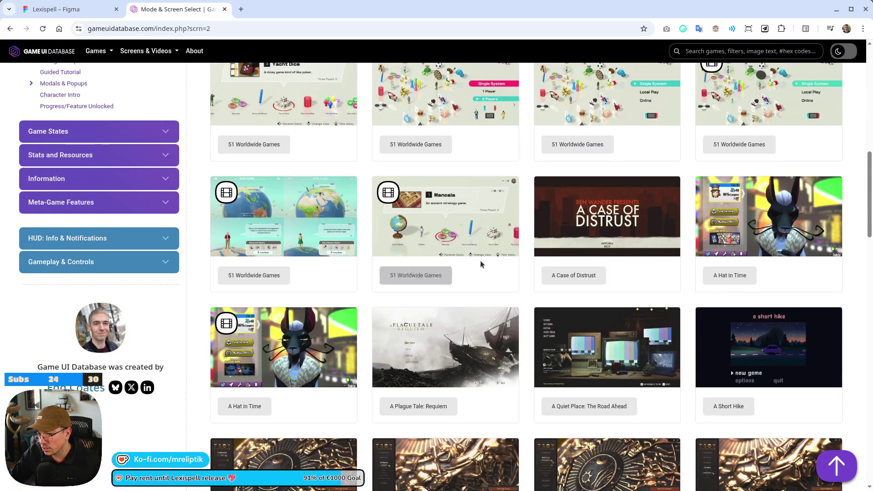
scroll(480, 262, "up", 15)
scroll(121, 359, "down", 5)
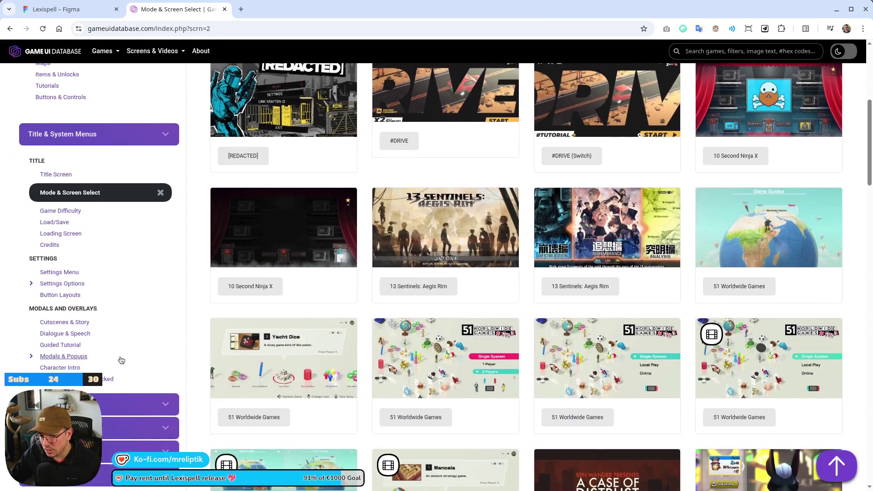
scroll(102, 355, "down", 2)
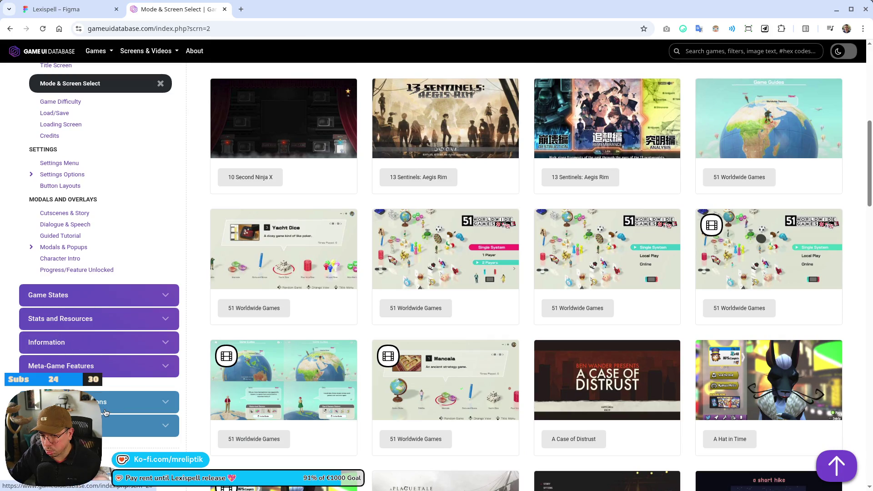
scroll(318, 264, "up", 8)
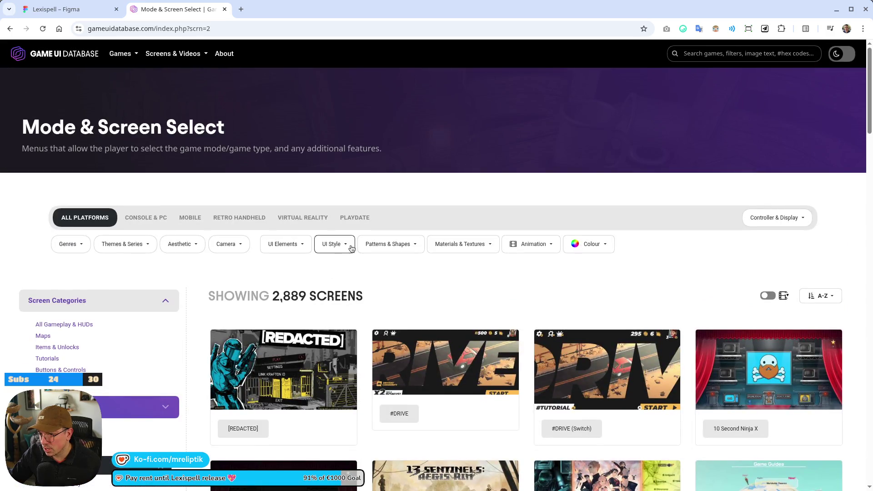
left_click(343, 245)
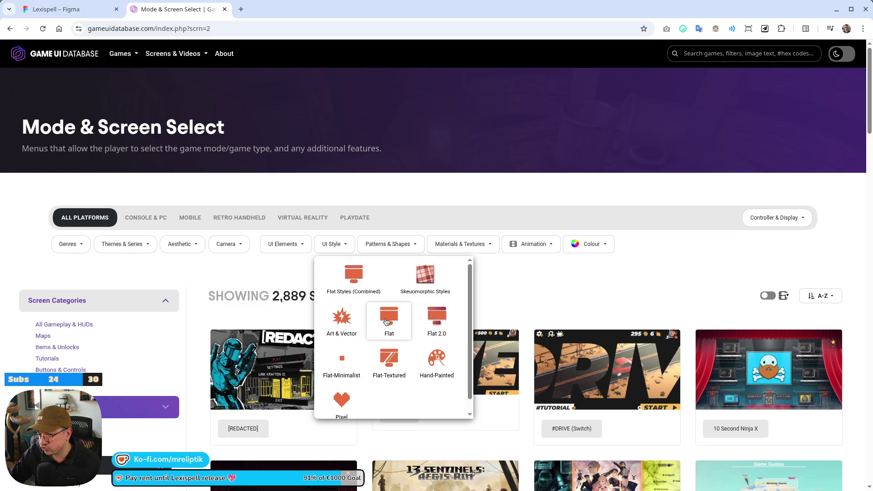
left_click(371, 324)
Try Art & Vector and Flat 2.0 styles, then settle on Flat Styles (Combined).
left_click(334, 244)
left_click(342, 319)
left_click(337, 244)
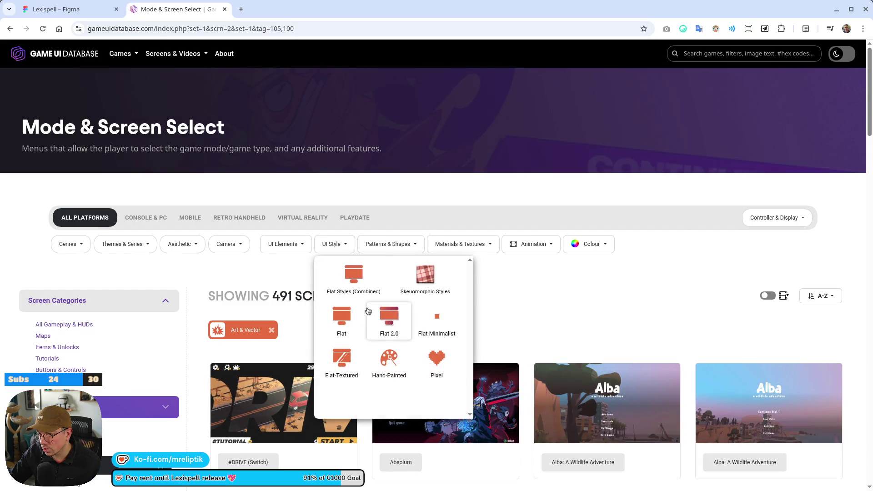
left_click(390, 324)
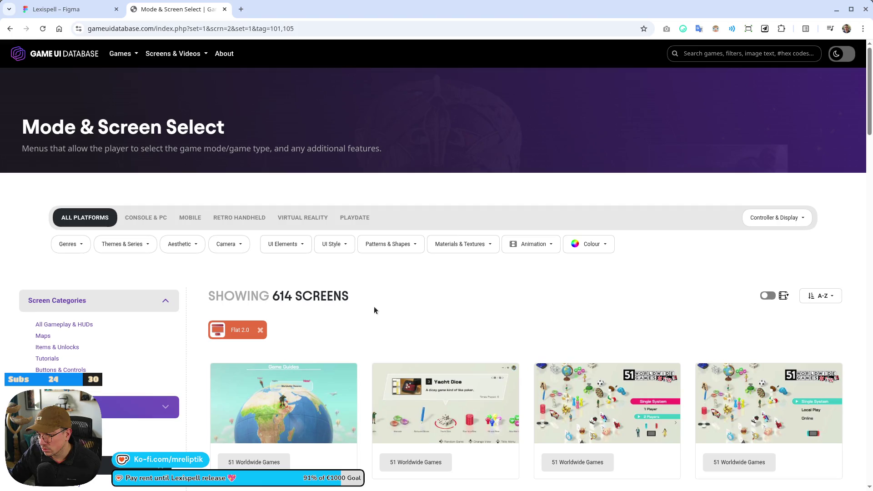
left_click(342, 241)
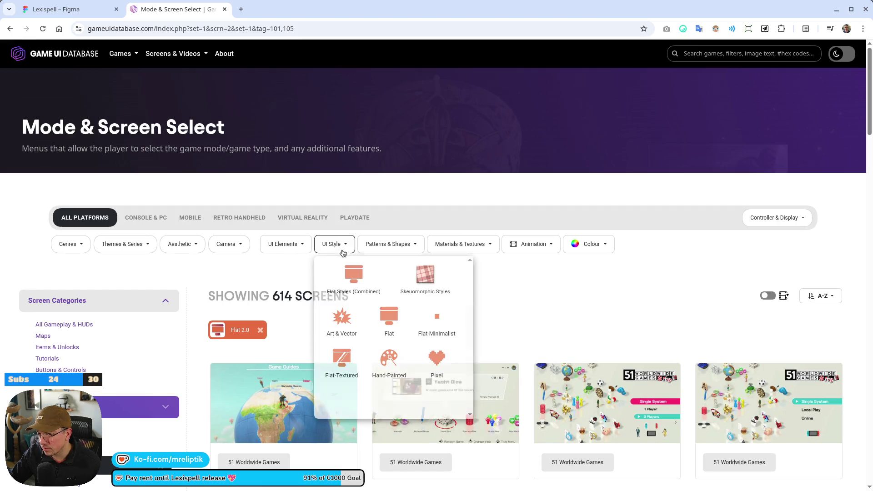
left_click(359, 281)
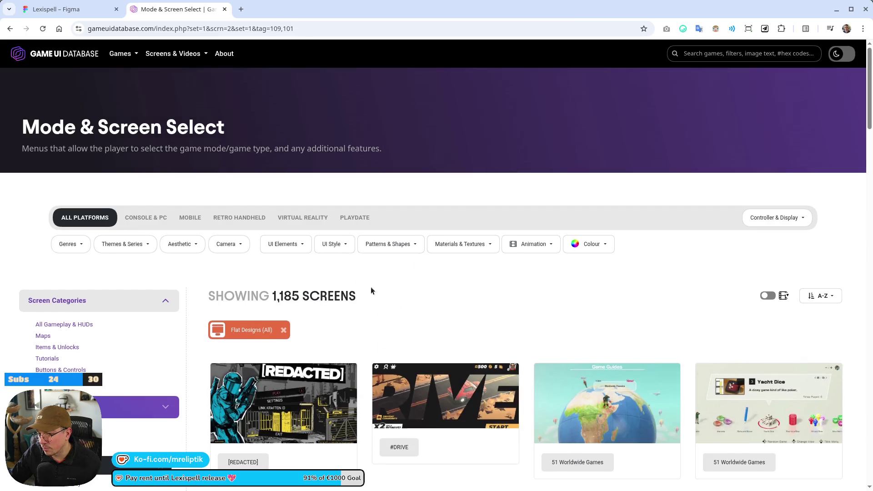
Scroll down the gallery and view the Arms Grand Prix Versus screenshot enlarged.
scroll(370, 286, "down", 10)
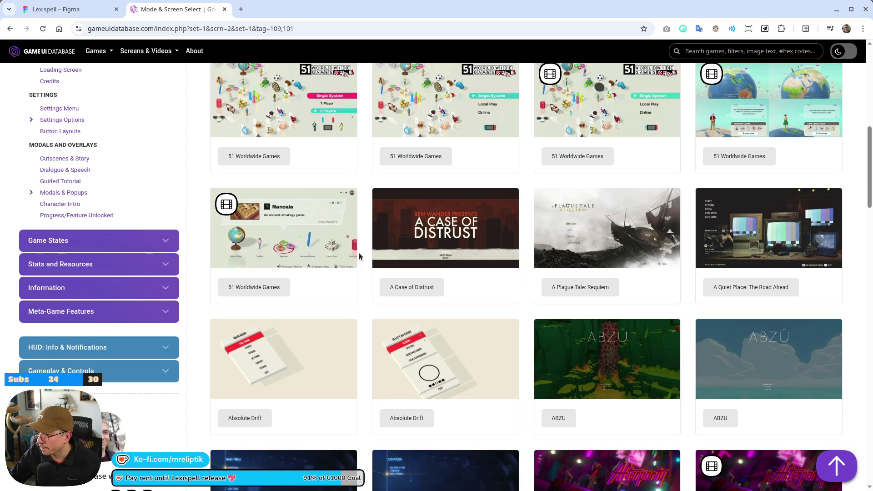
scroll(359, 252, "down", 5)
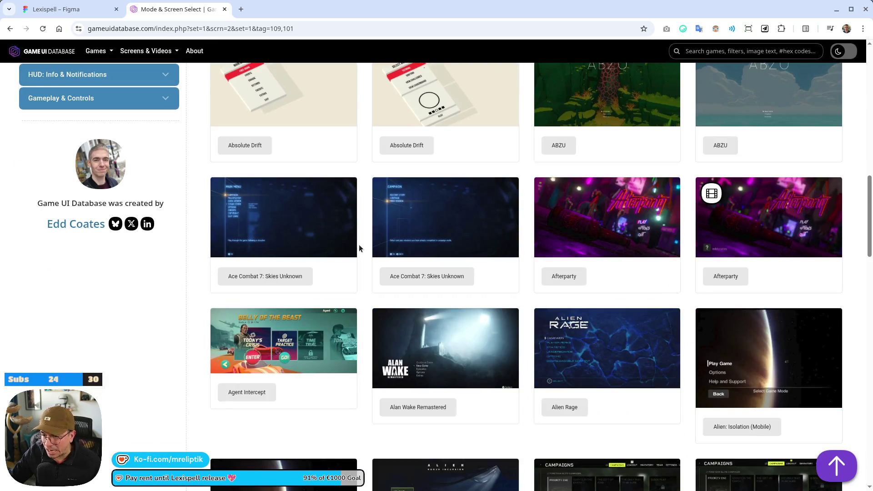
scroll(359, 248, "down", 8)
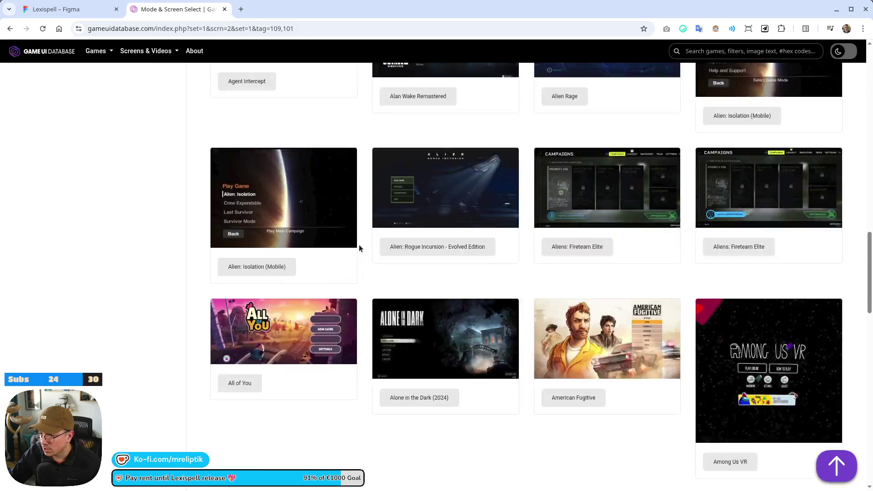
scroll(198, 315, "down", 8)
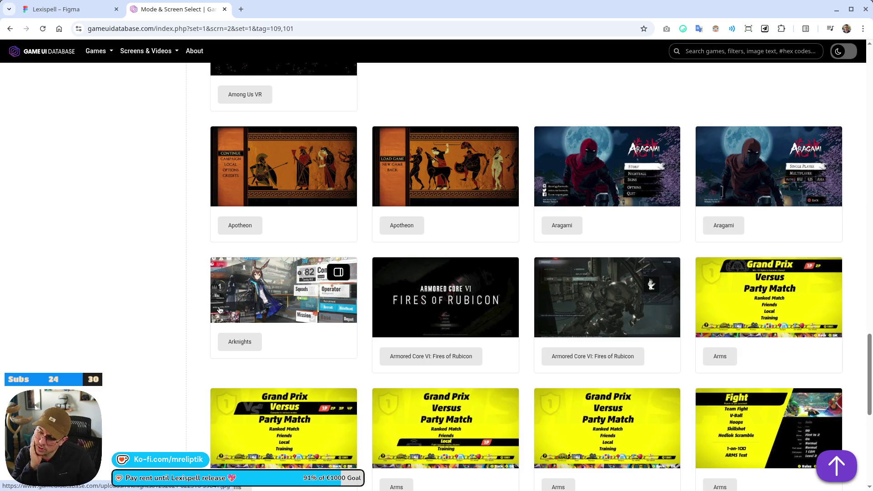
scroll(260, 359, "down", 4)
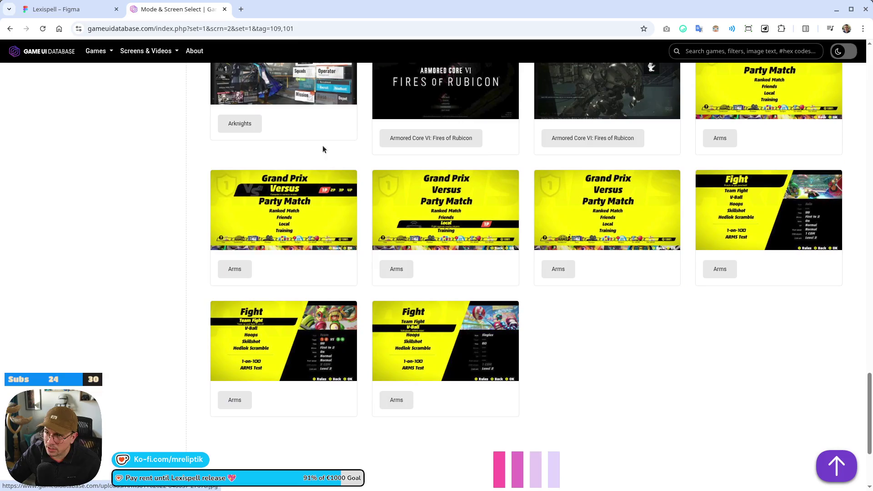
left_click(314, 206)
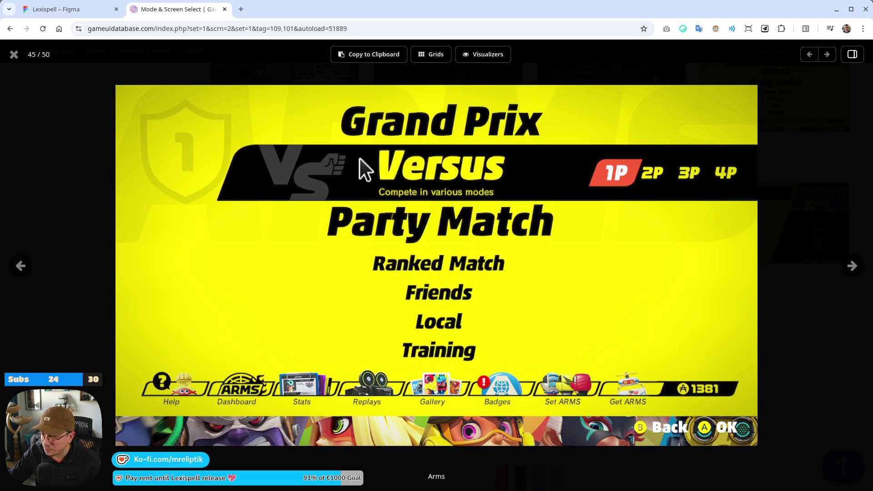
left_click(14, 55)
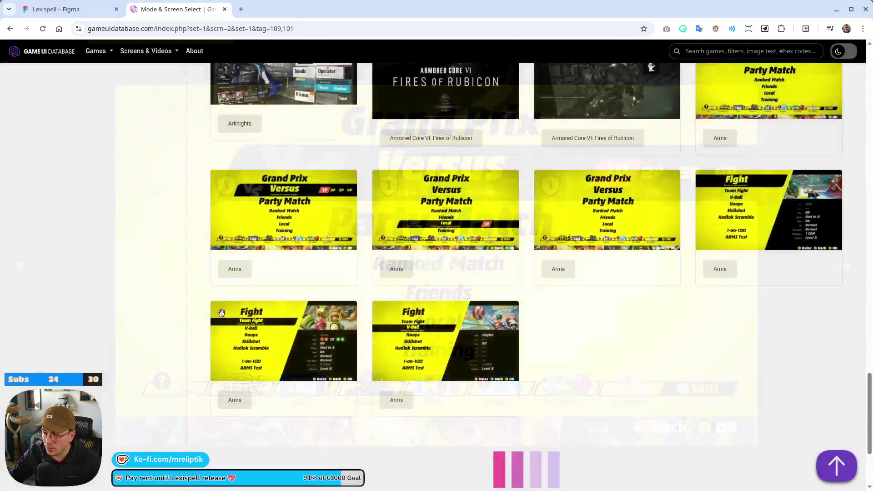
Switch back to the Lexispell design file.
scroll(481, 311, "up", 5)
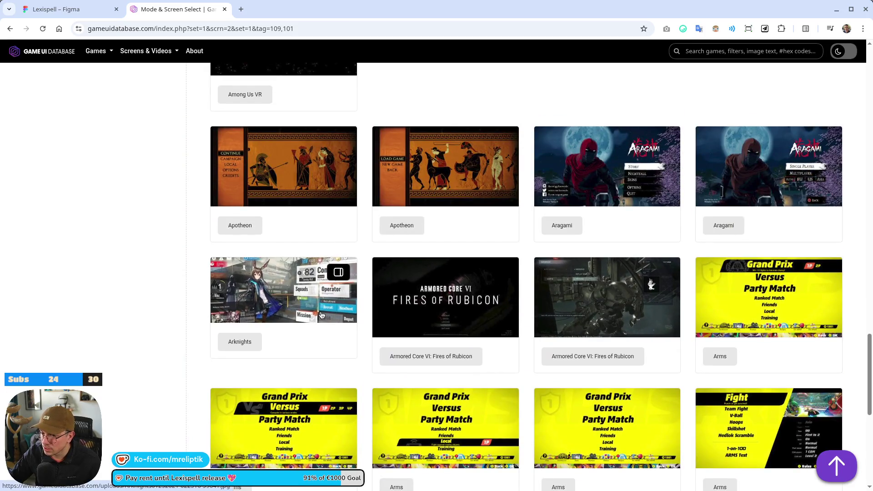
scroll(307, 309, "down", 7)
key("ctrl+1")
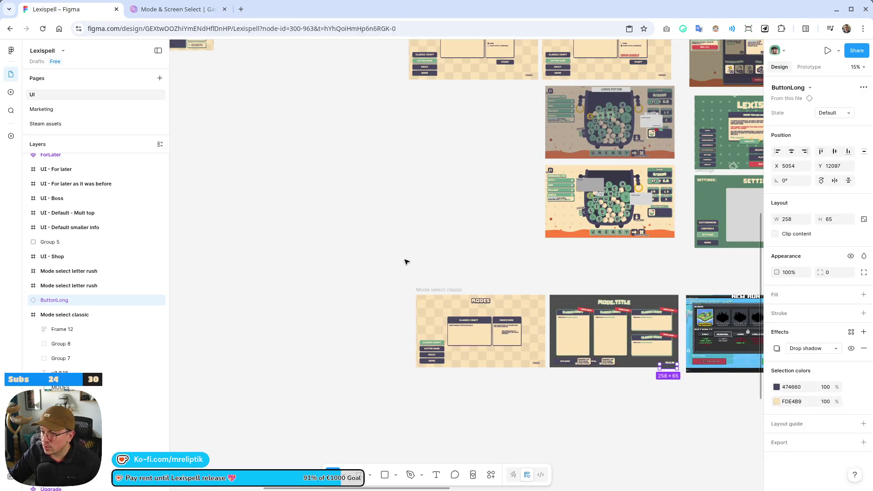
Look over the Mode select frames and New Run screen, then return to the Game UI Database tab.
scroll(405, 261, "right", 5)
scroll(456, 236, "up", 5)
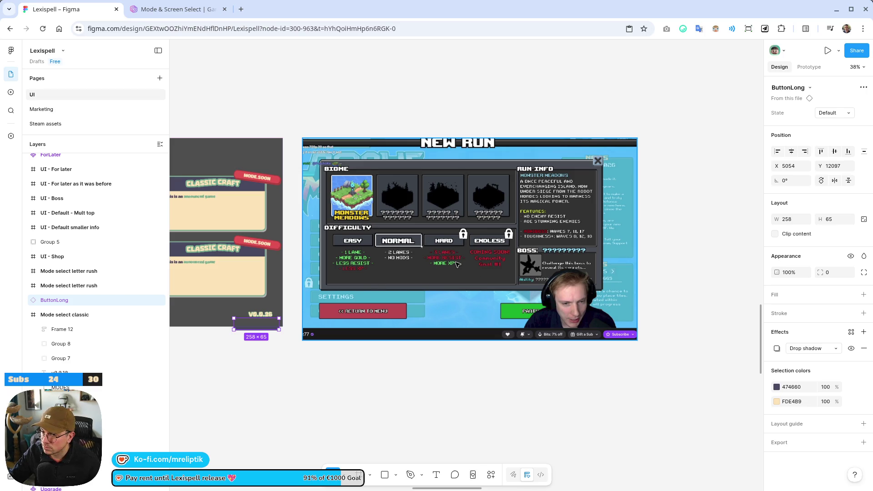
left_click(179, 9)
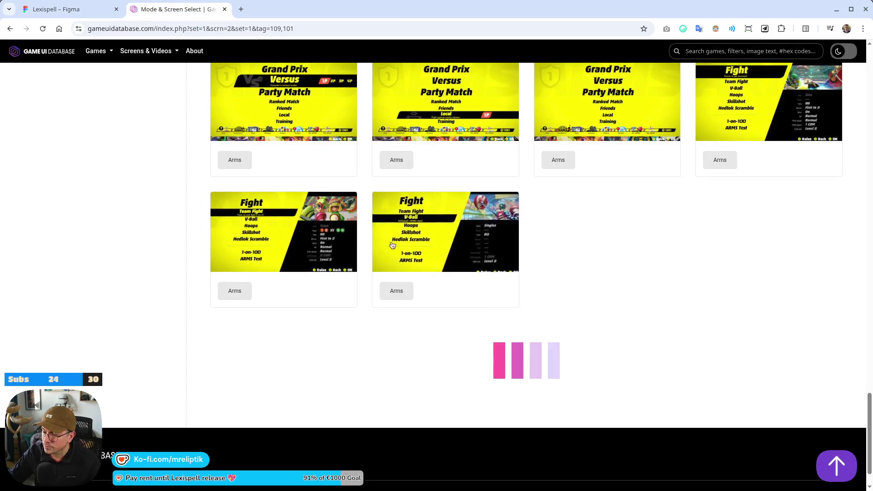
scroll(490, 246, "down", 8)
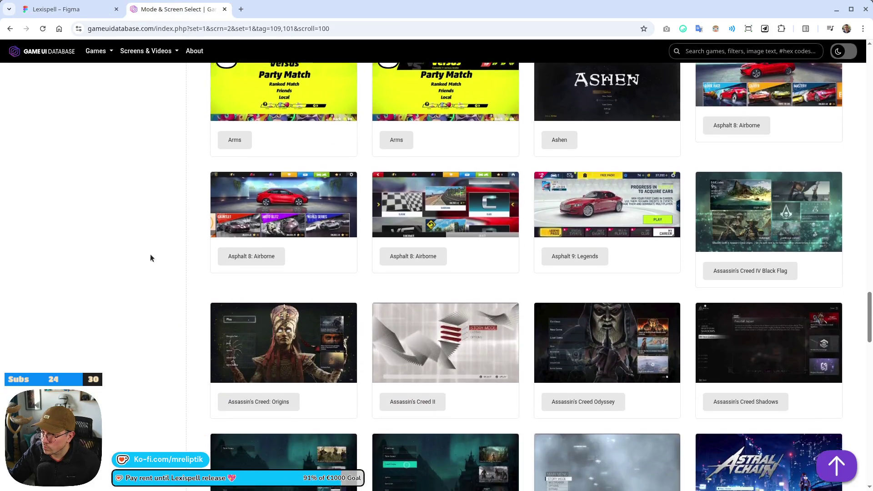
scroll(153, 236, "down", 1)
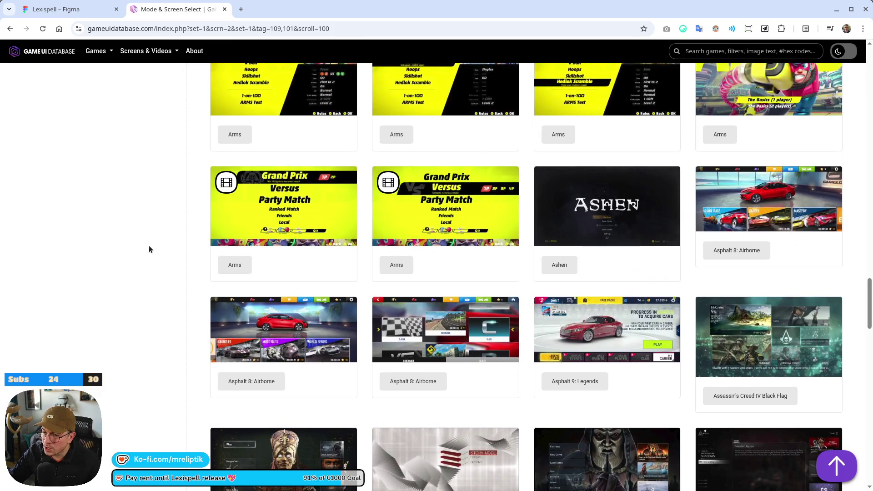
scroll(152, 252, "down", 6)
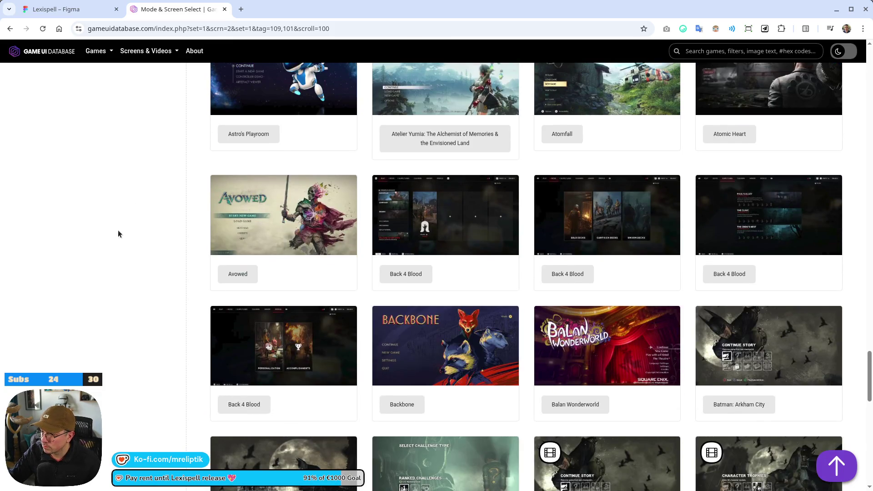
scroll(116, 230, "down", 4)
scroll(109, 250, "down", 5)
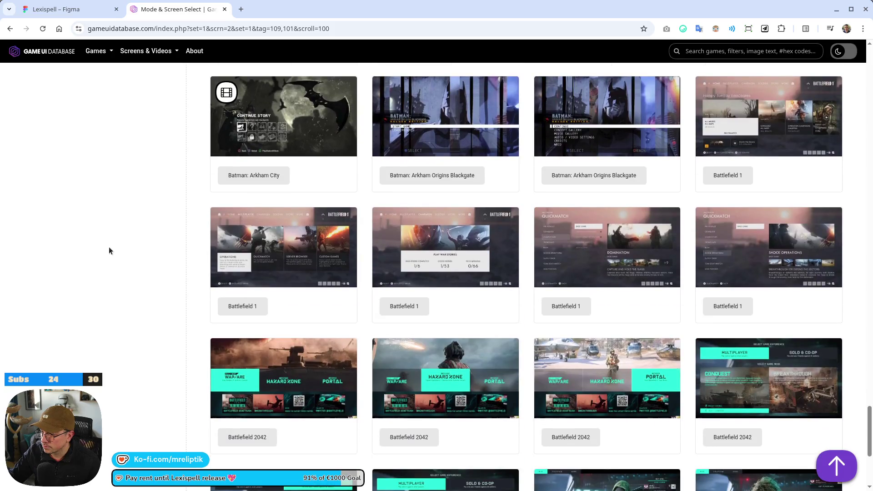
scroll(120, 245, "down", 4)
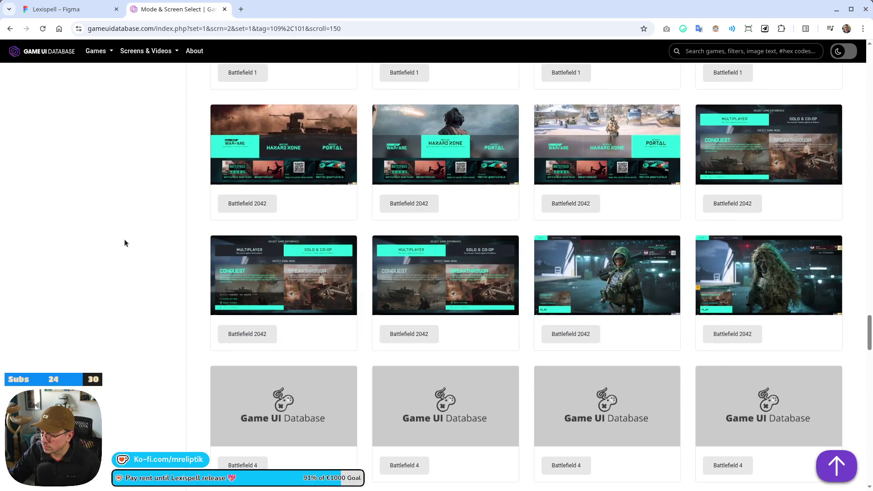
left_click(323, 300)
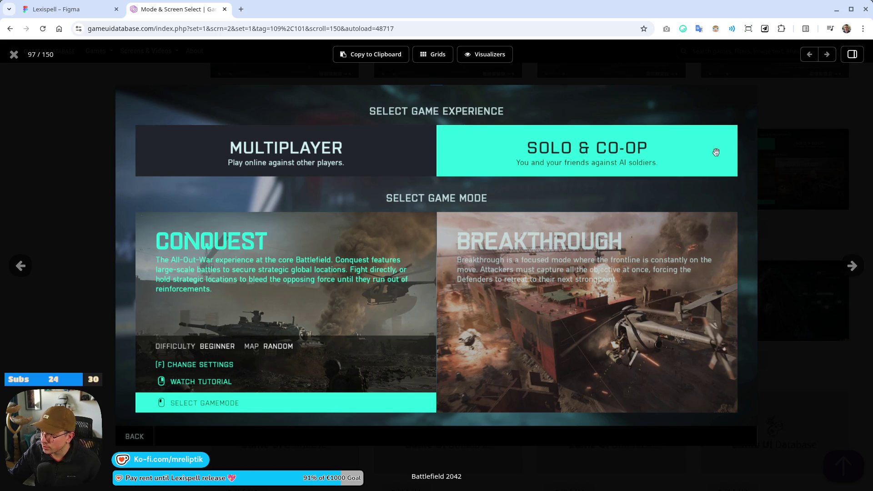
left_click(14, 54)
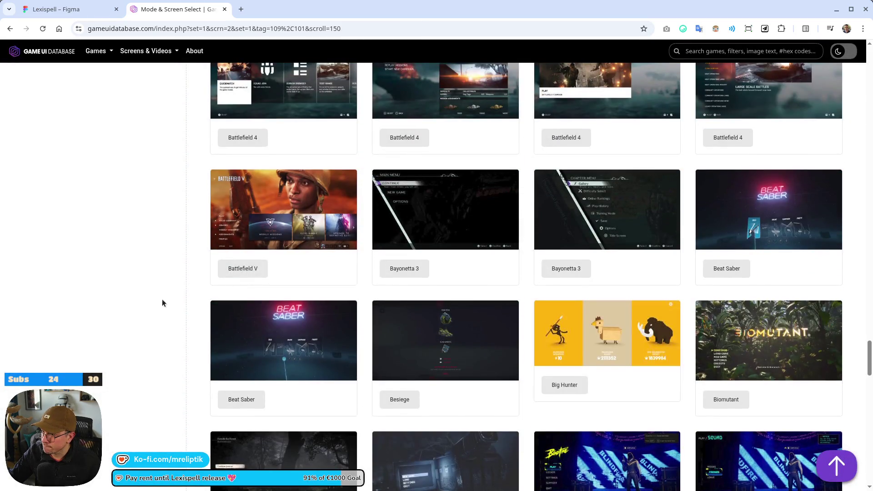
scroll(162, 300, "down", 10)
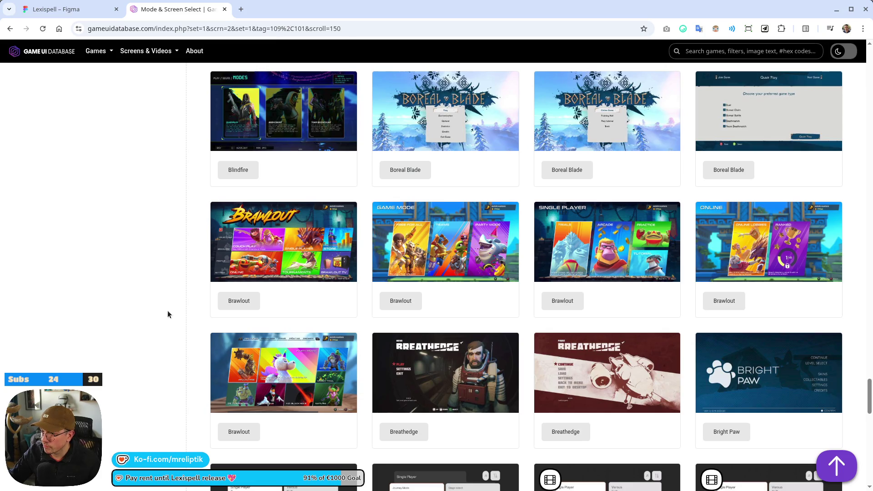
left_click(294, 246)
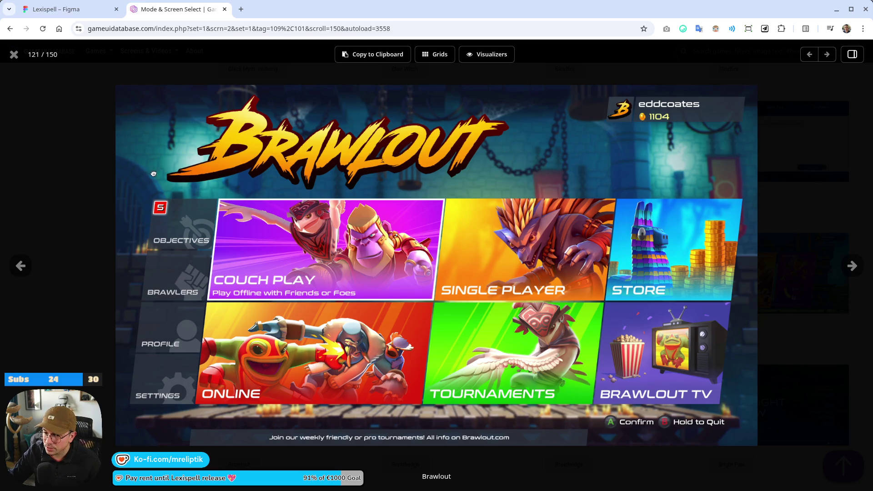
left_click(14, 54)
scroll(141, 287, "down", 5)
scroll(161, 339, "down", 7)
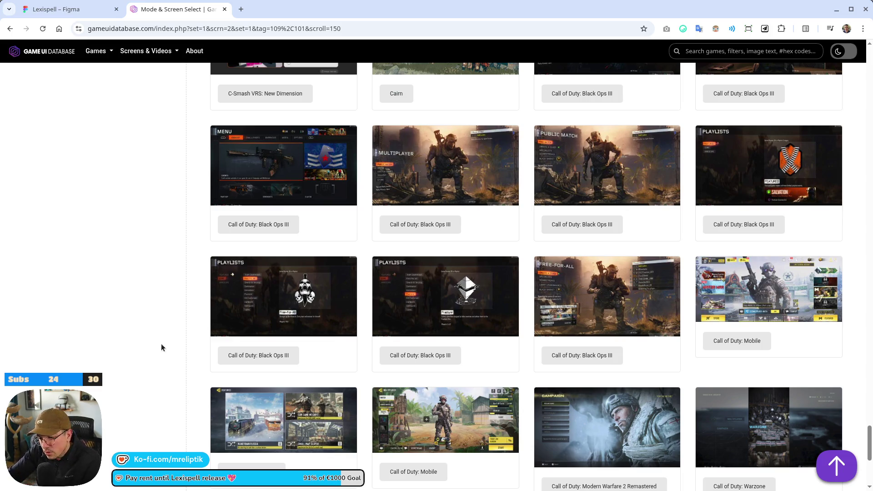
scroll(161, 346, "down", 5)
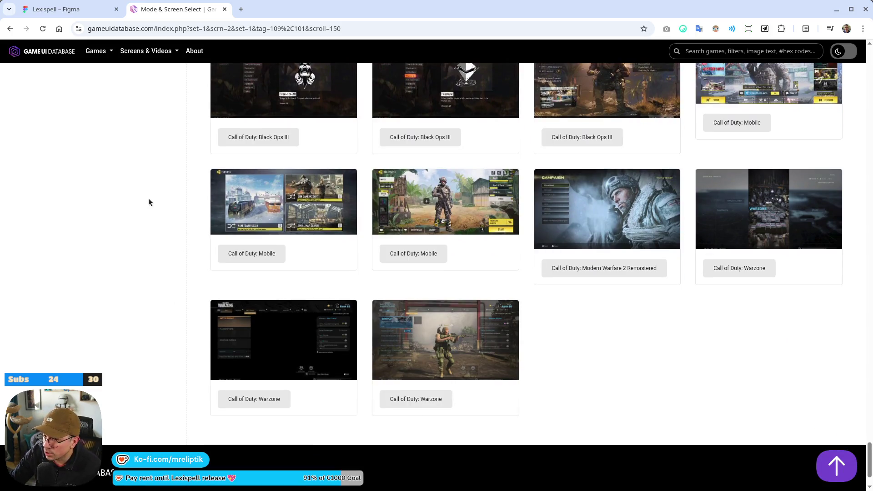
scroll(325, 336, "down", 10)
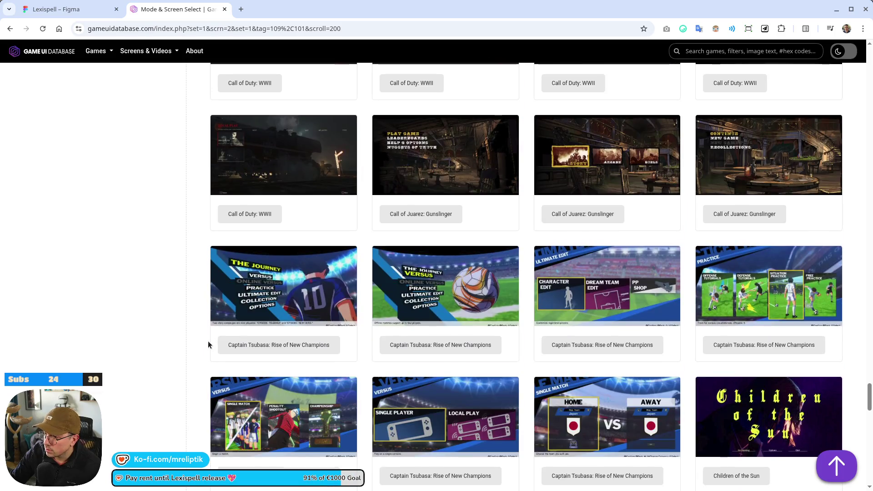
scroll(210, 349, "down", 3)
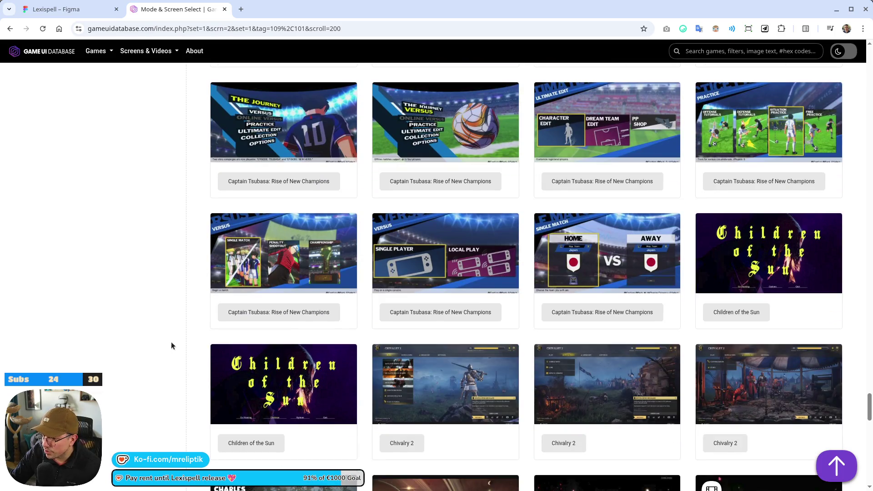
scroll(171, 345, "down", 5)
scroll(172, 344, "down", 10)
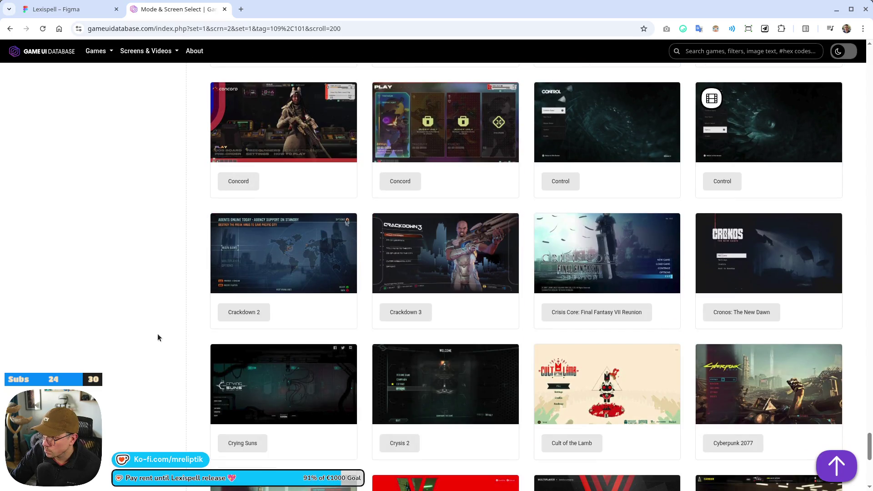
scroll(156, 341, "down", 3)
scroll(132, 370, "down", 5)
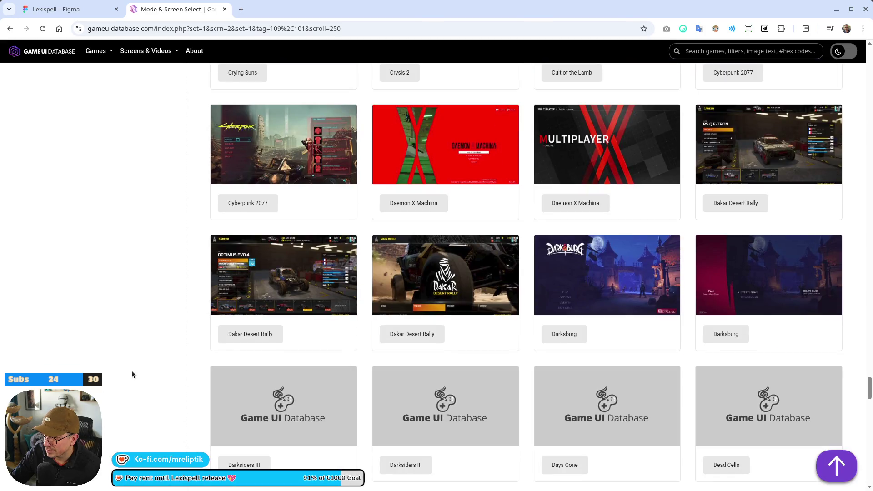
scroll(131, 372, "down", 10)
scroll(122, 377, "down", 8)
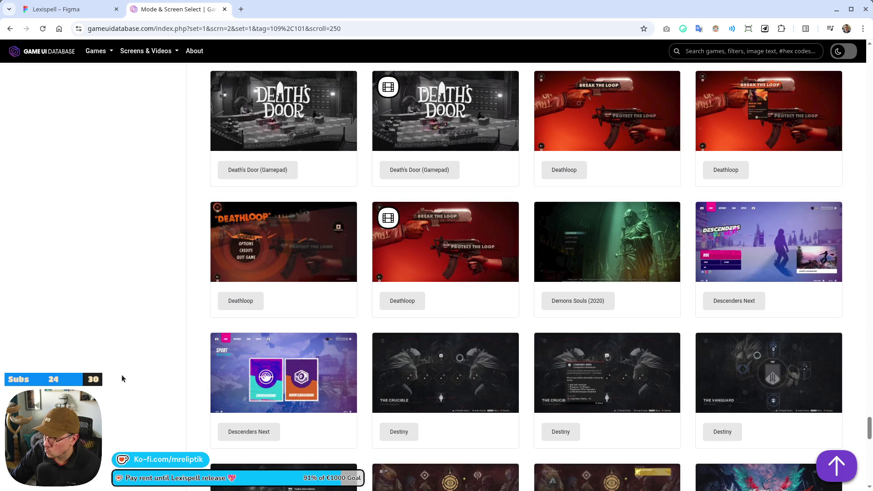
scroll(122, 375, "down", 6)
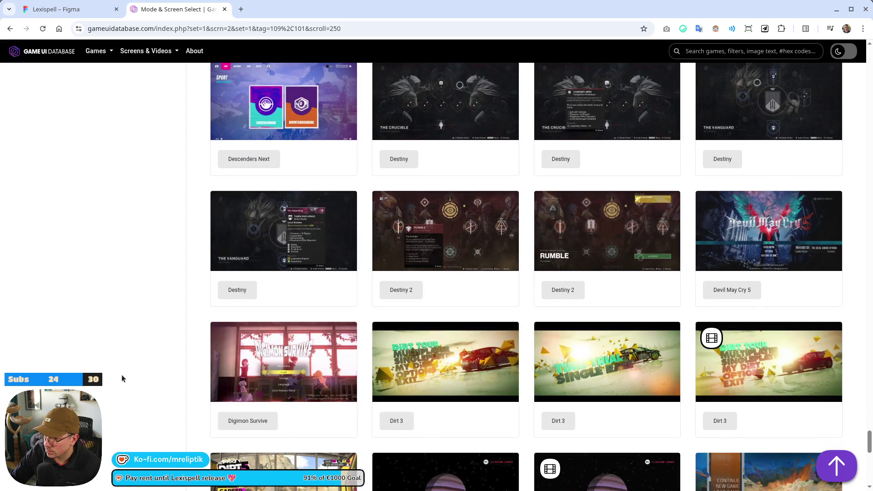
scroll(117, 348, "down", 6)
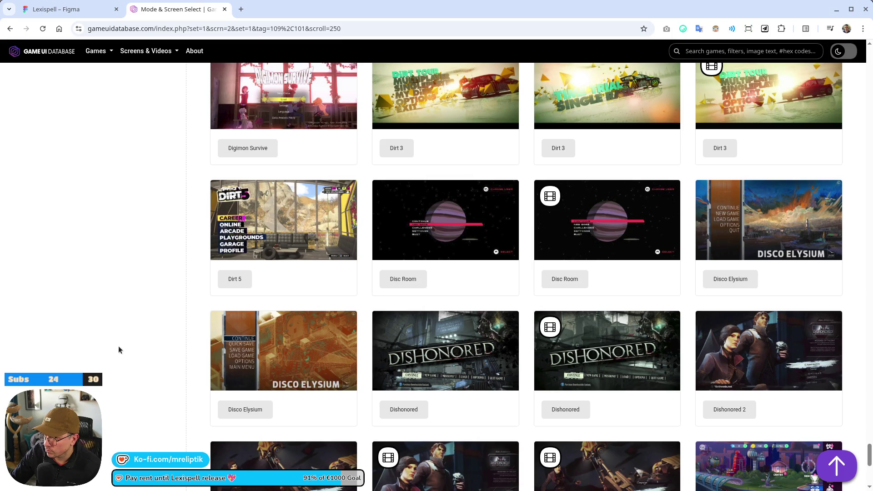
scroll(119, 350, "down", 6)
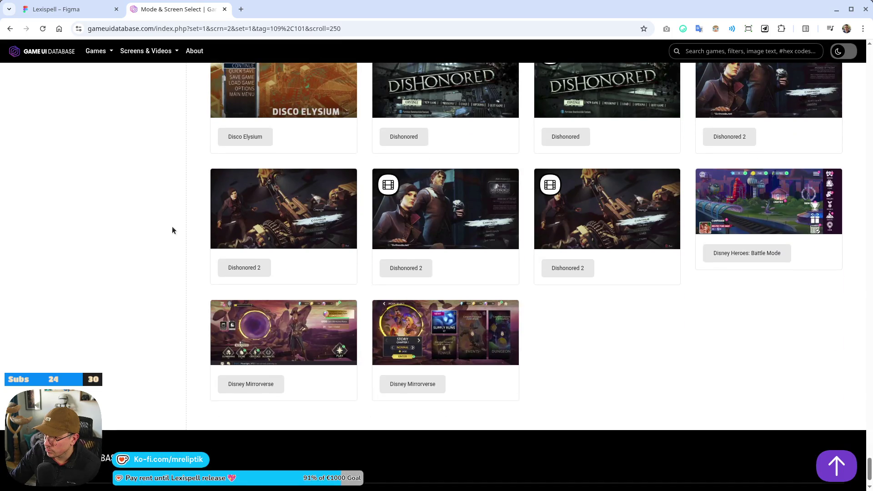
scroll(172, 230, "up", 5)
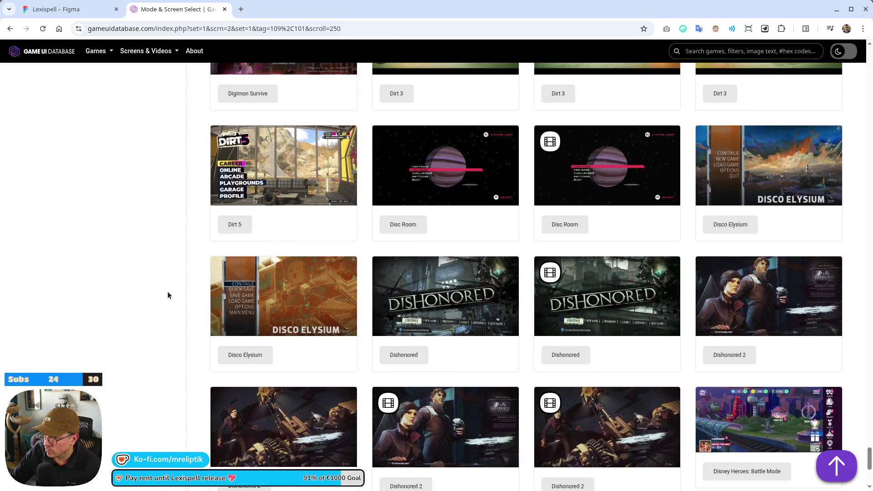
scroll(167, 291, "down", 4)
scroll(512, 436, "down", 4)
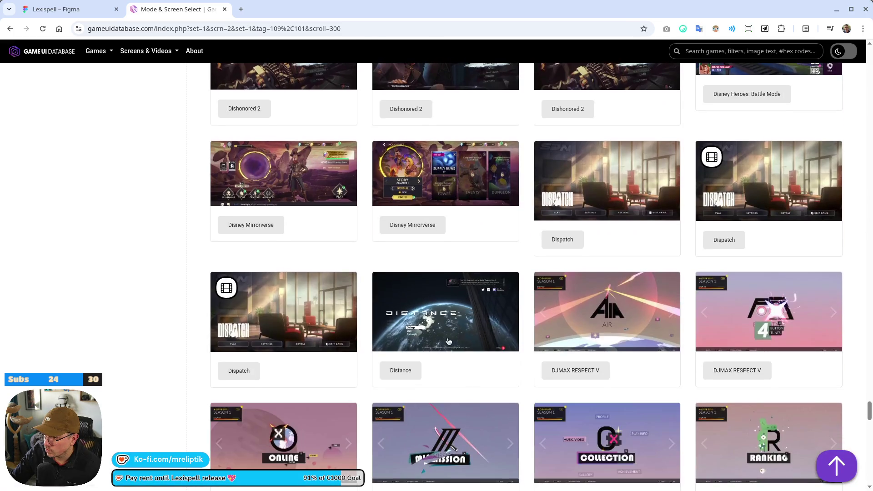
scroll(156, 308, "down", 5)
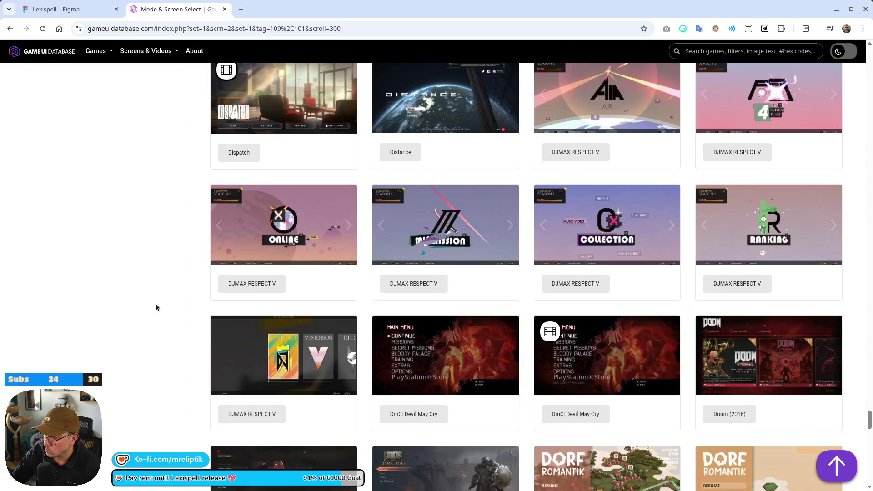
scroll(156, 308, "down", 6)
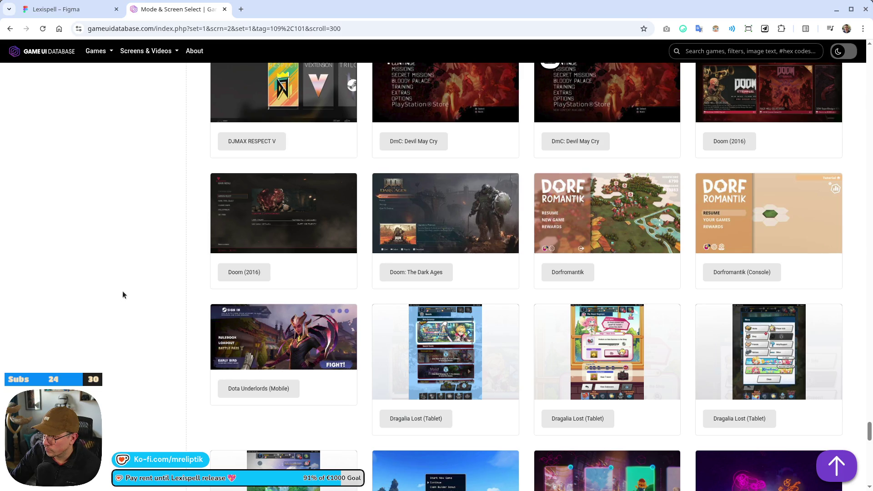
scroll(122, 290, "down", 7)
scroll(123, 291, "up", 6)
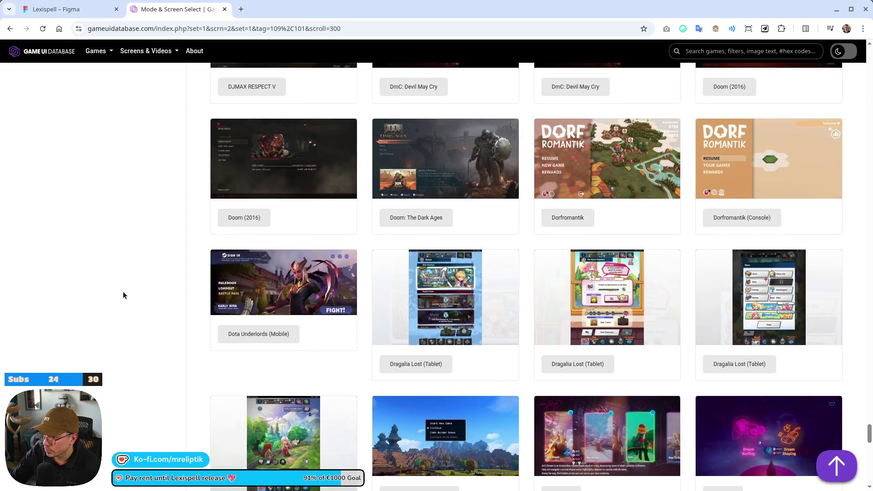
scroll(123, 292, "down", 13)
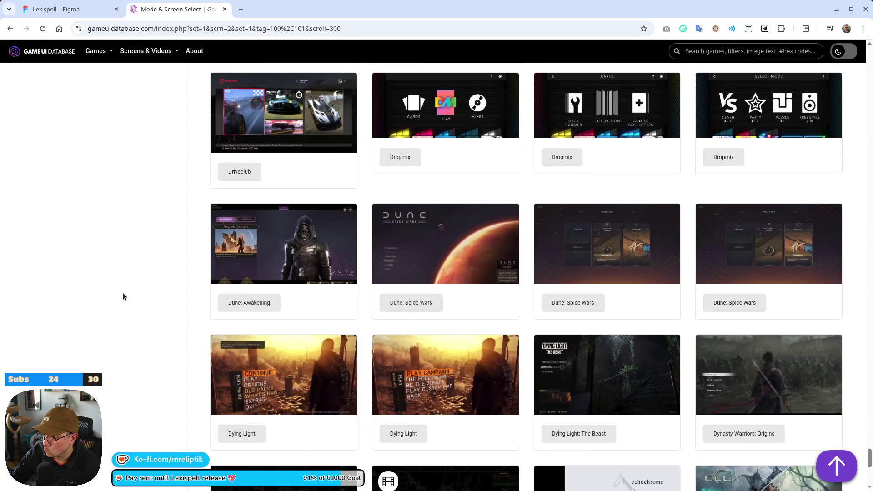
scroll(123, 296, "down", 4)
scroll(123, 296, "down", 4)
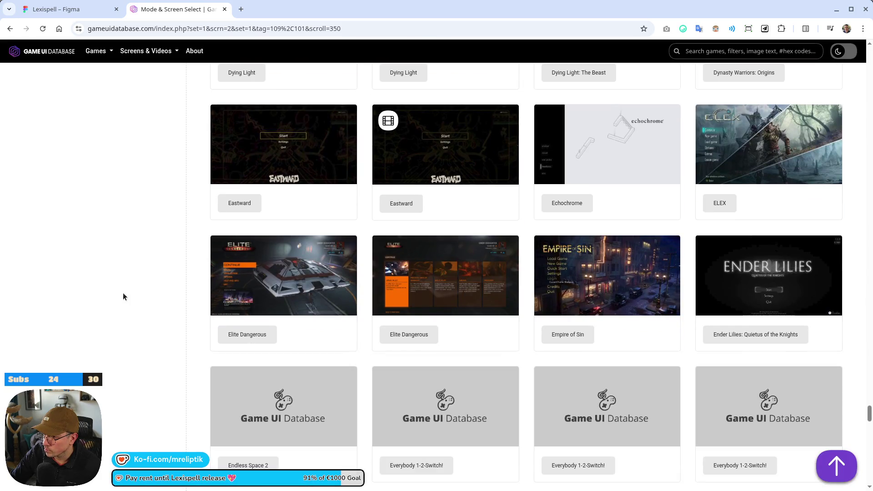
scroll(123, 296, "down", 4)
scroll(123, 296, "down", 6)
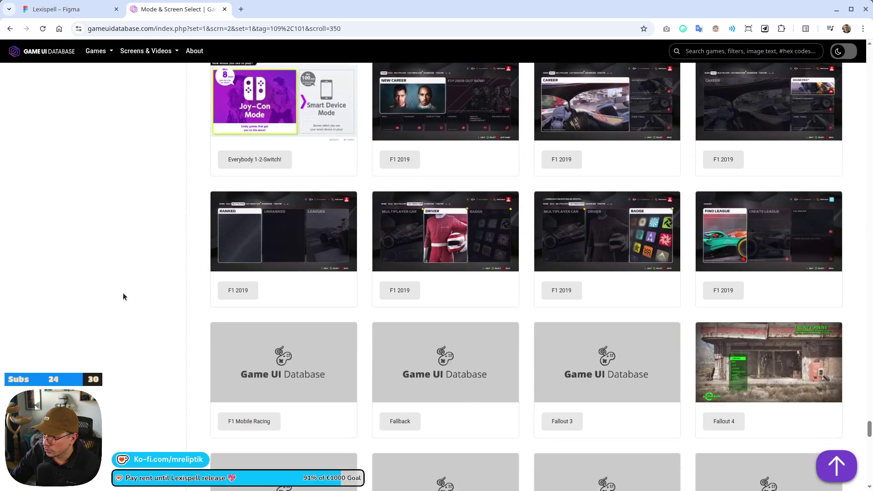
scroll(122, 297, "down", 6)
scroll(123, 296, "down", 5)
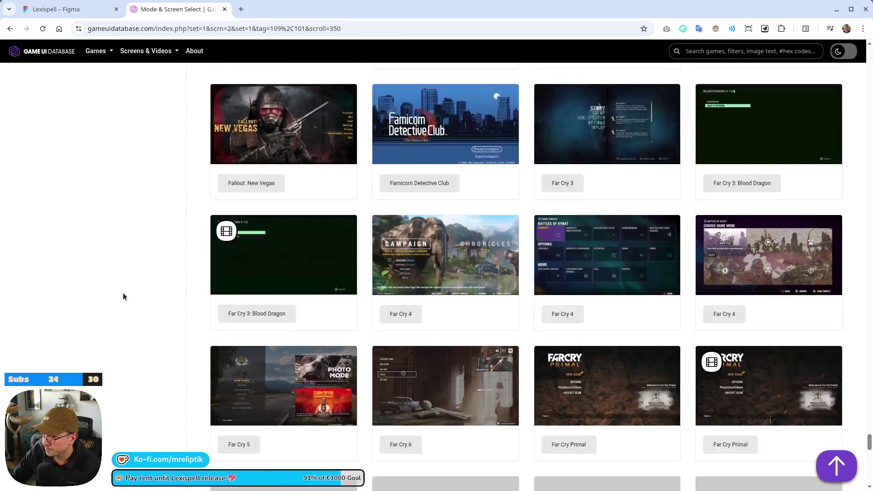
scroll(122, 297, "down", 4)
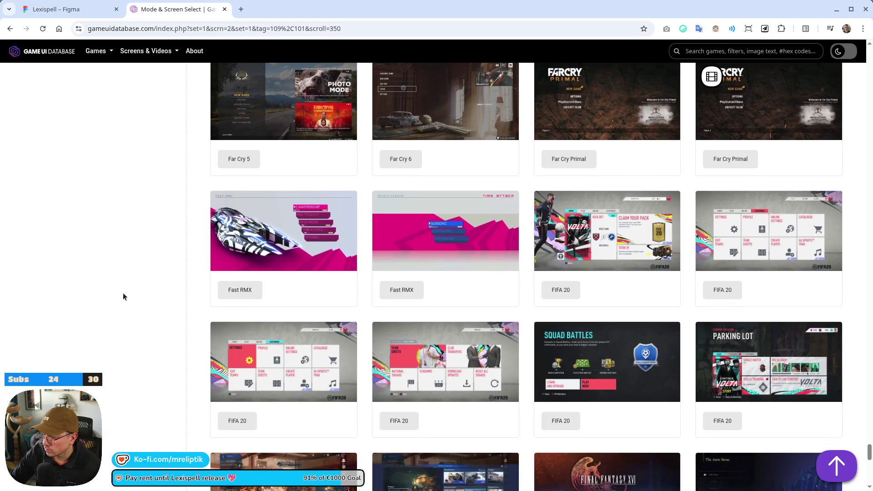
scroll(123, 296, "down", 6)
scroll(123, 297, "down", 10)
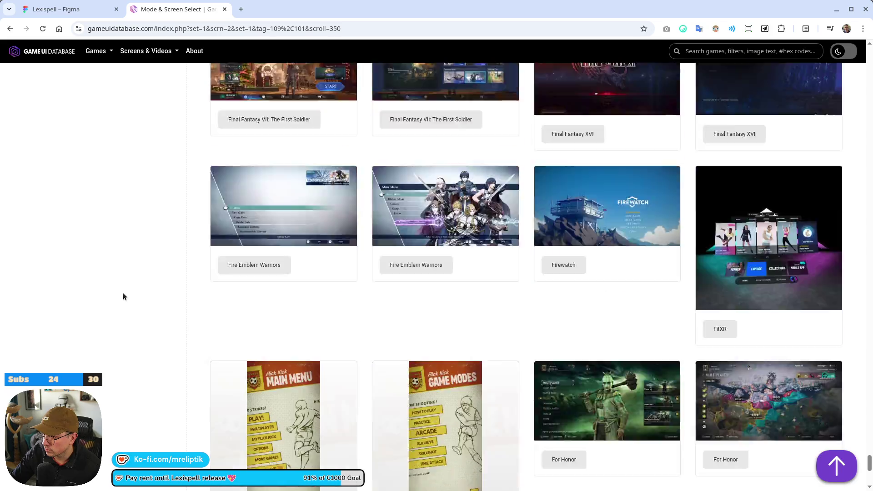
scroll(122, 297, "down", 4)
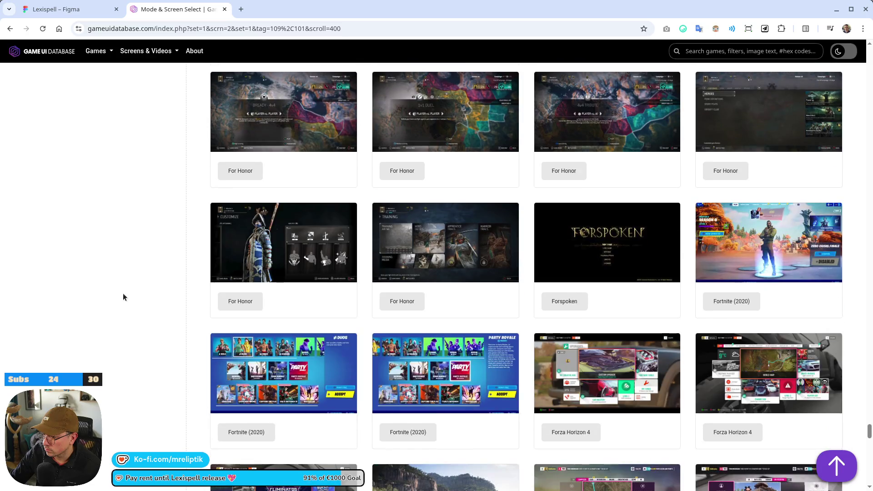
scroll(123, 296, "down", 7)
scroll(126, 282, "up", 20)
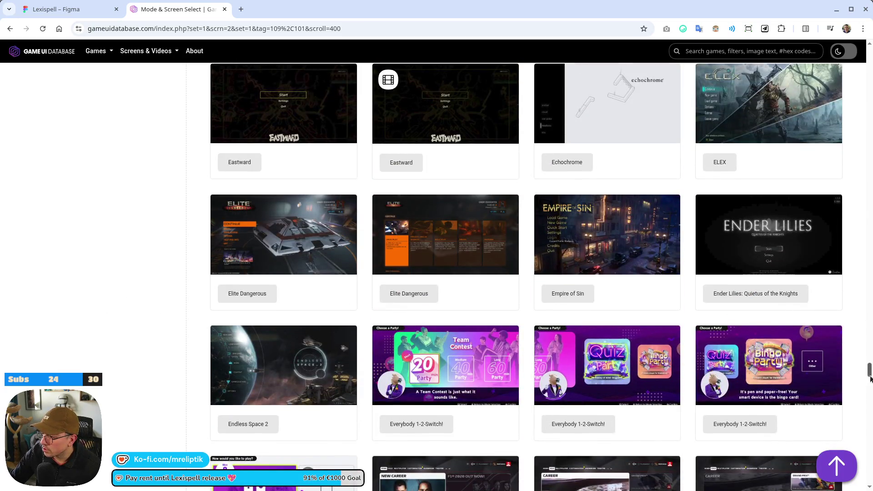
Return to the top and browse the UI Elements, UI Style, Patterns, Aesthetic, Materials and Animation filters.
left_click_drag(870, 370, 869, 59)
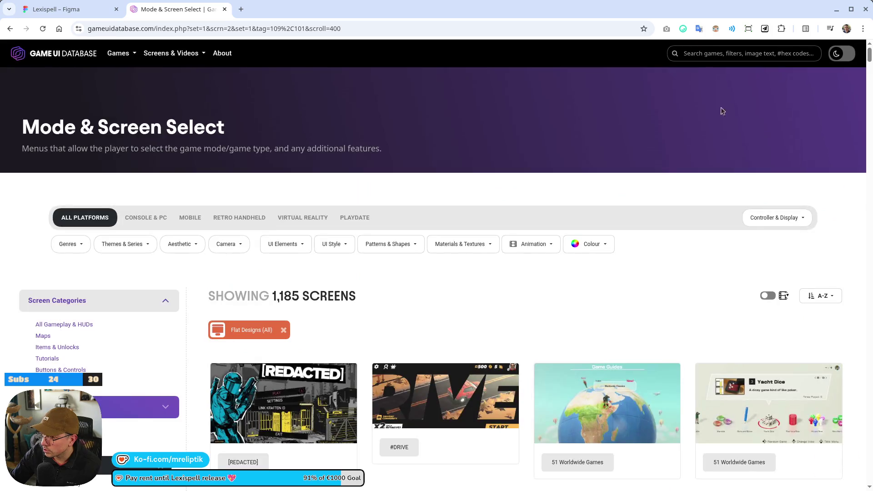
left_click(282, 247)
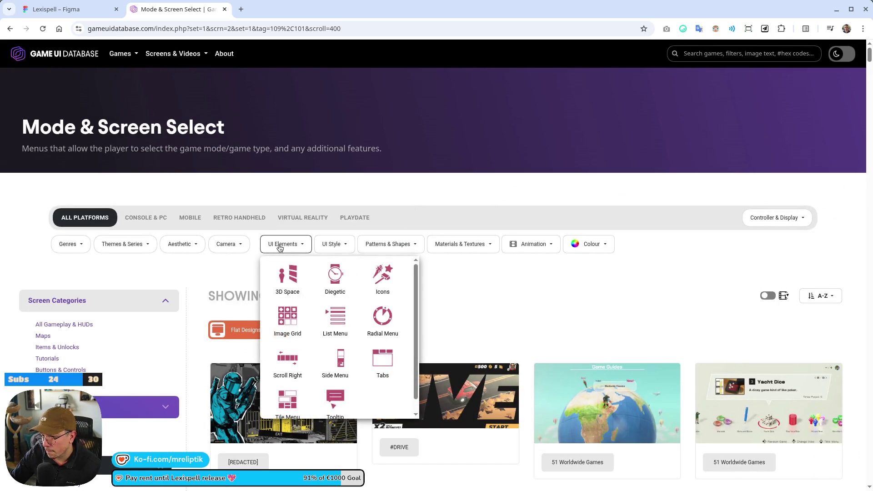
left_click(323, 246)
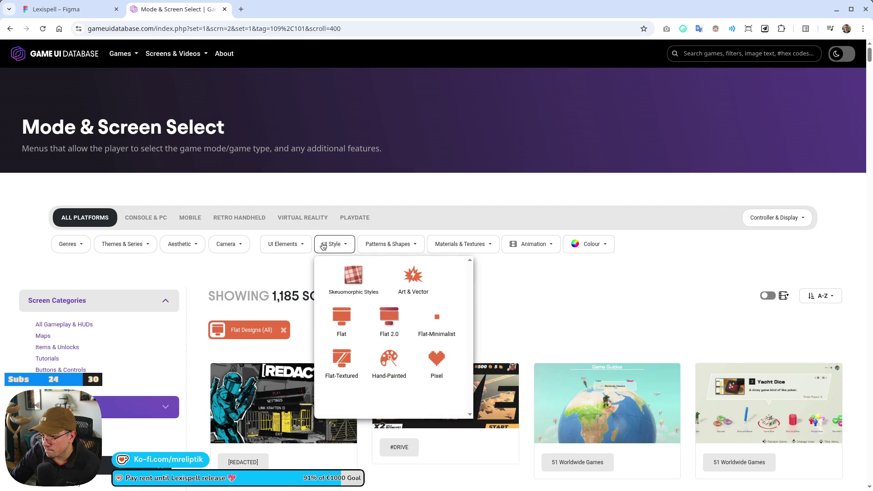
left_click(410, 246)
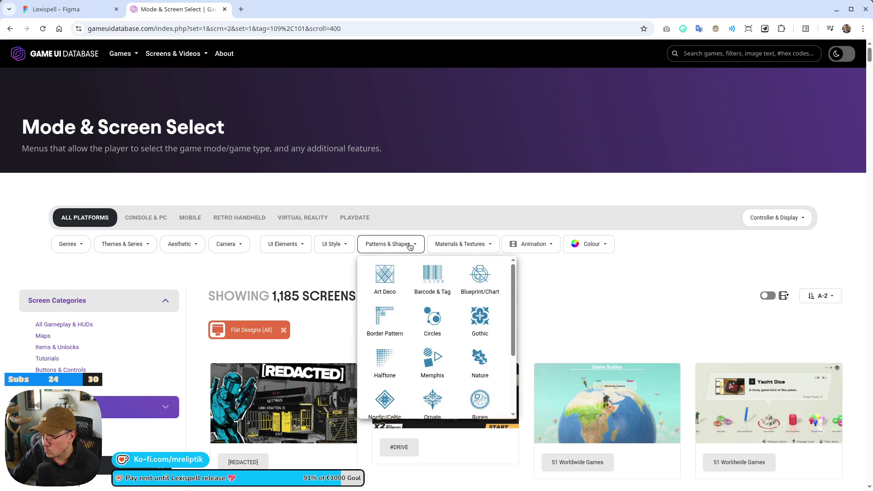
left_click(181, 245)
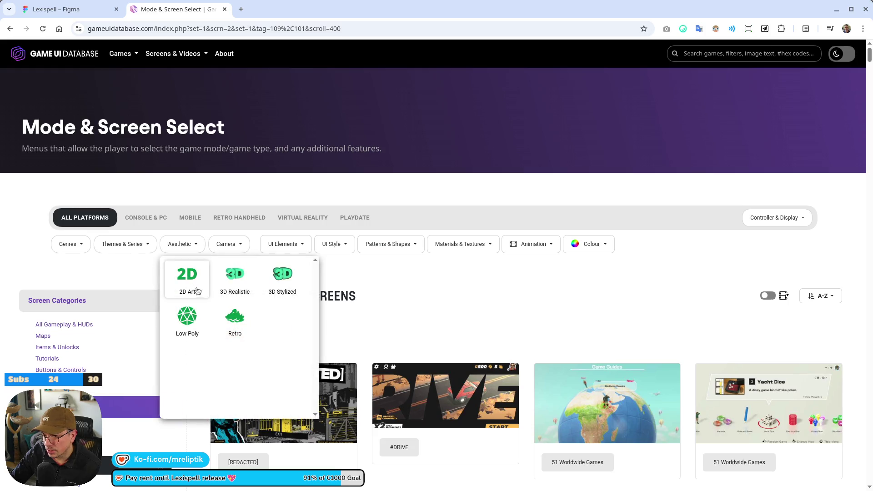
left_click(457, 249)
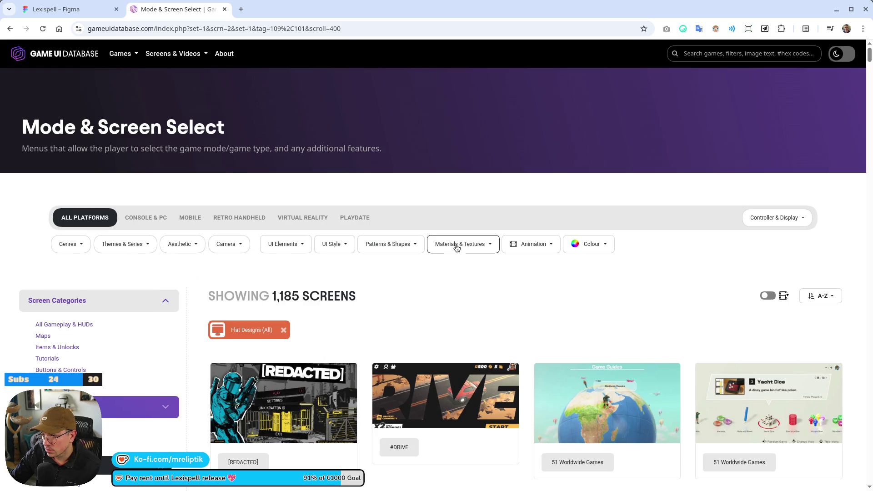
left_click(401, 245)
left_click(506, 249)
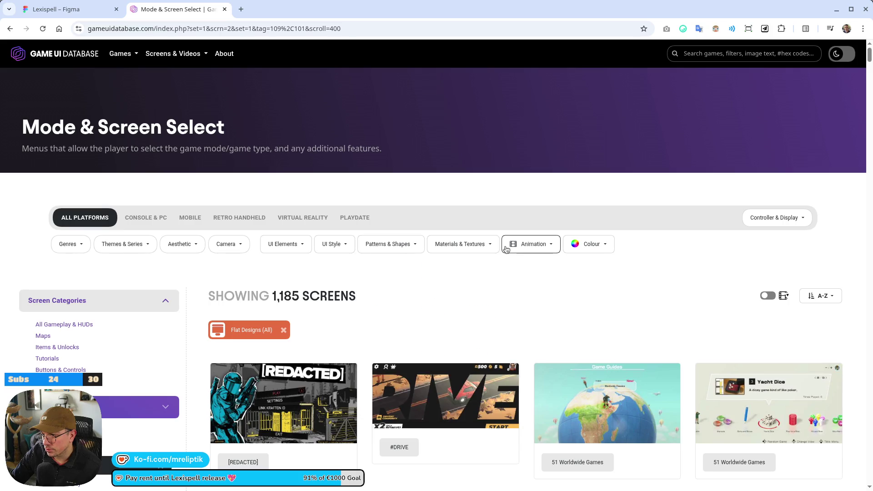
Filter the results to the Cartoon theme under Themes & Series.
left_click(122, 244)
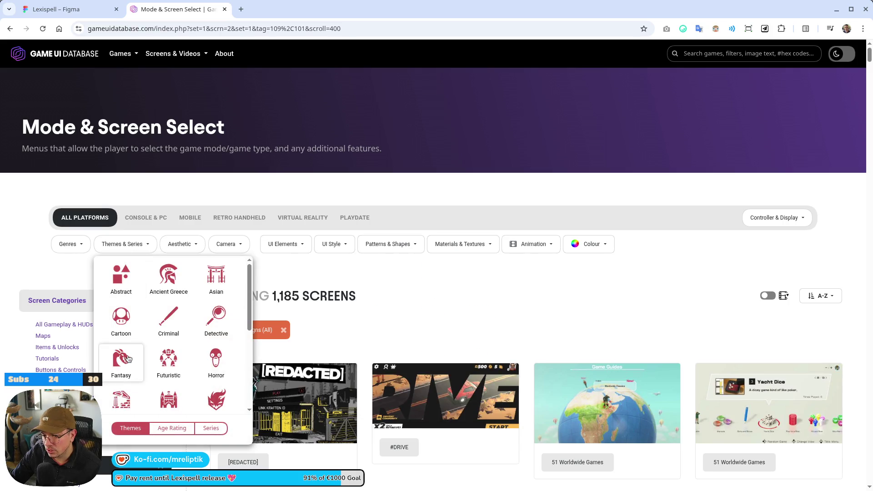
scroll(128, 359, "down", 4)
scroll(129, 337, "up", 5)
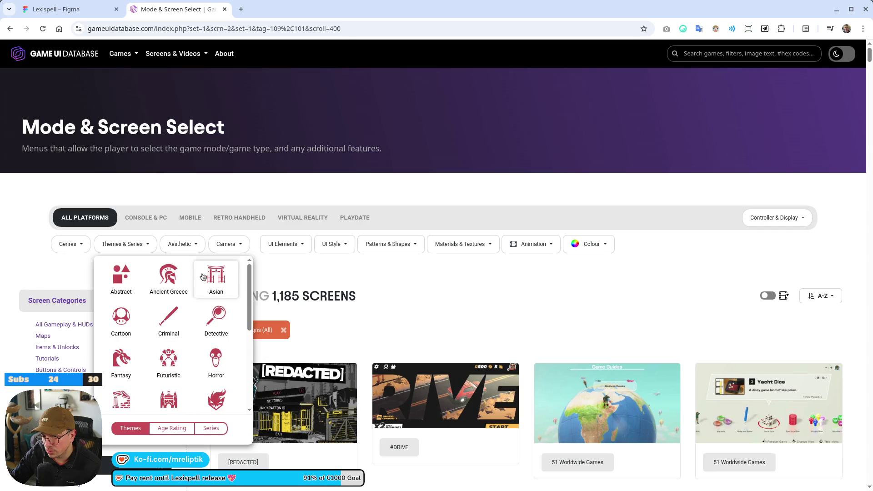
left_click(128, 321)
scroll(468, 293, "down", 5)
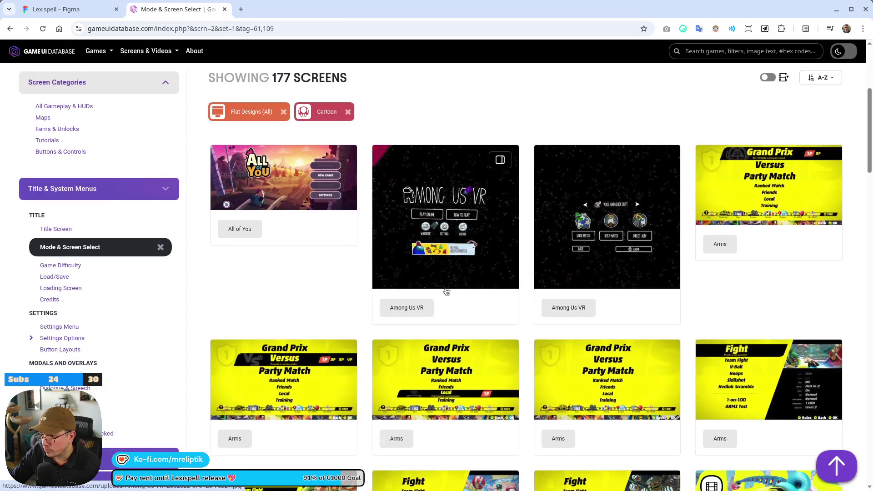
Scroll through the 177 Cartoon flat-design screens to the bottom of the results.
scroll(286, 269, "down", 10)
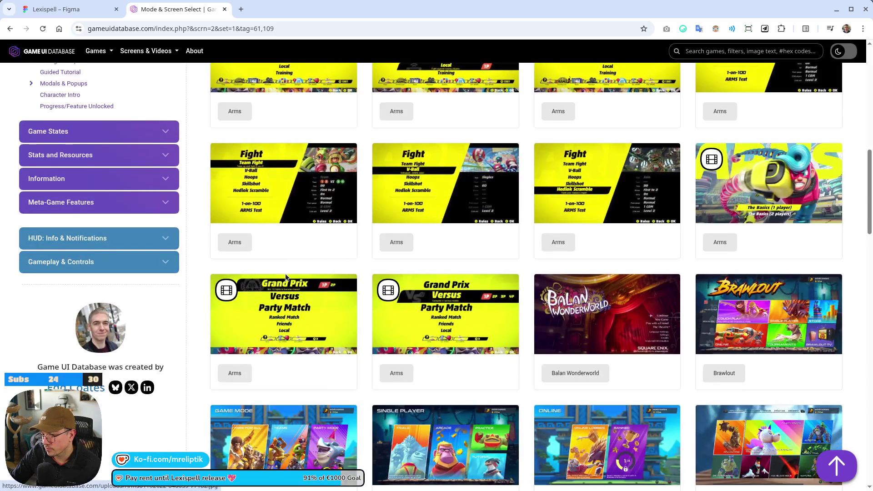
scroll(287, 274, "down", 6)
scroll(288, 276, "down", 7)
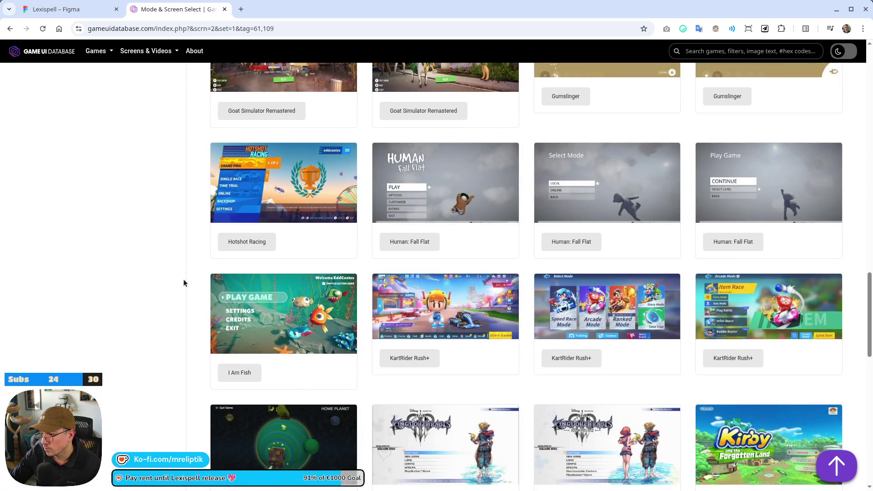
scroll(184, 280, "down", 3)
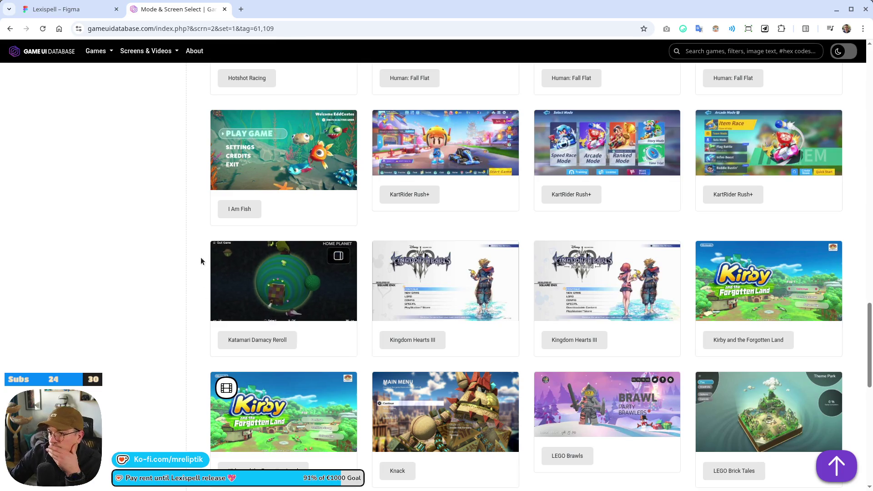
scroll(201, 295, "down", 3)
scroll(201, 298, "down", 2)
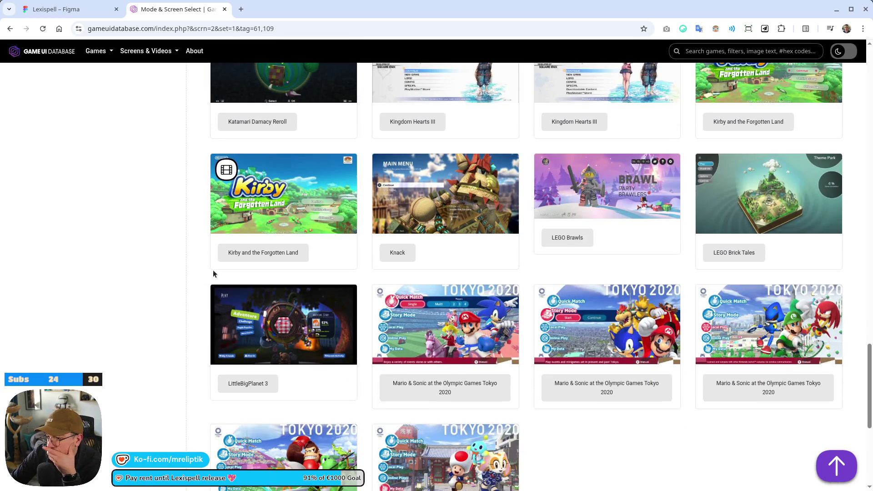
mouse_move(215, 293)
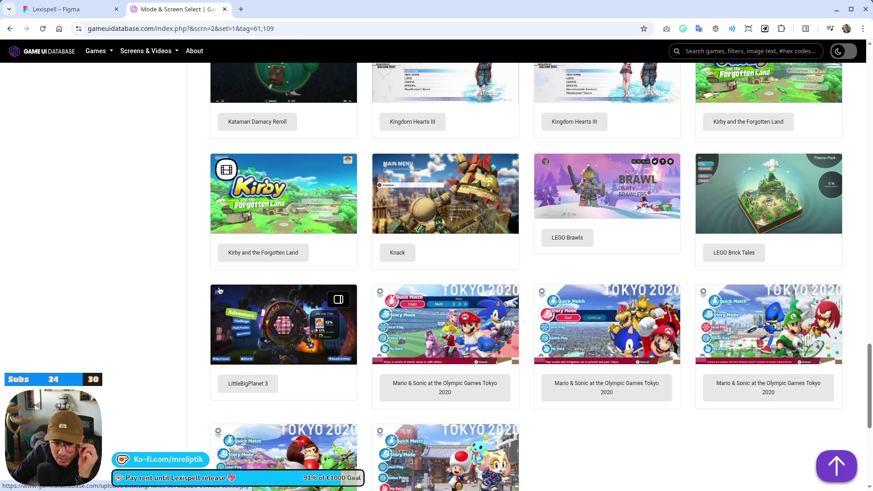
scroll(193, 106, "down", 2)
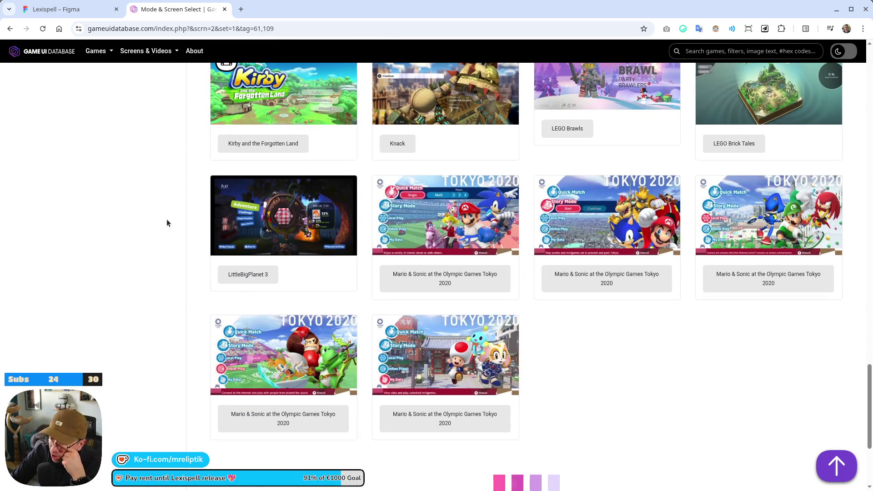
scroll(170, 291, "down", 1)
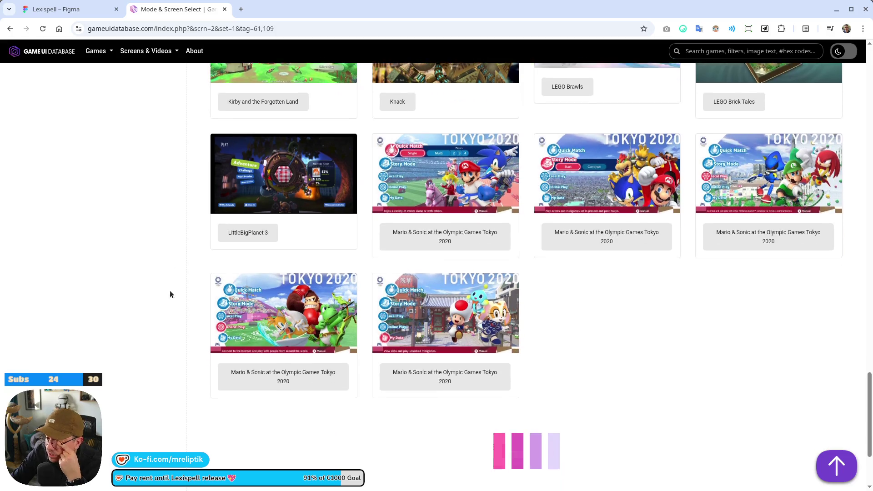
scroll(186, 323, "down", 2)
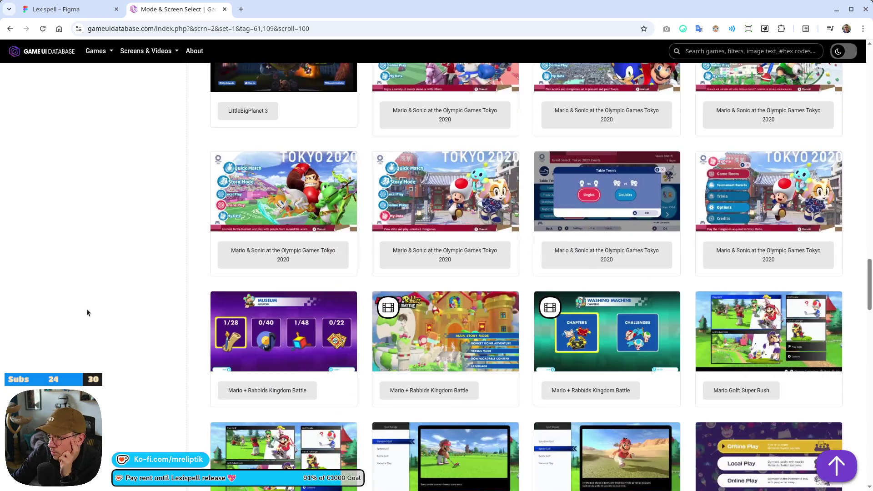
scroll(87, 308, "down", 2)
scroll(69, 314, "down", 4)
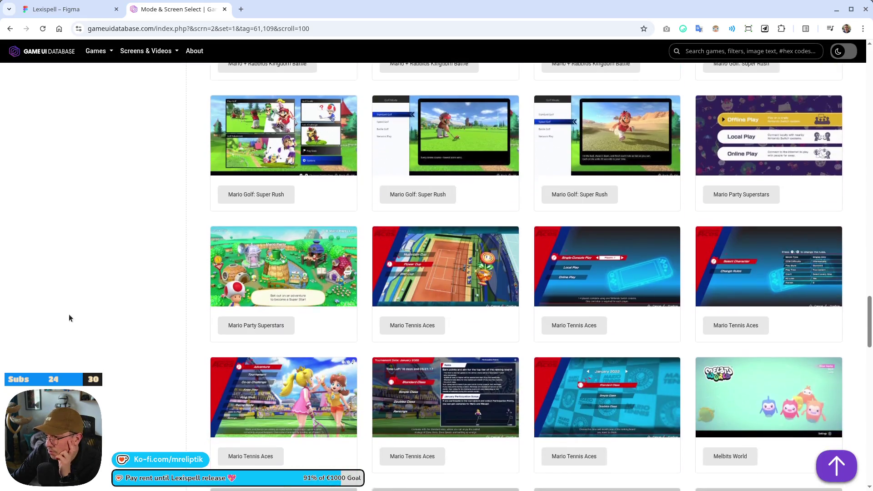
scroll(68, 300, "down", 7)
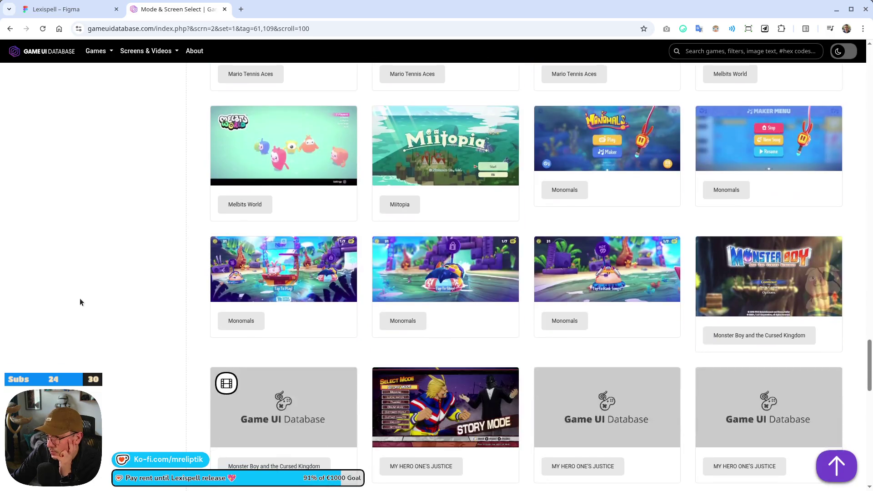
scroll(165, 350, "down", 5)
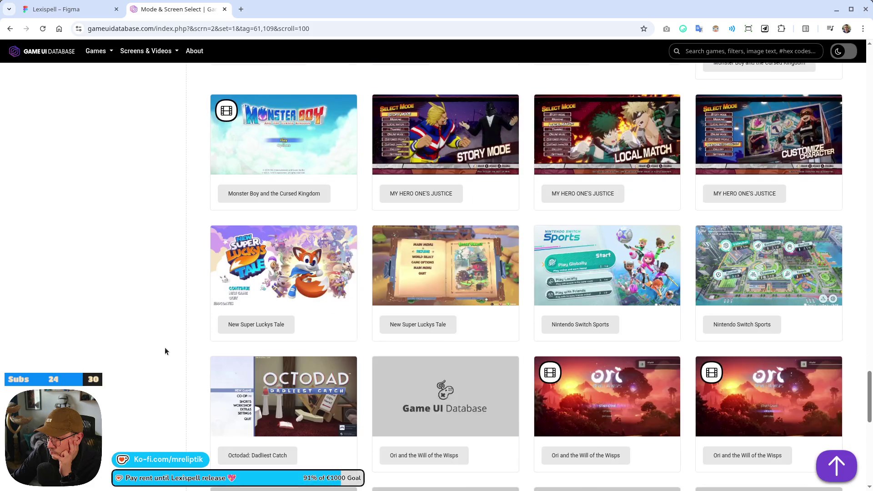
scroll(165, 348, "down", 5)
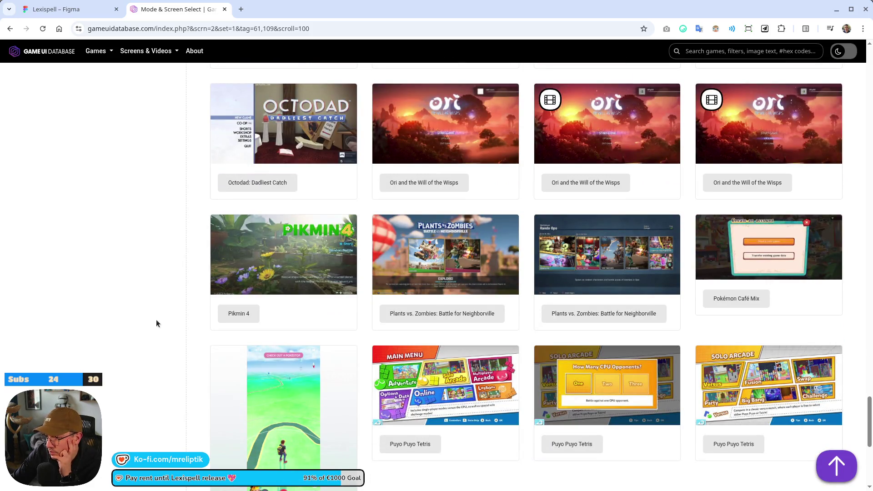
scroll(140, 317, "down", 3)
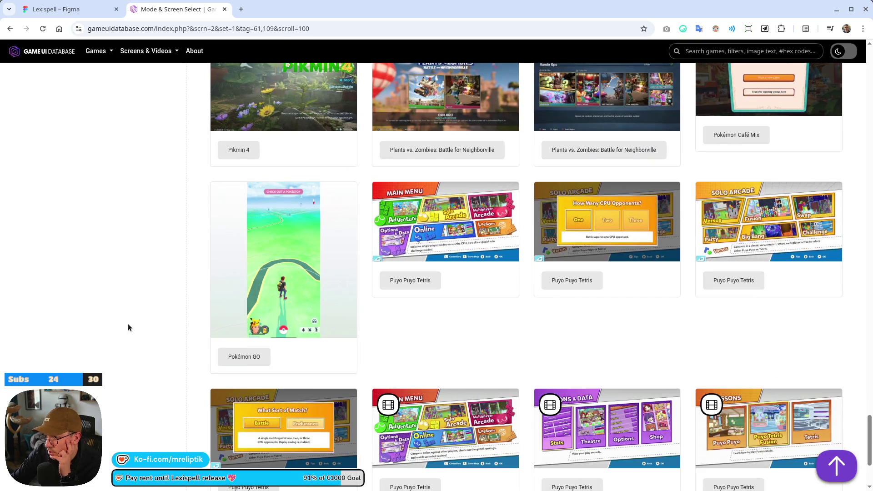
scroll(127, 324, "down", 3)
scroll(126, 316, "down", 2)
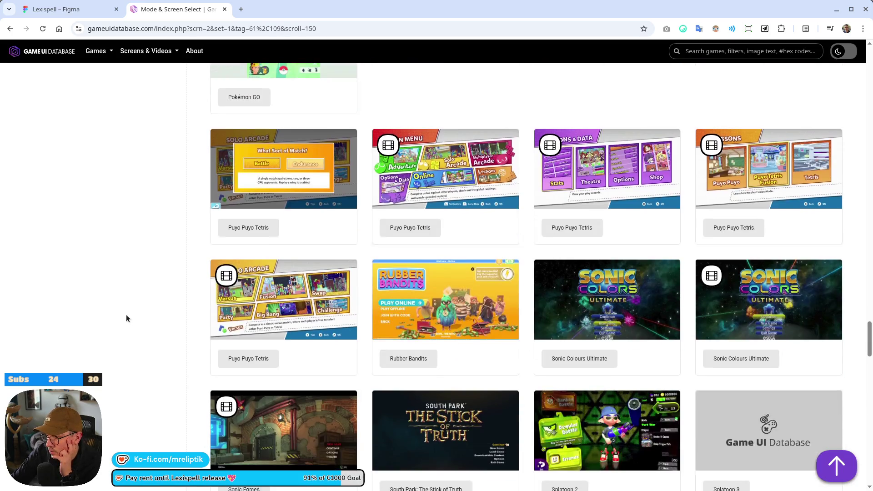
scroll(121, 321, "down", 3)
scroll(121, 321, "down", 4)
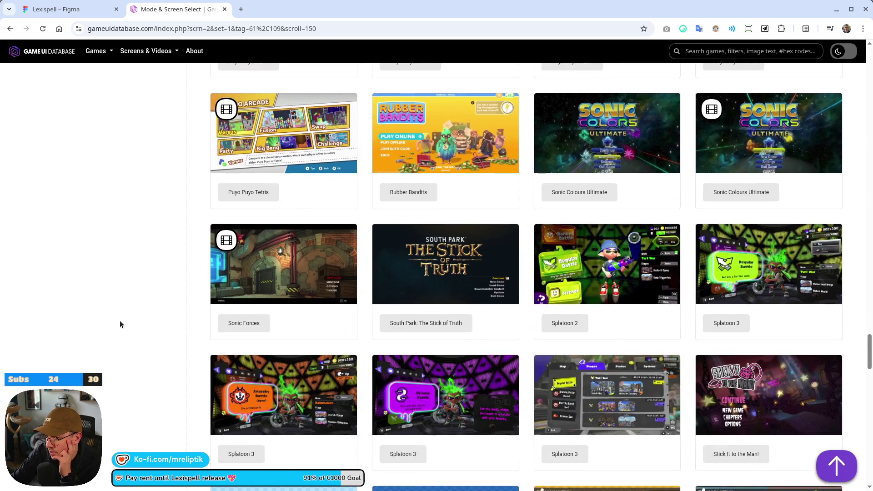
scroll(121, 321, "down", 4)
scroll(122, 321, "down", 1)
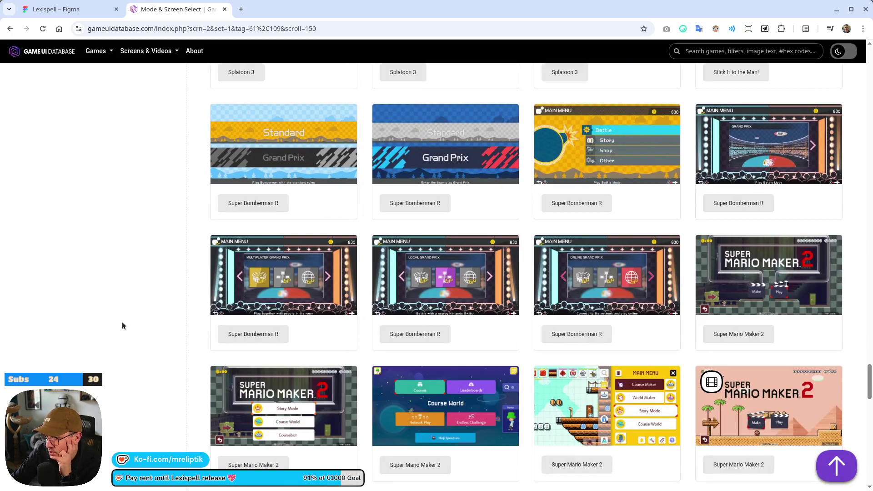
scroll(124, 323, "down", 6)
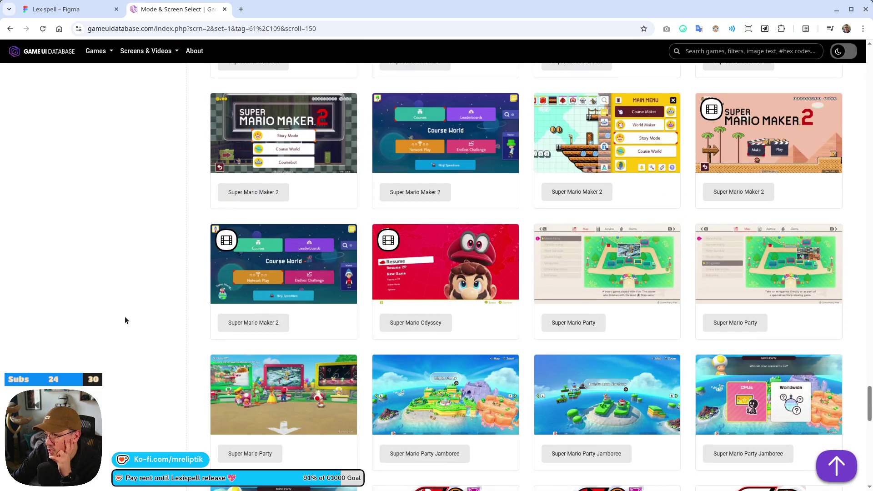
scroll(125, 319, "down", 7)
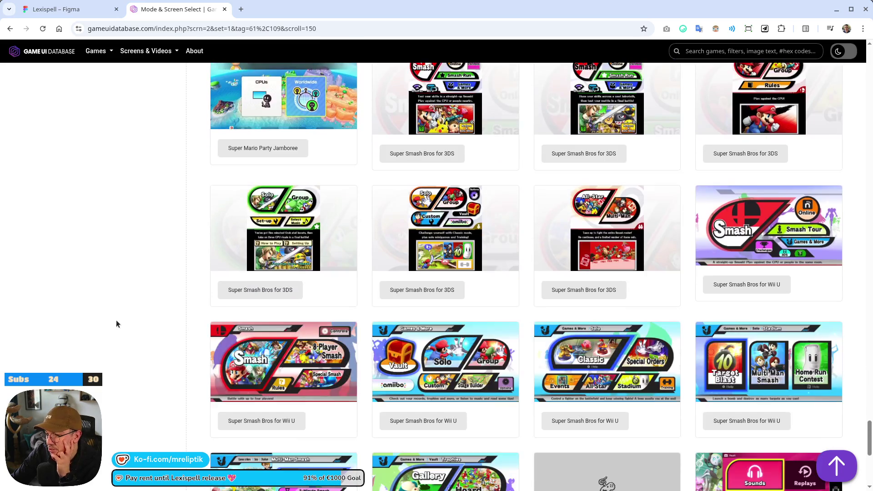
scroll(117, 323, "down", 6)
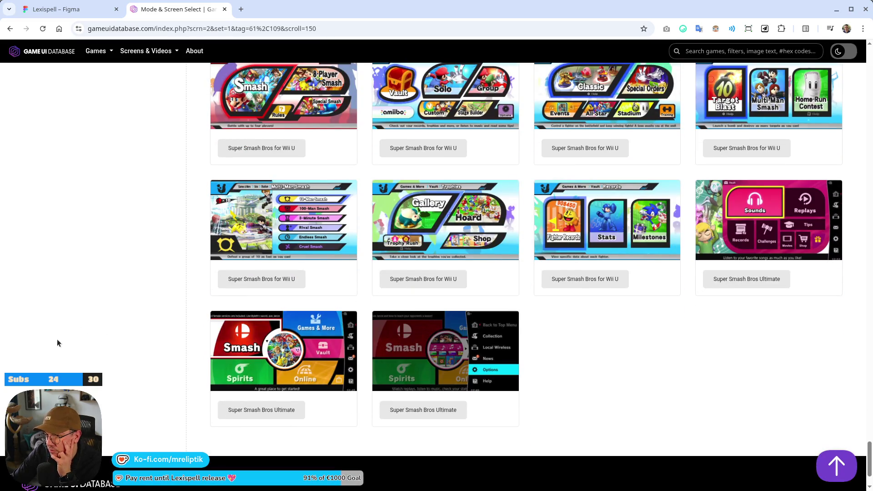
scroll(127, 327, "down", 8)
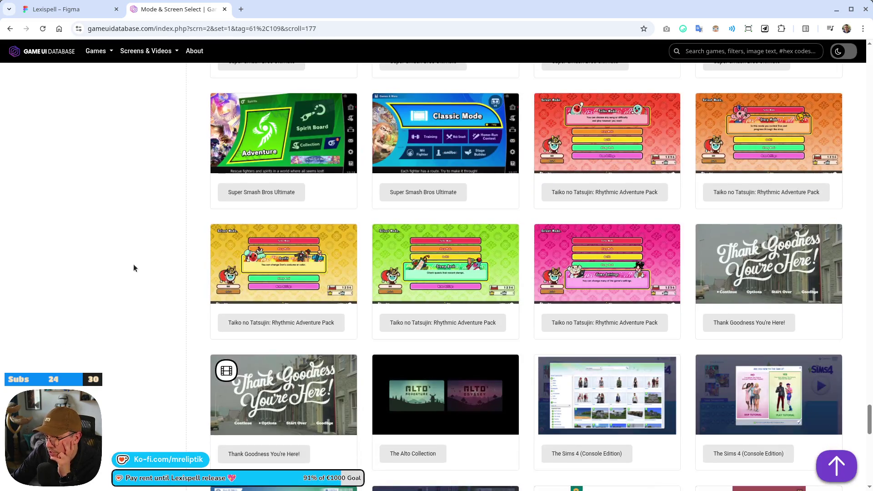
scroll(203, 273, "down", 5)
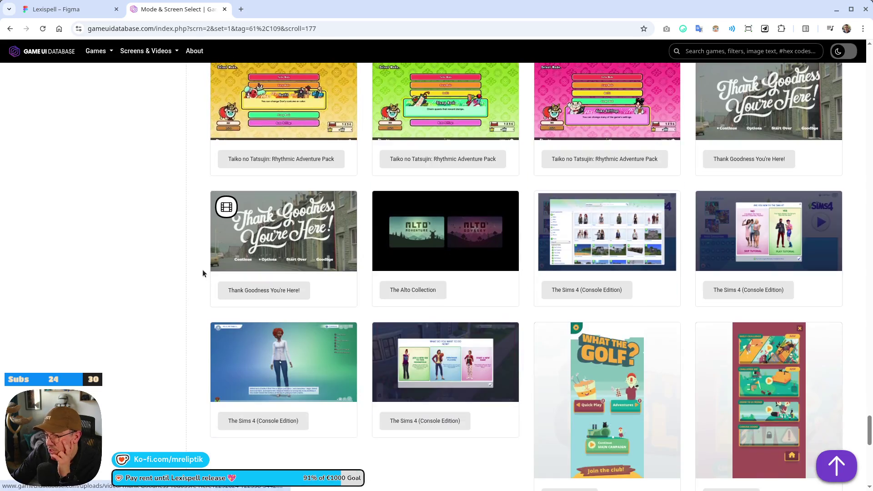
scroll(202, 271, "down", 4)
scroll(200, 272, "down", 4)
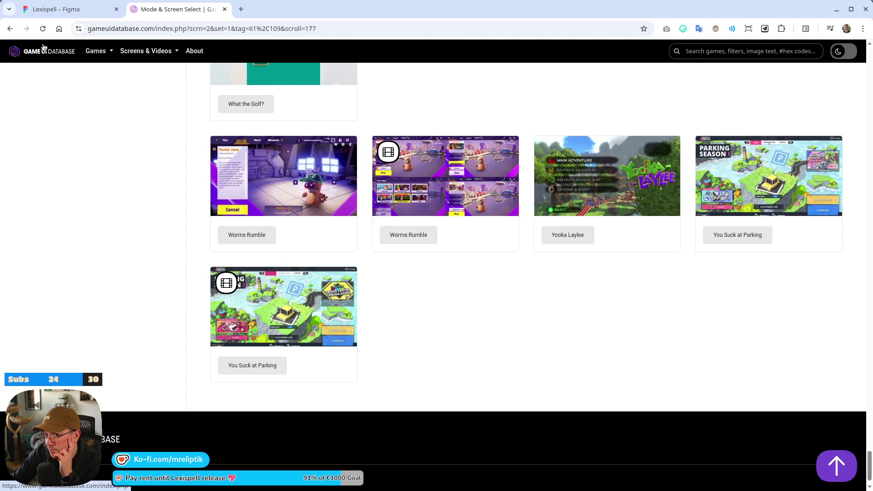
scroll(85, 187, "down", 1)
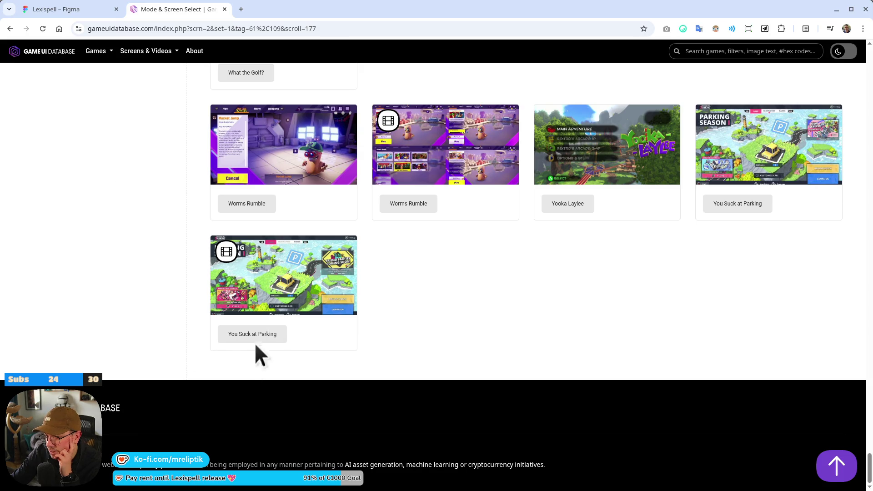
Return to the top of the results and switch back to the Lexispell Figma tab.
scroll(455, 327, "up", 20)
mouse_move(868, 359)
left_mouse_down()
mouse_move(857, 199)
mouse_move(867, 73)
left_mouse_up()
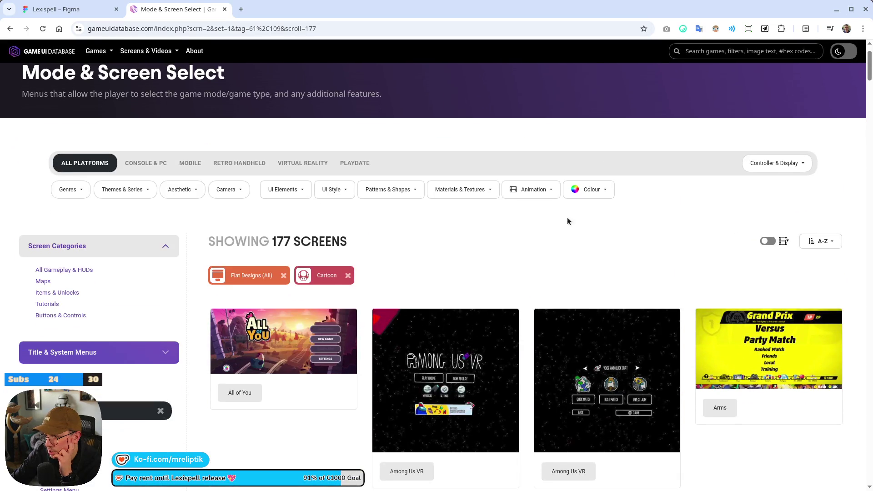
scroll(566, 222, "down", 4)
scroll(555, 231, "down", 1)
scroll(343, 269, "up", 6)
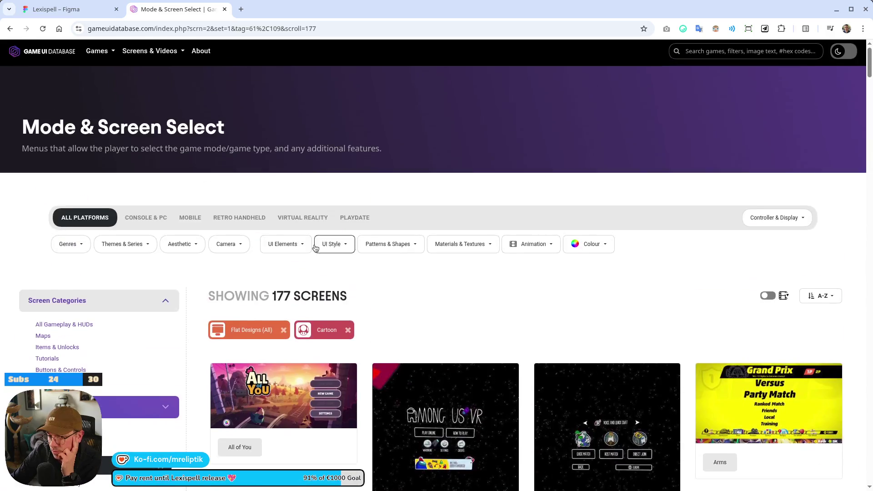
left_click(71, 7)
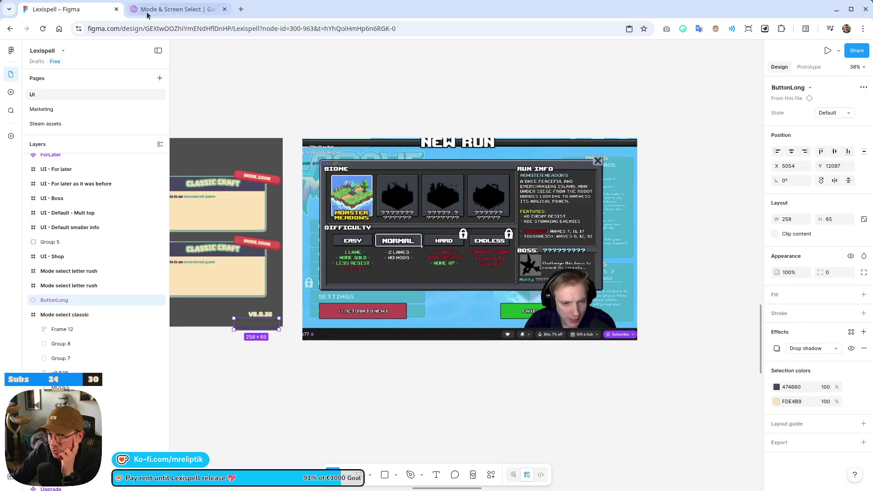
Delete the Classic Craft, Letter Rush and Daily buttons, then undo the deletion.
scroll(521, 287, "left", 5)
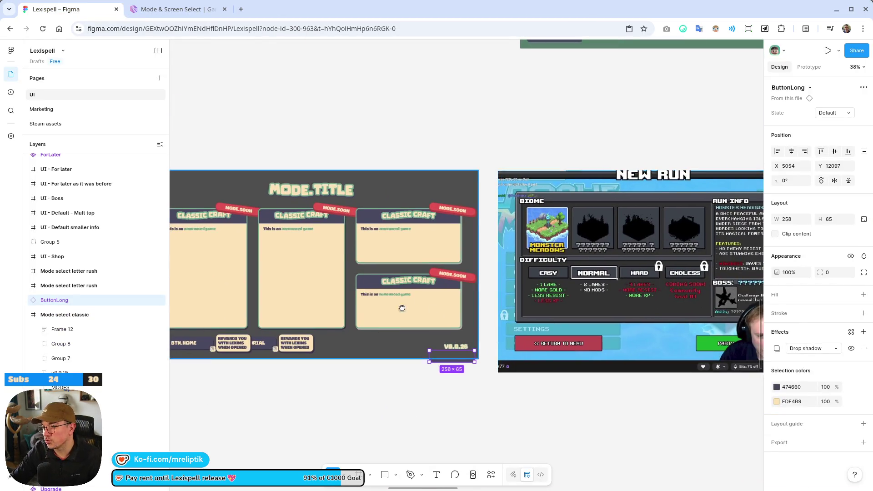
scroll(400, 306, "left", 10)
left_click(314, 266)
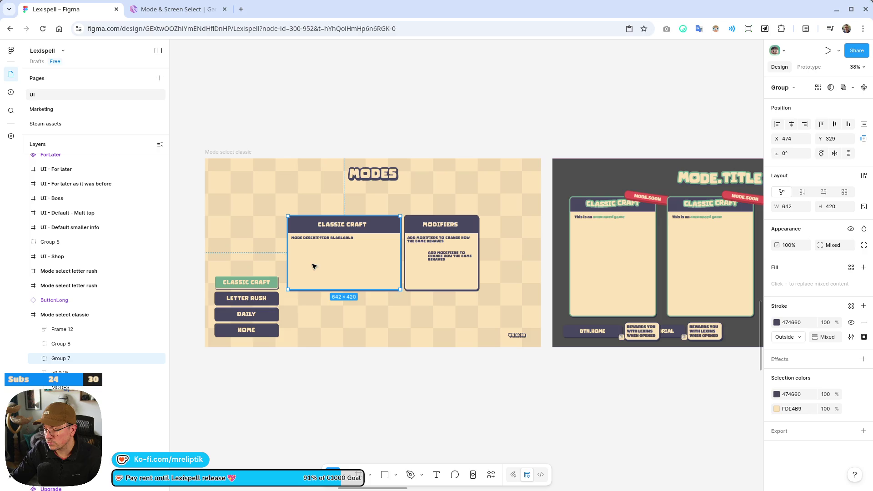
left_click(243, 304)
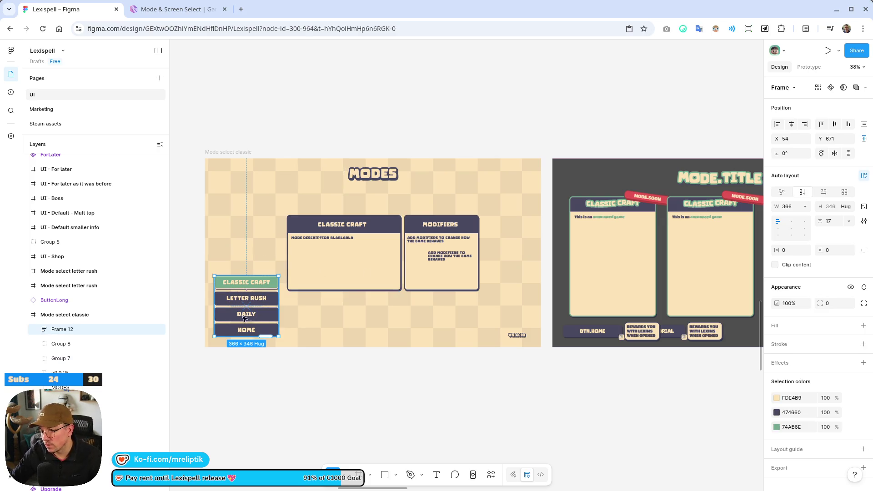
scroll(246, 312, "up", 5)
left_click(264, 288)
scroll(309, 293, "down", 2)
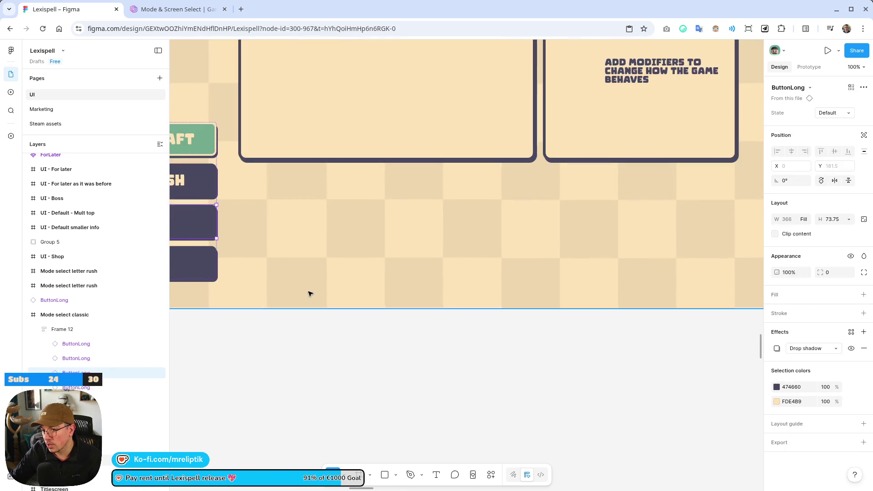
scroll(363, 312, "down", 5)
left_click(295, 270, "shift")
left_click(306, 246, "shift")
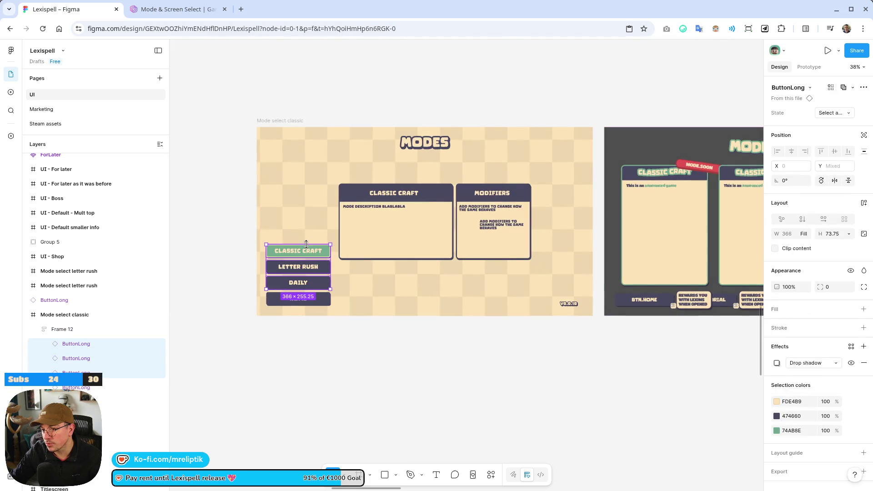
key("Delete")
left_click(306, 256)
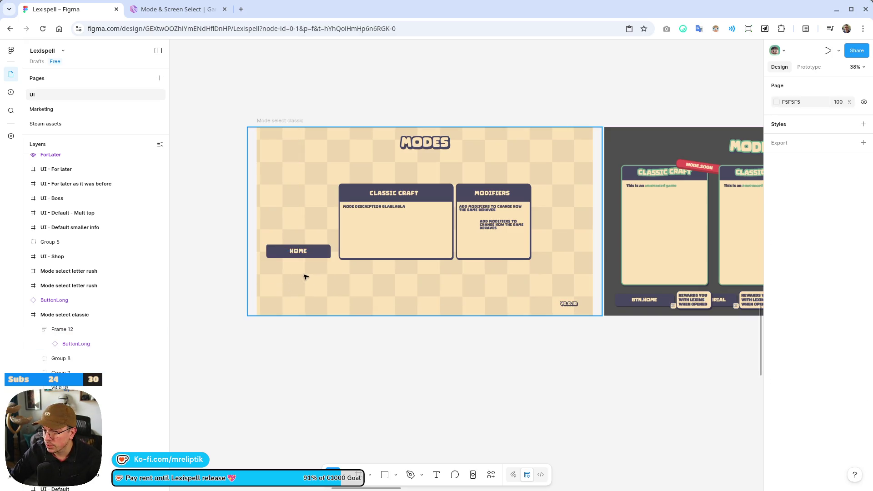
key("ctrl+z")
Delete the other buttons from the button stack frame, leaving only HOME.
scroll(300, 272, "up", 5)
left_click(307, 326)
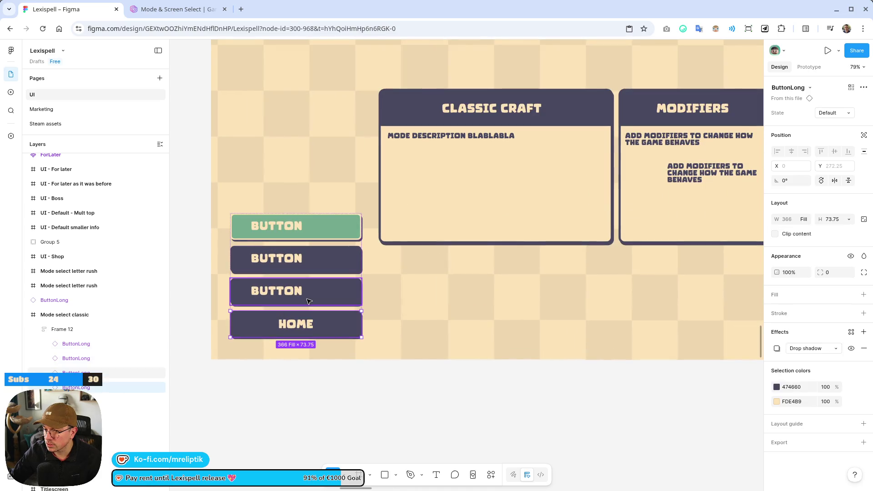
key("Escape")
key("Escape")
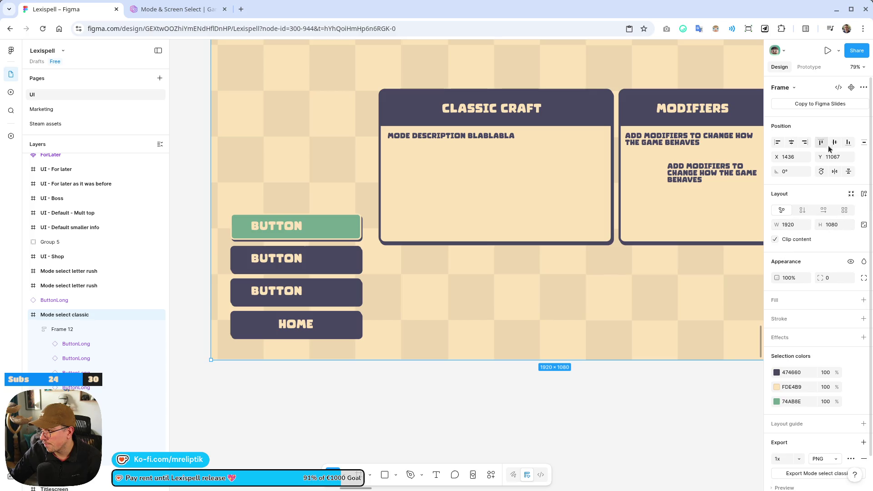
left_click(83, 331)
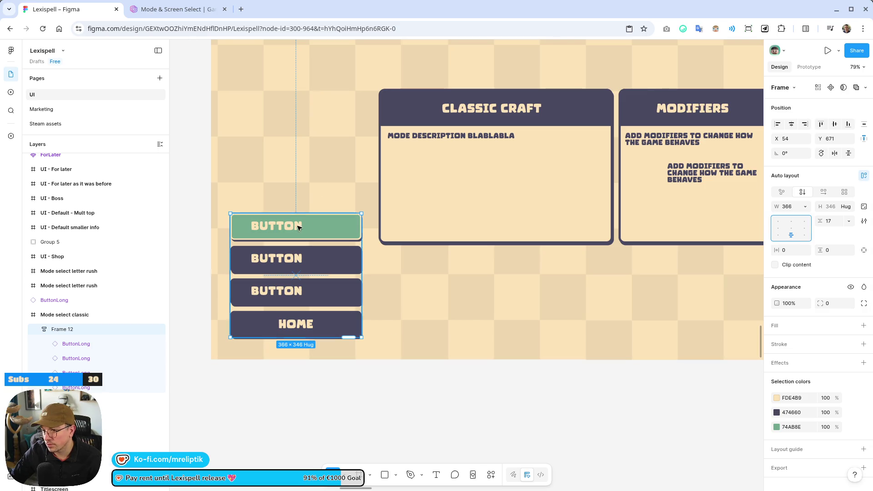
left_click(314, 233)
left_click(314, 295, "shift")
key("Delete")
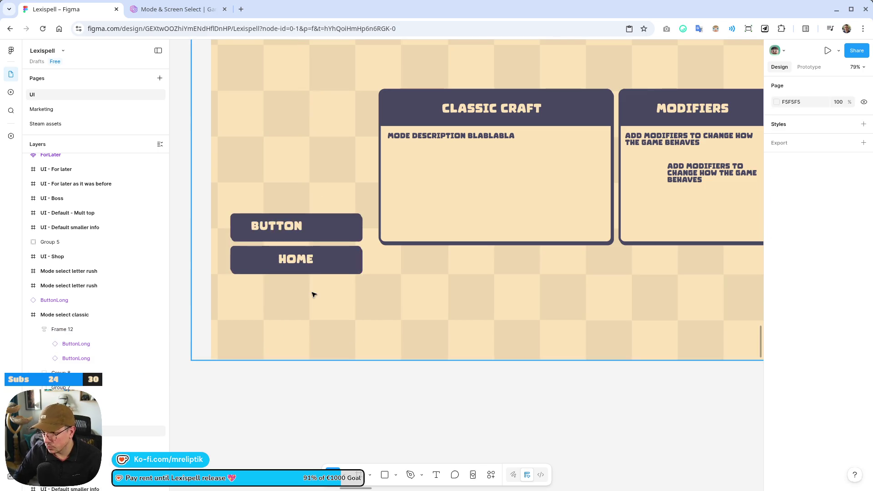
left_click(282, 232)
key("Delete")
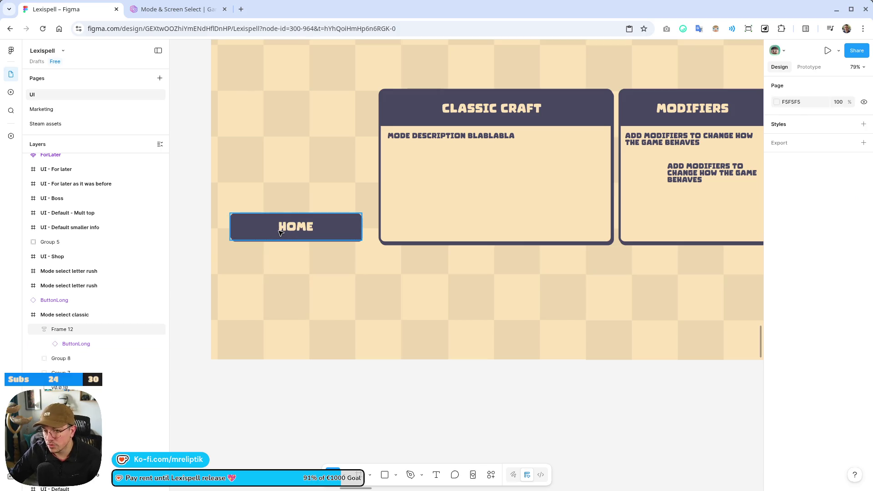
Move the HOME button frame to the MODES screen's bottom-left at X 54, Y 952.
left_click(83, 329)
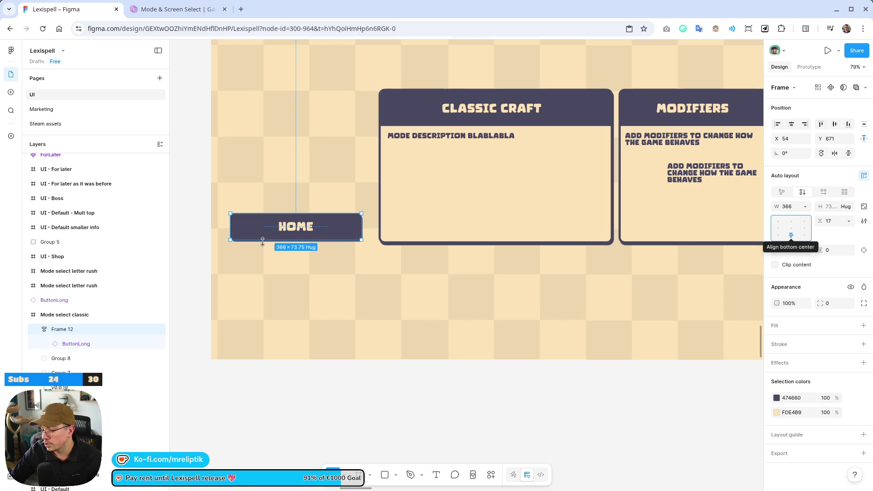
left_click(69, 344)
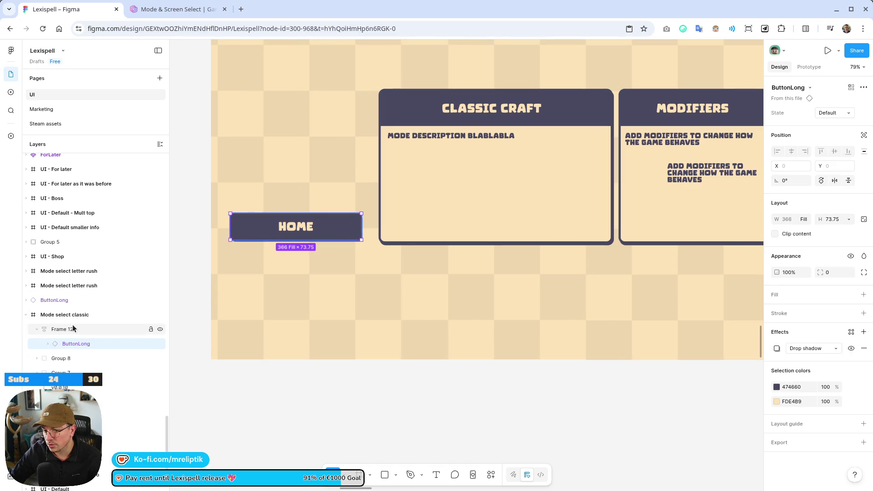
left_click_drag(305, 231, 312, 333)
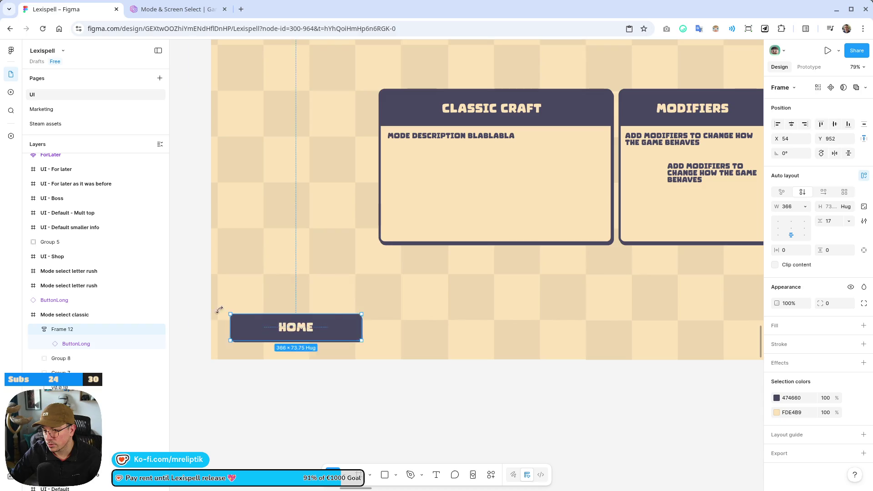
scroll(219, 310, "down", 5)
scroll(250, 319, "up", 2)
left_click_drag(255, 314, 538, 322)
mouse_move(448, 321)
left_mouse_down()
mouse_move(191, 318)
mouse_move(214, 319)
left_mouse_up()
scroll(191, 325, "down", 2)
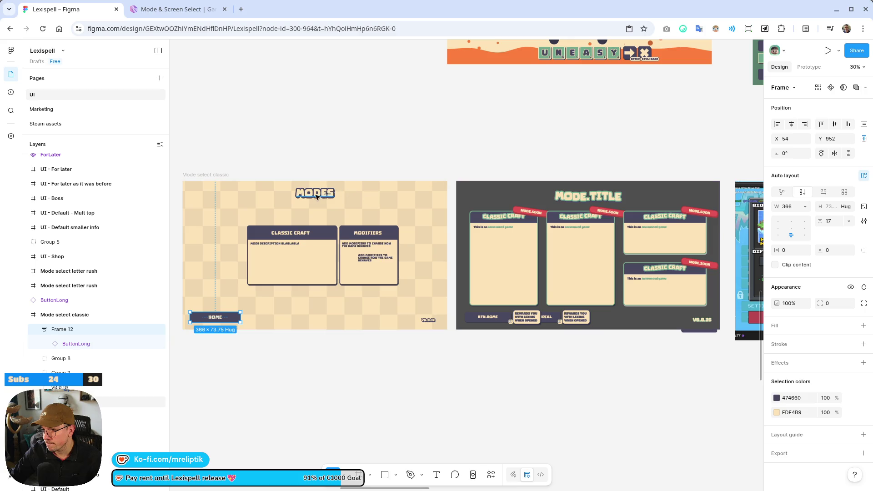
Move the MODES title out of the MODES screen and back into the Mode select classic frame.
left_click(323, 194)
left_click_drag(608, 212, 574, 198)
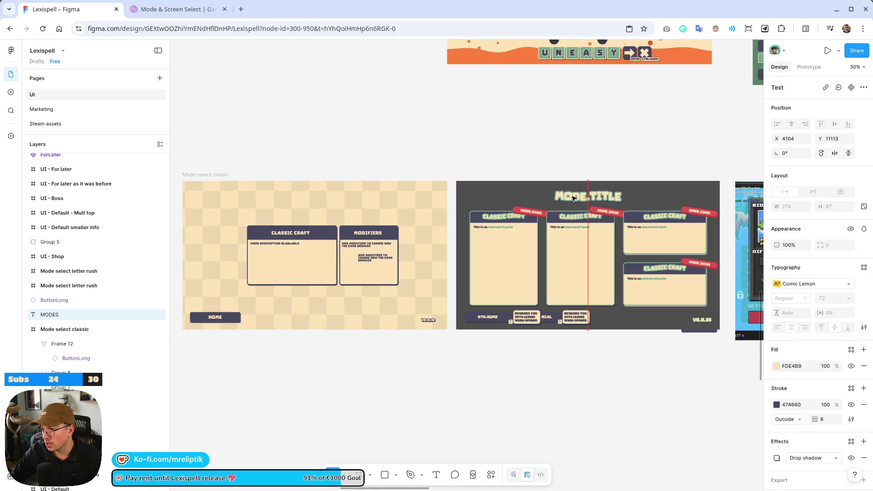
double_click(573, 197)
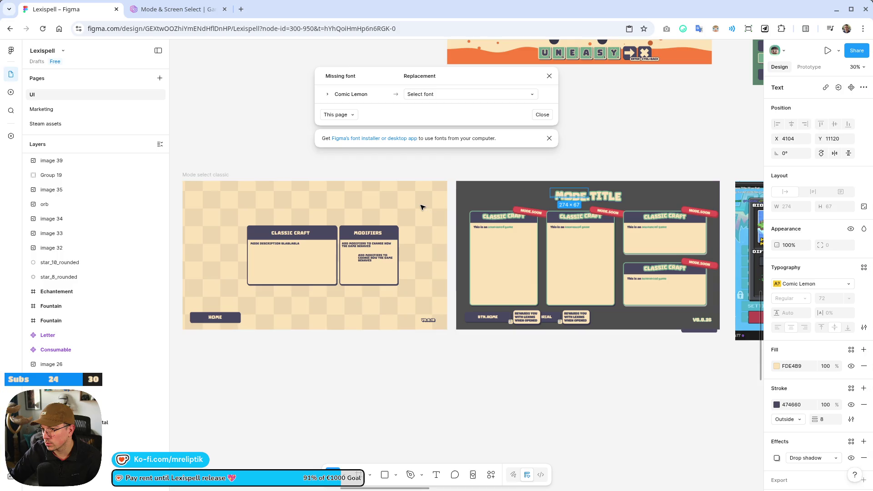
left_click_drag(582, 204, 327, 202)
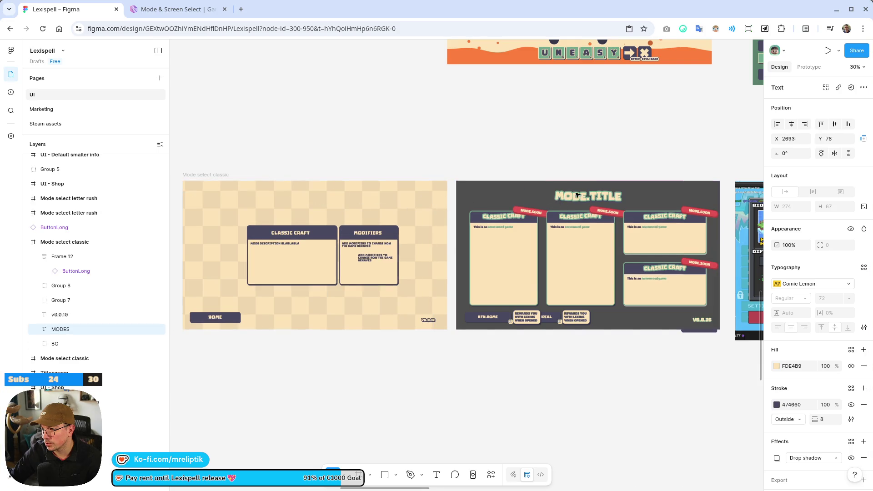
left_click_drag(576, 194, 584, 197)
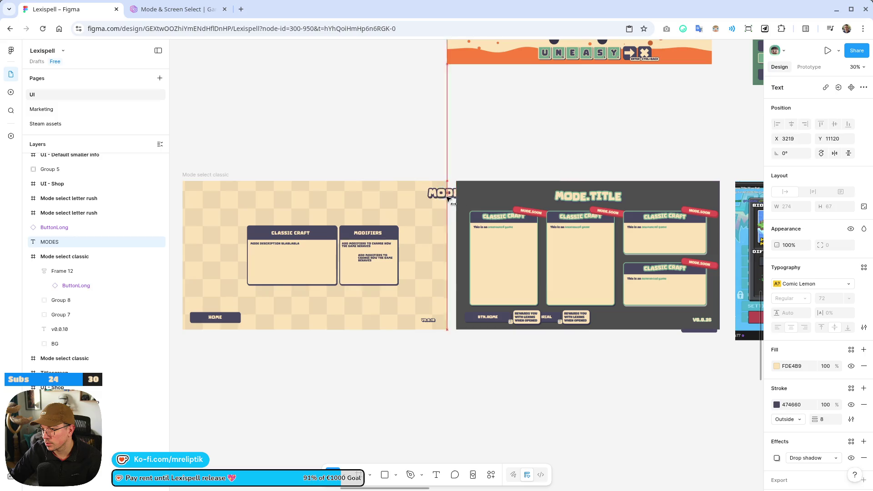
left_click_drag(448, 199, 444, 199)
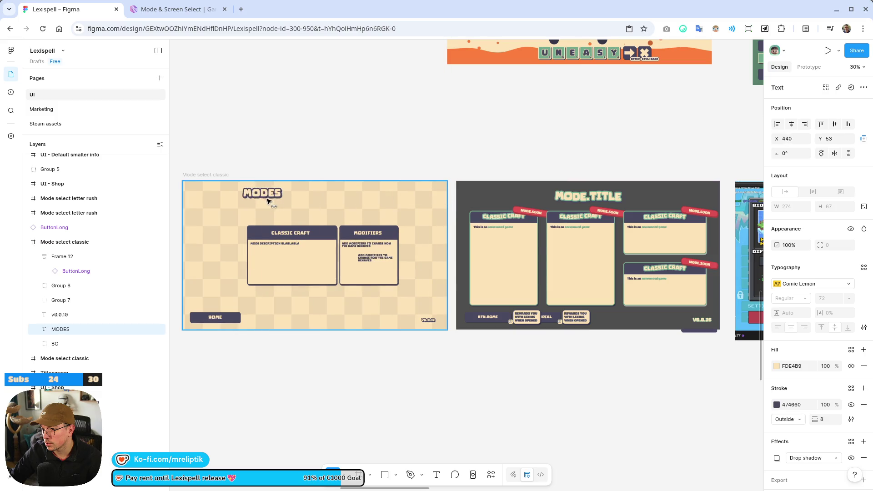
Duplicate the MODES title, bring it to the front, and place it over the MODE.TITLE heading.
scroll(326, 200, "up", 3)
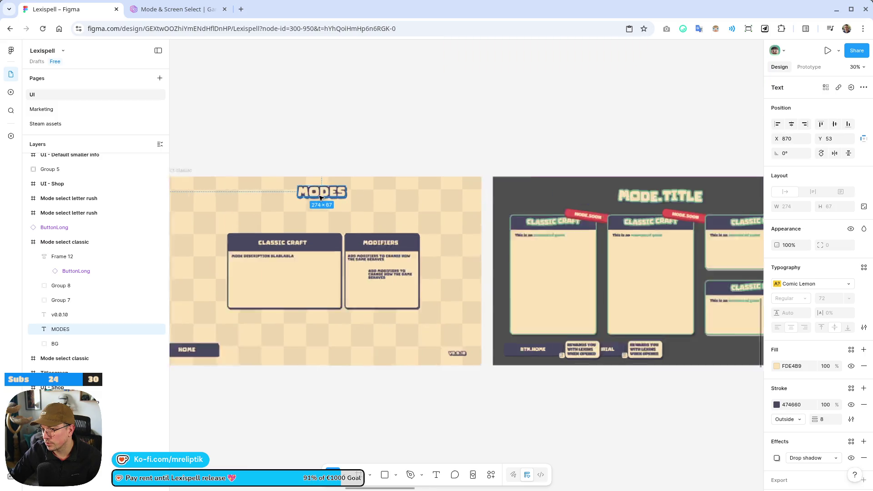
key("ctrl+d")
scroll(511, 195, "down", 3)
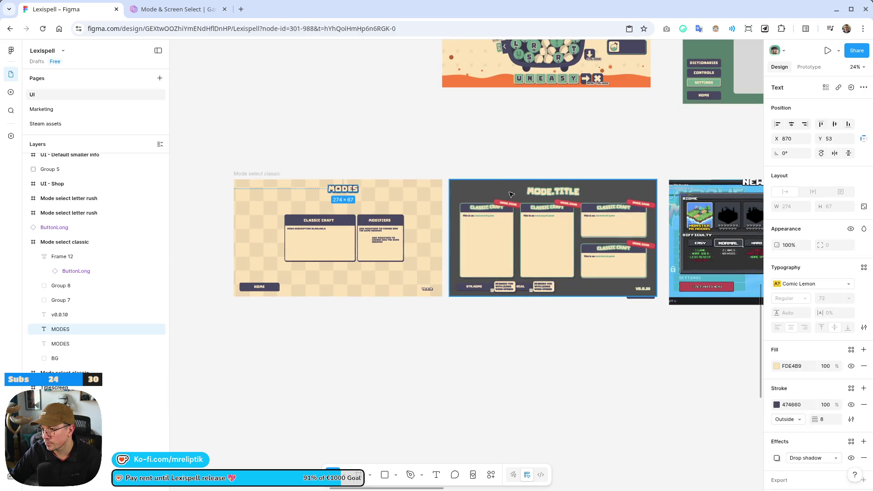
left_click(534, 194)
left_click(346, 193)
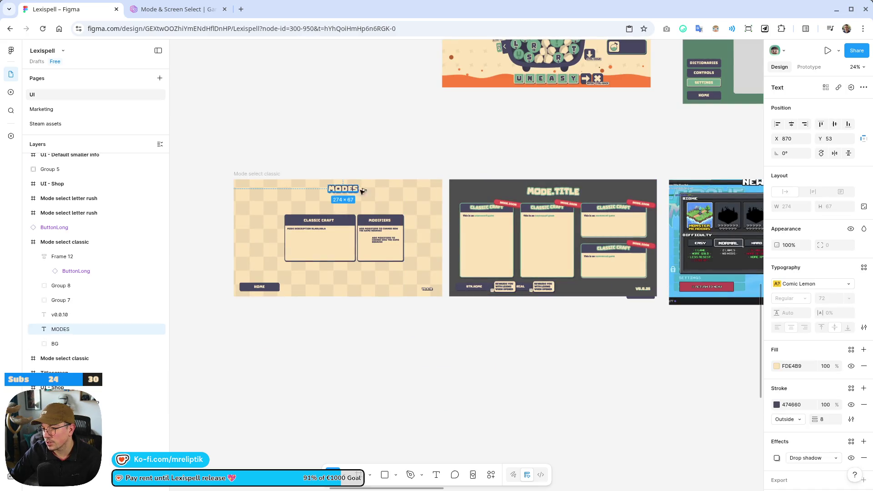
left_click_drag(357, 189, 532, 156)
scroll(550, 166, "up", 3)
right_click(500, 151)
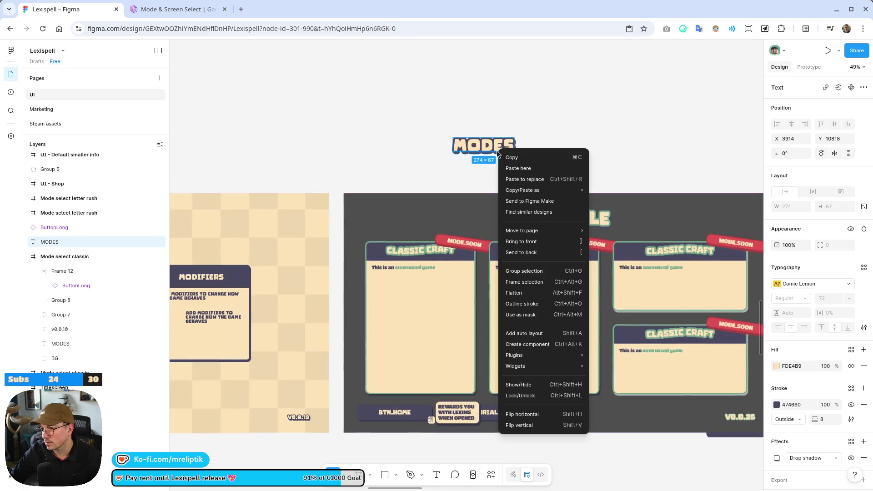
left_click(545, 243)
left_click_drag(508, 143, 565, 214)
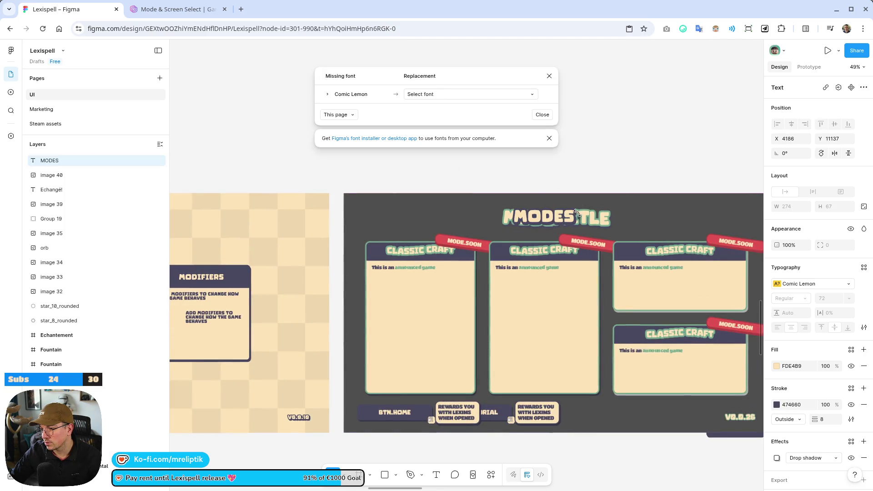
Dismiss the missing-font notice and move the MODES title to the frame's top centre at X 870, Y 53.
left_click(548, 76)
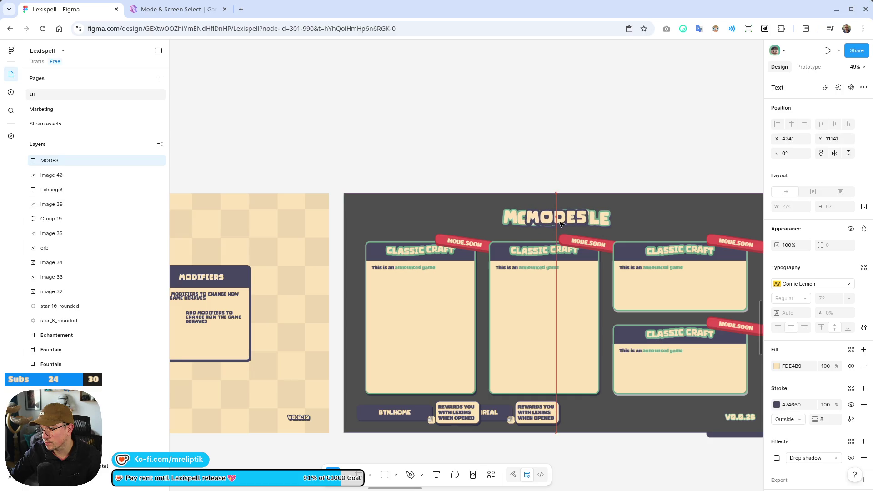
scroll(600, 223, "down", 3, "ctrl")
left_click_drag(583, 221, 370, 224)
scroll(369, 220, "up", 5, "ctrl")
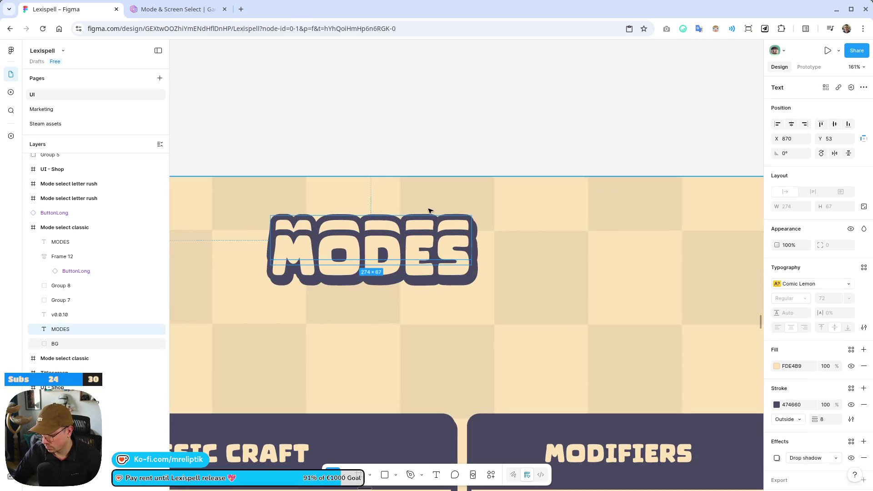
key("Escape")
scroll(282, 208, "down", 10, "ctrl")
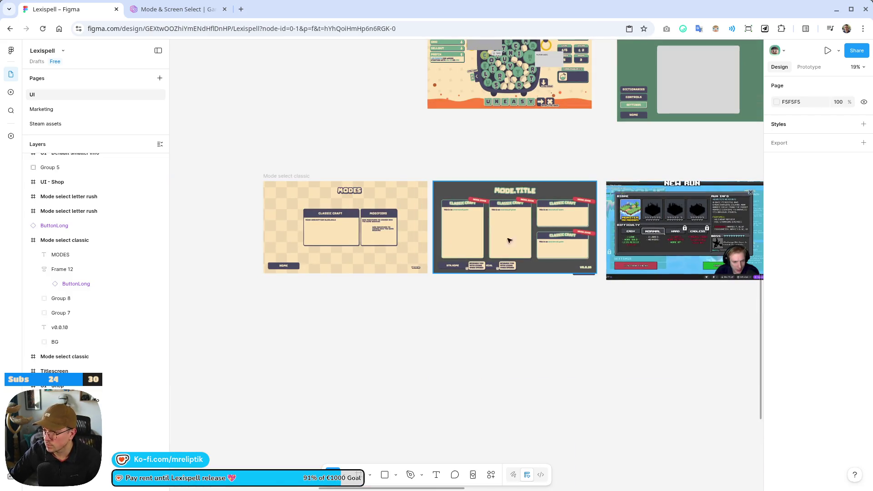
scroll(351, 228, "up", 5, "ctrl")
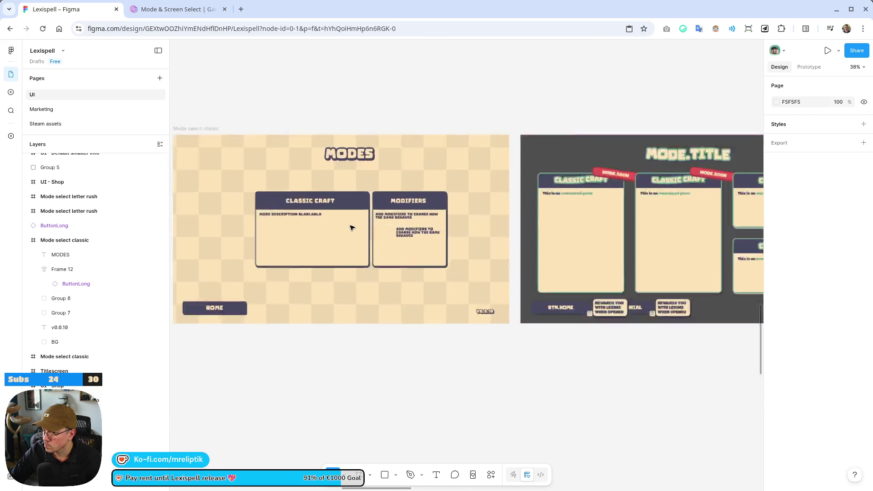
Shift the Modifiers card (Group 8) right to X 1396, Y 329, away from Classic Craft.
left_click(302, 240)
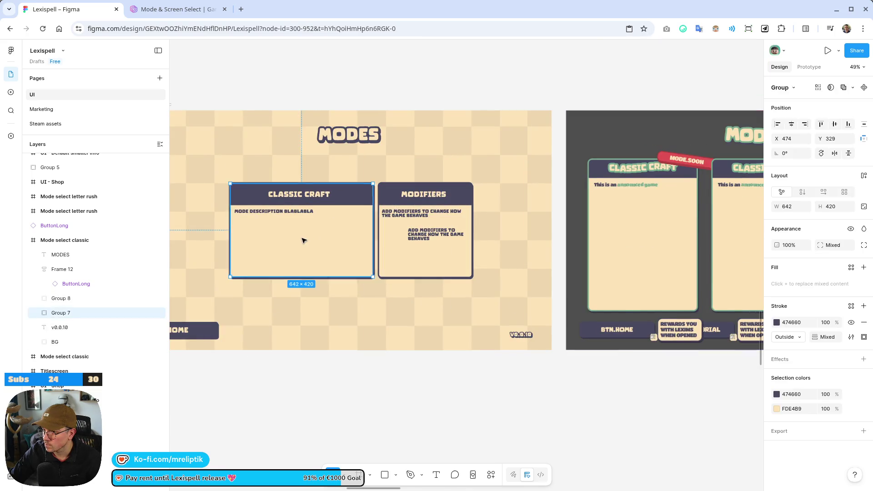
scroll(302, 240, "down", 2, "ctrl")
left_click(389, 249)
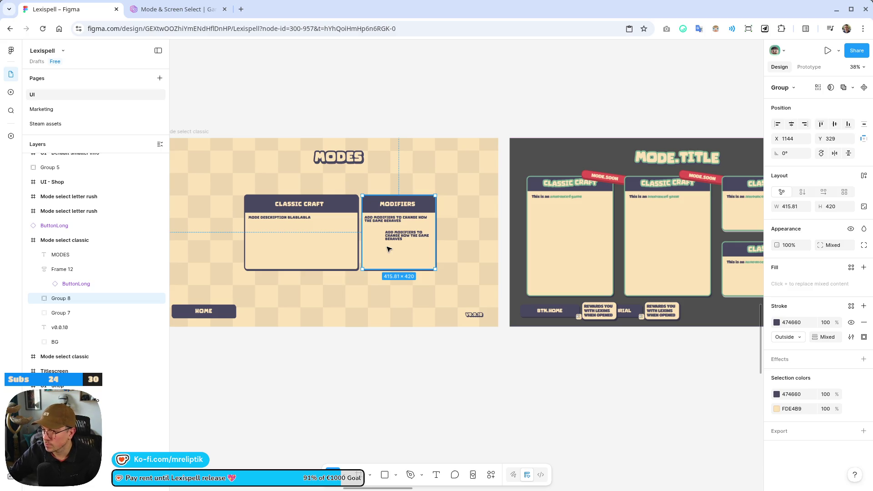
left_click_drag(387, 245, 431, 245)
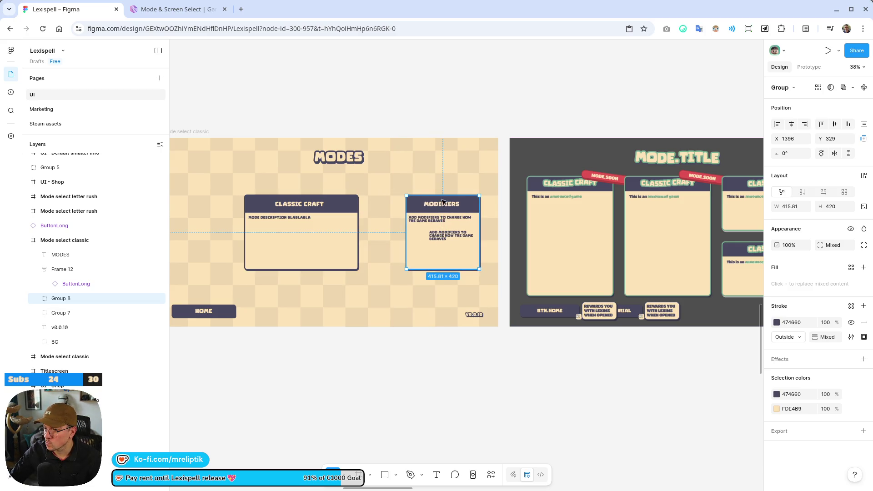
scroll(446, 204, "up", 5)
double_click(368, 196)
scroll(368, 196, "down", 5)
scroll(451, 202, "up", 4)
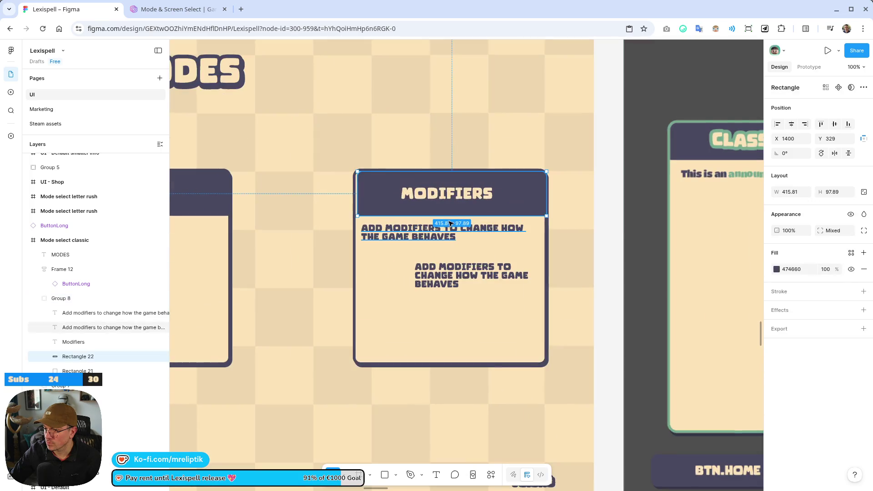
Replace the MODIFIERS heading's missing Comic Lemon font with Titan One.
double_click(449, 196)
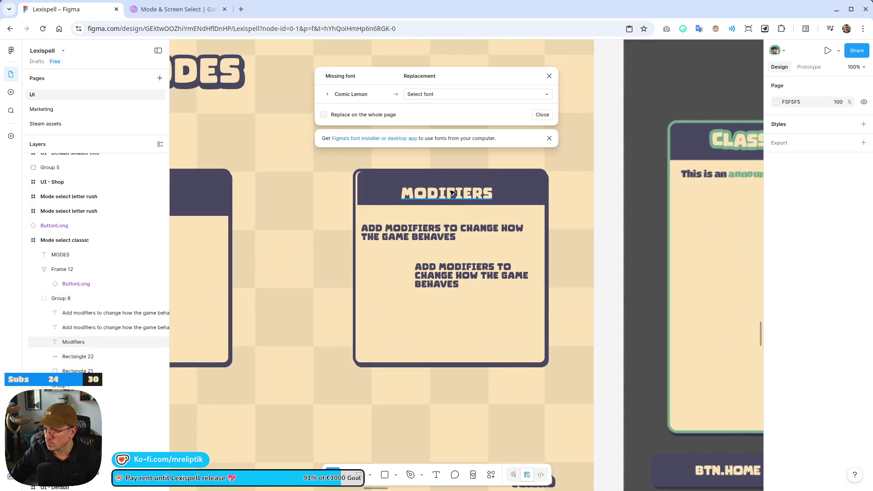
left_click(495, 121)
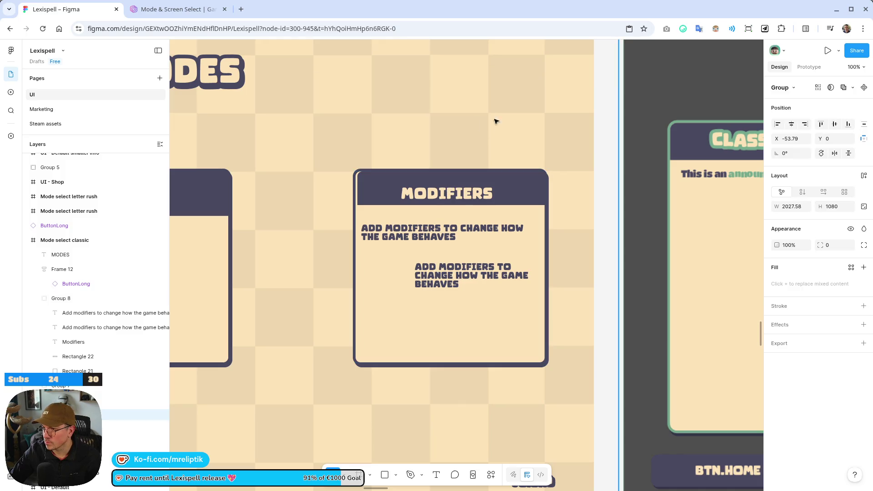
double_click(432, 196)
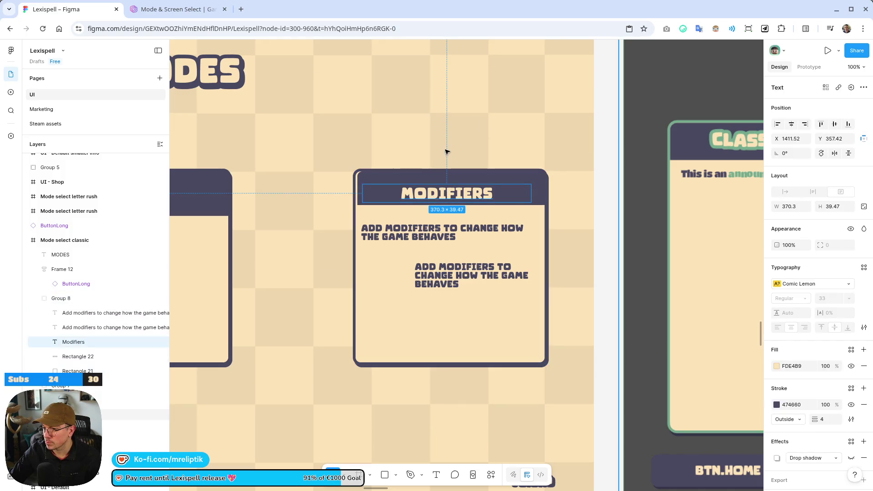
double_click(436, 199)
left_click(420, 95)
type("t")
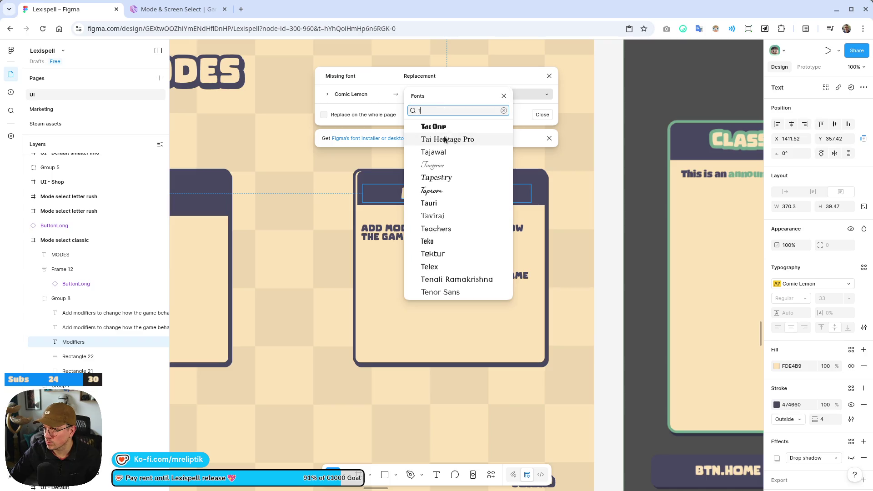
type("it")
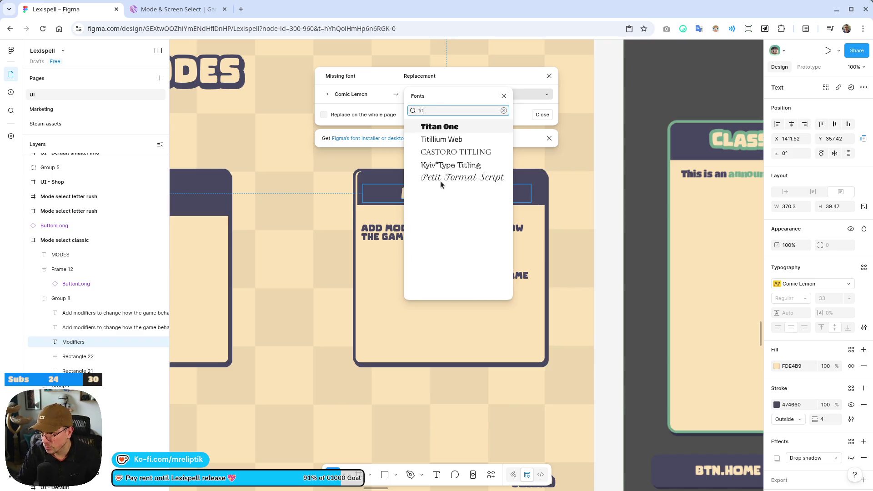
left_click(432, 126)
scroll(445, 220, "up", 5)
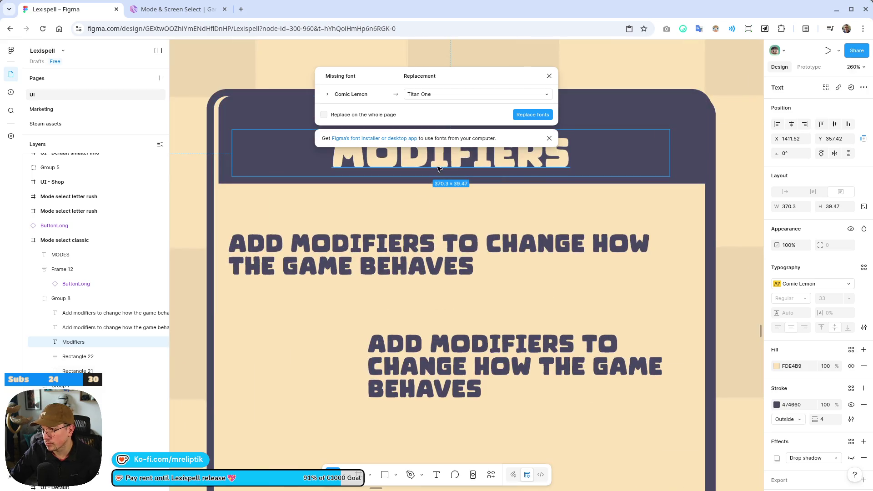
left_click(533, 114)
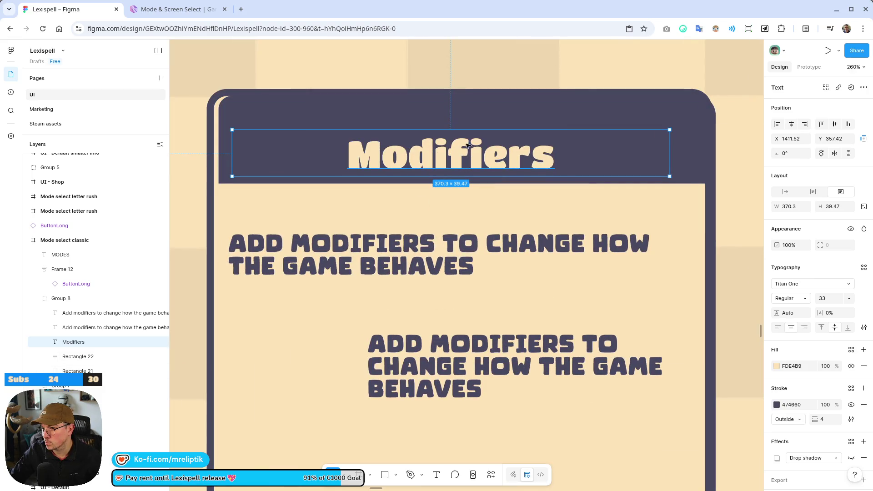
Shorten the Modifiers card's dark header bar (Rectangle 22) by dragging its bottom edge up.
scroll(468, 145, "down", 1)
left_click(331, 151)
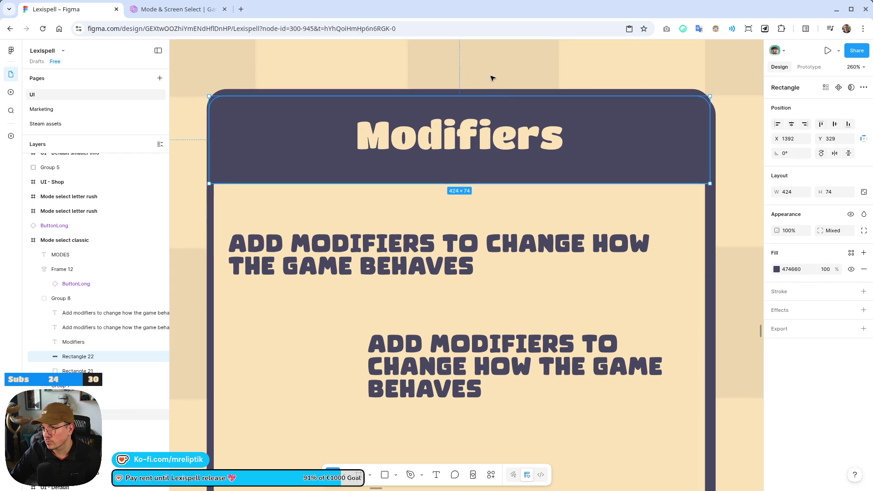
left_click(454, 103)
scroll(336, 116, "down", 4)
scroll(379, 125, "up", 4)
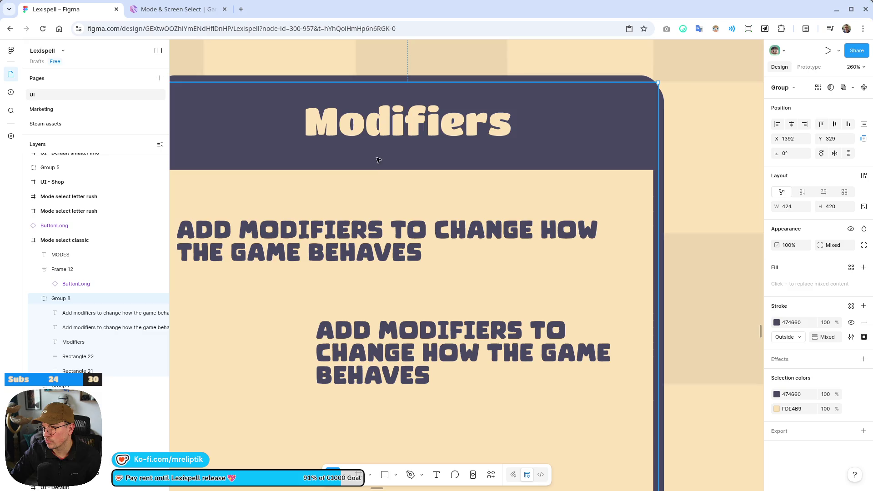
scroll(477, 189, "down", 4)
scroll(483, 198, "up", 4)
left_click(482, 197)
mouse_move(484, 200)
left_mouse_down()
mouse_move(493, 180)
mouse_move(490, 147)
left_mouse_up()
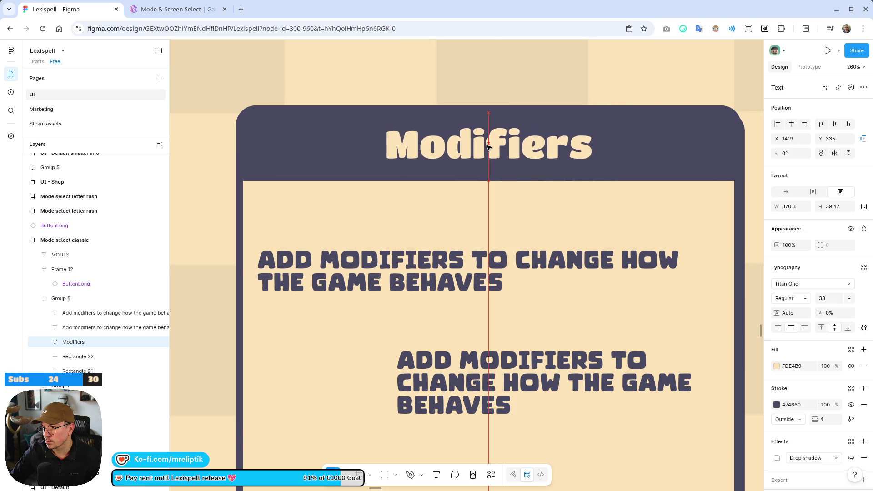
left_click(477, 97)
scroll(501, 133, "down", 10)
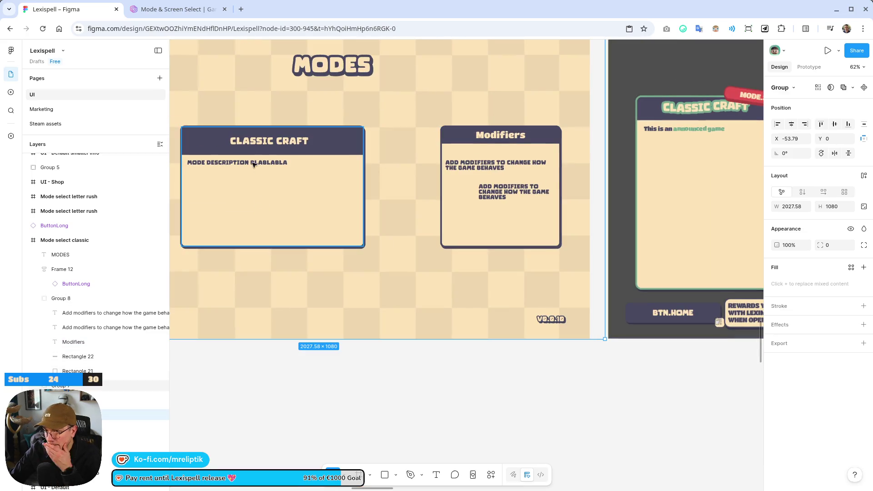
Delete the Classic Craft card and put a copy of the Modifiers card in its place on the left.
scroll(364, 214, "down", 4)
scroll(376, 214, "up", 5)
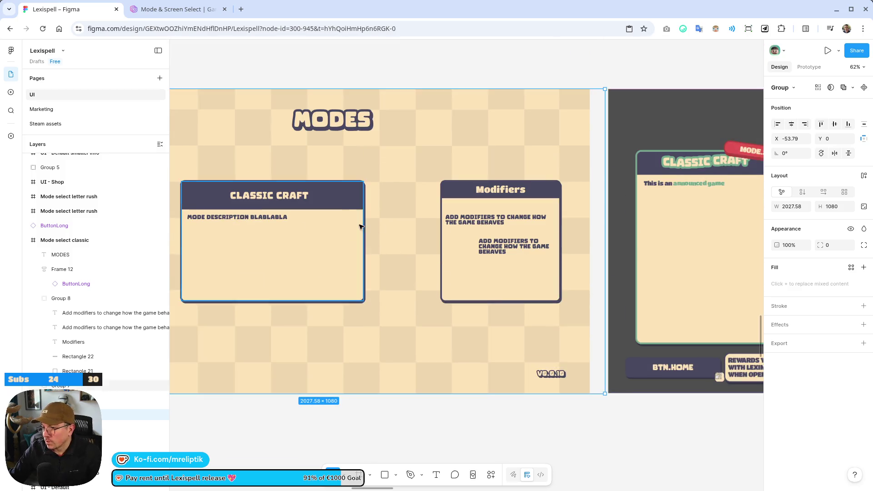
left_click(321, 231)
key("Delete")
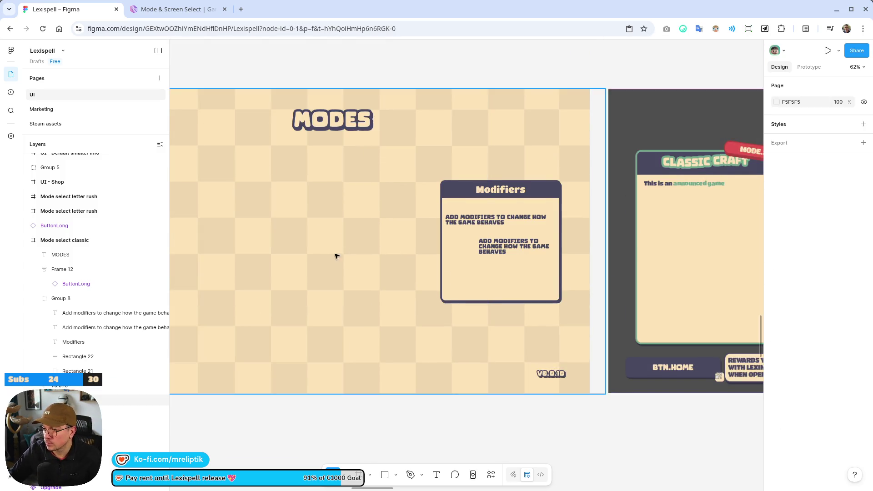
scroll(409, 247, "down", 4)
left_click(441, 243)
left_click_drag(463, 248, 353, 248)
Move the NEW RUN screenshot below the Modes frame.
scroll(325, 246, "down", 3)
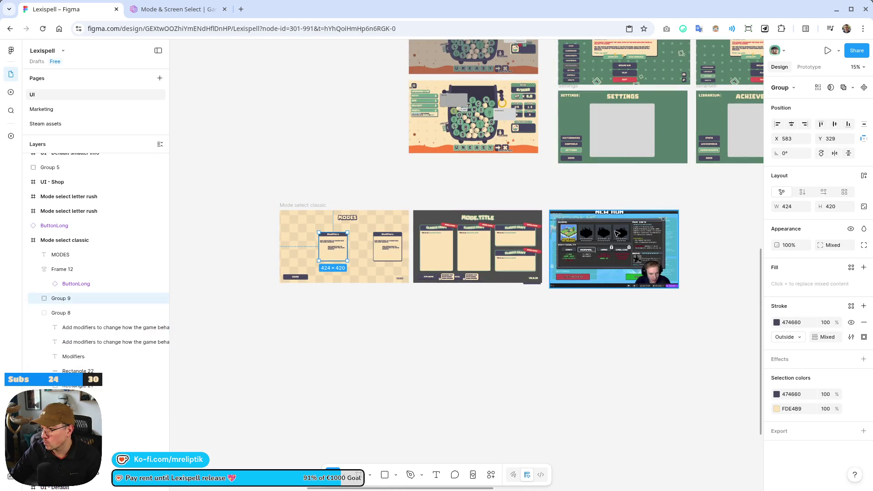
mouse_move(617, 234)
left_mouse_down()
mouse_move(351, 329)
mouse_move(326, 248)
left_mouse_up()
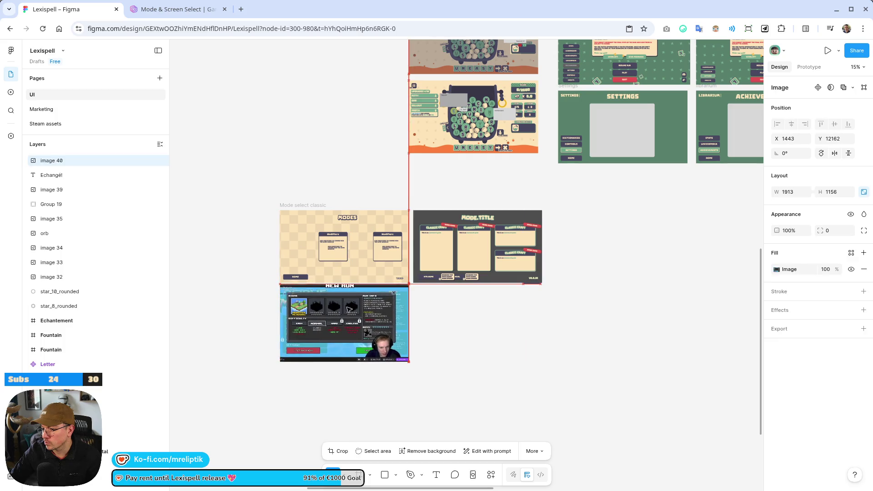
scroll(326, 248, "up", 5)
scroll(326, 248, "down", 3)
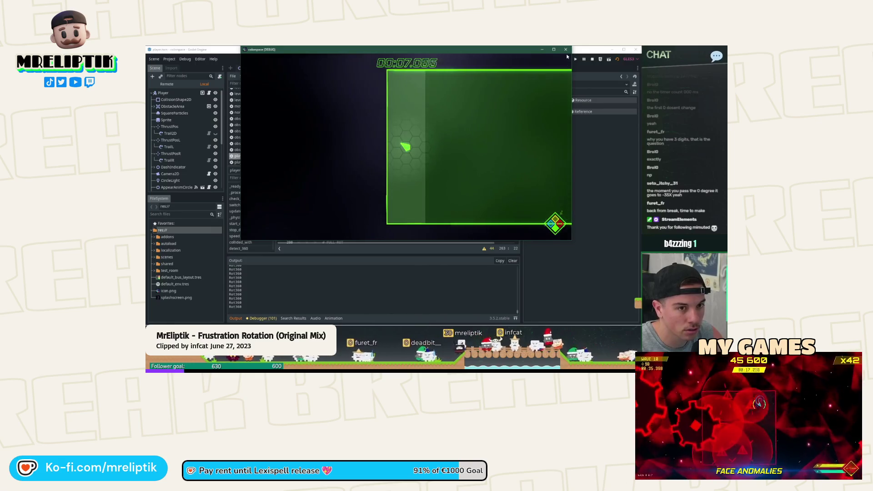
Stop the game and edit the fmod(rotation_degrees, 360.0) code in player.gd's detect_360.
key("F8")
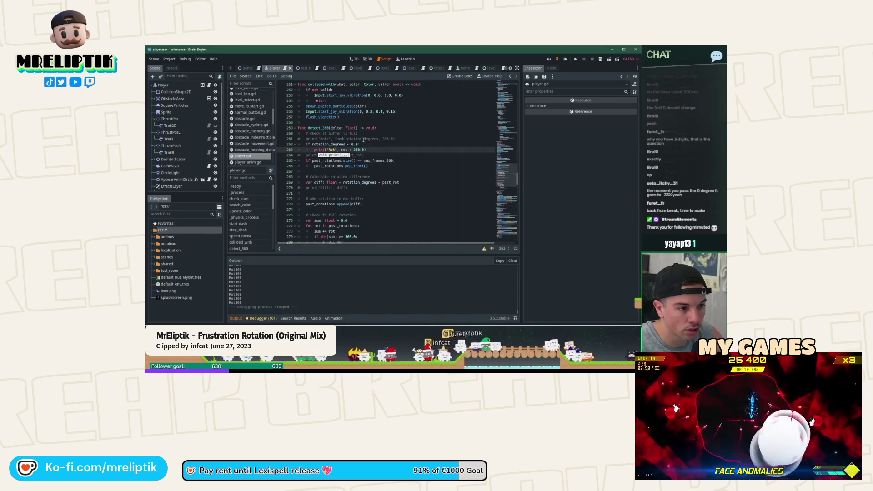
left_click_drag(336, 139, 357, 139)
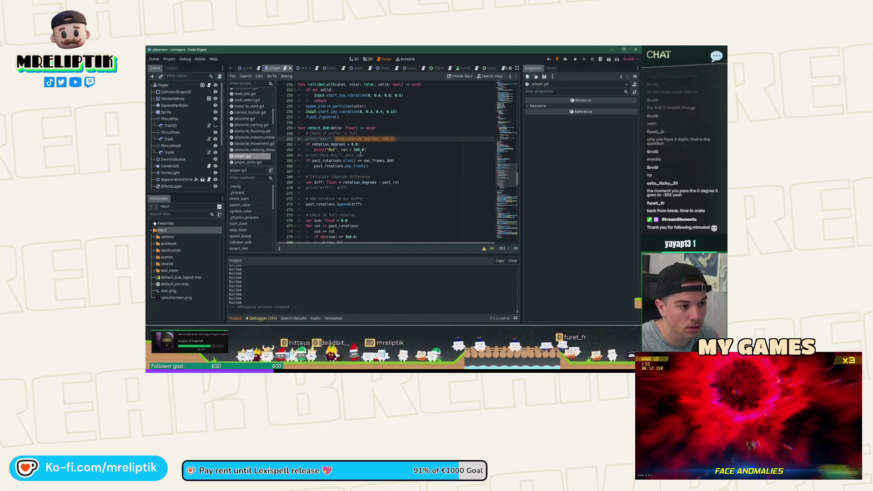
double_click(344, 150)
double_click(330, 144)
type("fmod(rotation_degrees, 360.0)")
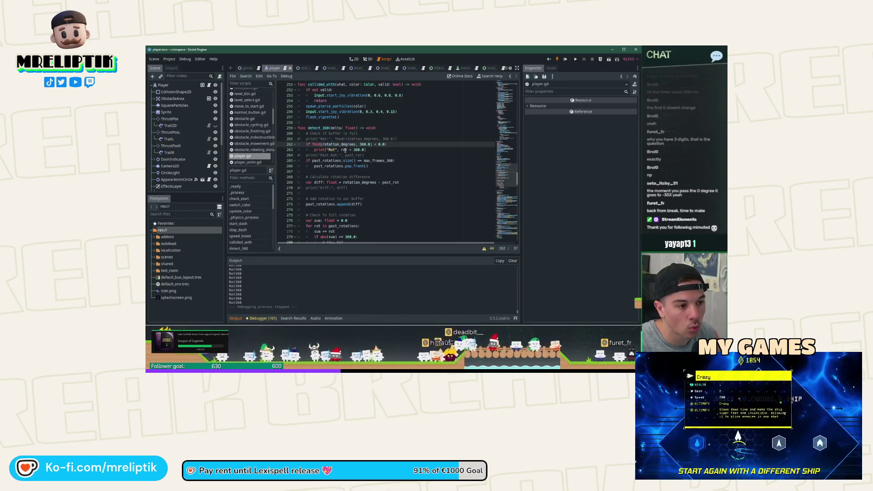
double_click(331, 145)
double_click(318, 144)
left_click(371, 135)
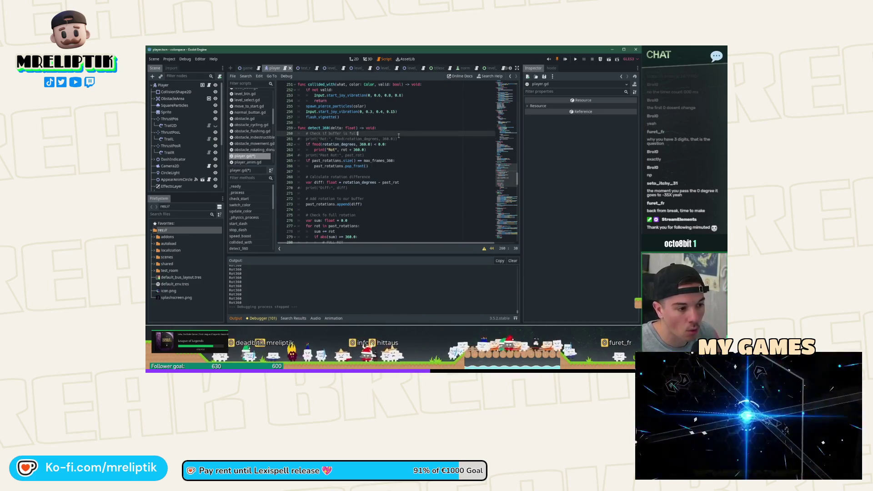
Add a float curr_rot = fmod(rotation_degrees, 360.0), use it in the check and print, and run the game.
key("Return")
type("var curr_rot")
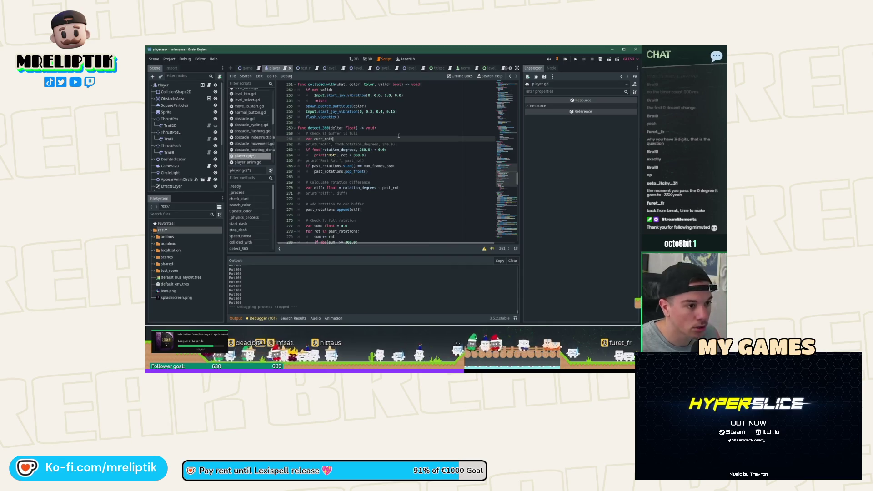
type("float =")
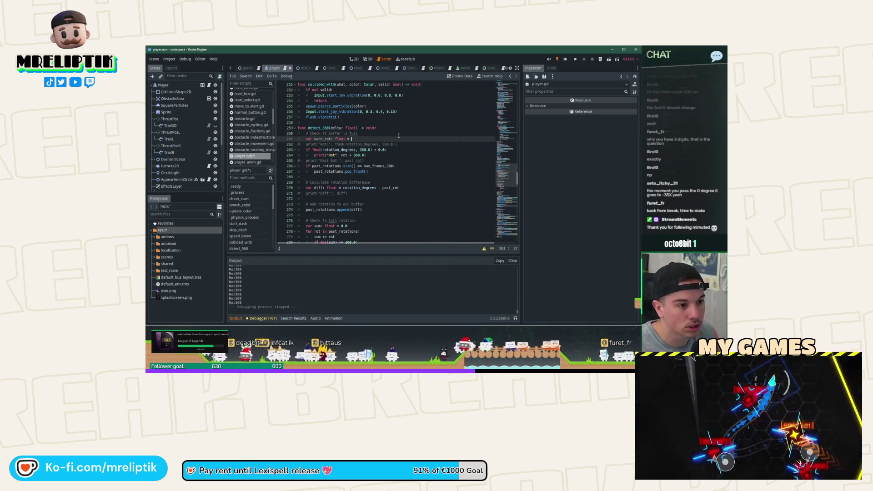
type("fmod(rotation_degrees, 360.0)")
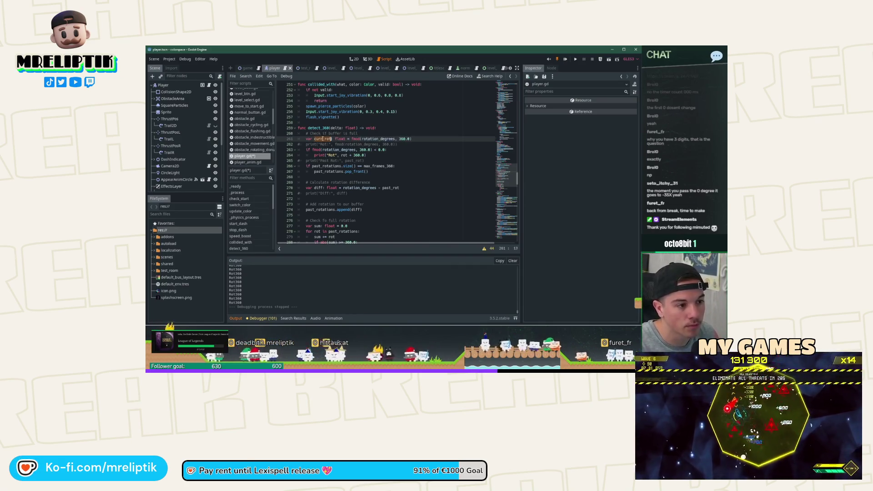
left_click_drag(373, 149, 311, 149)
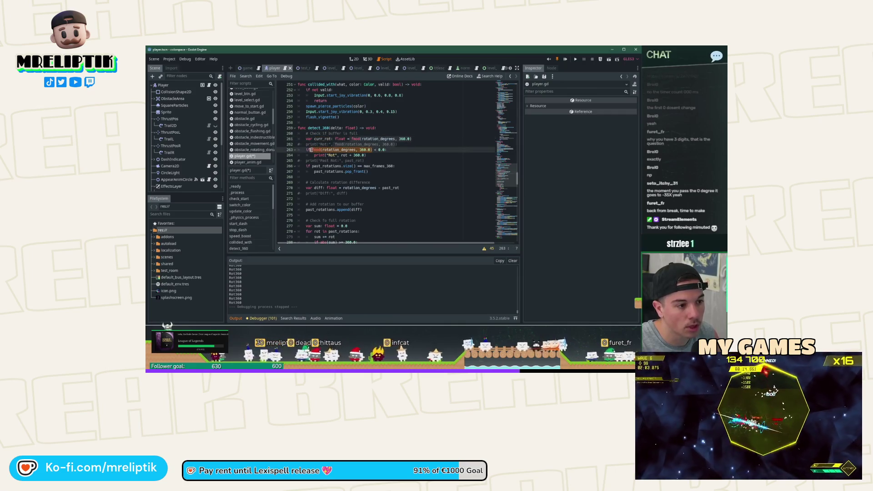
type("curr_rot")
left_click(341, 155)
type("curr_")
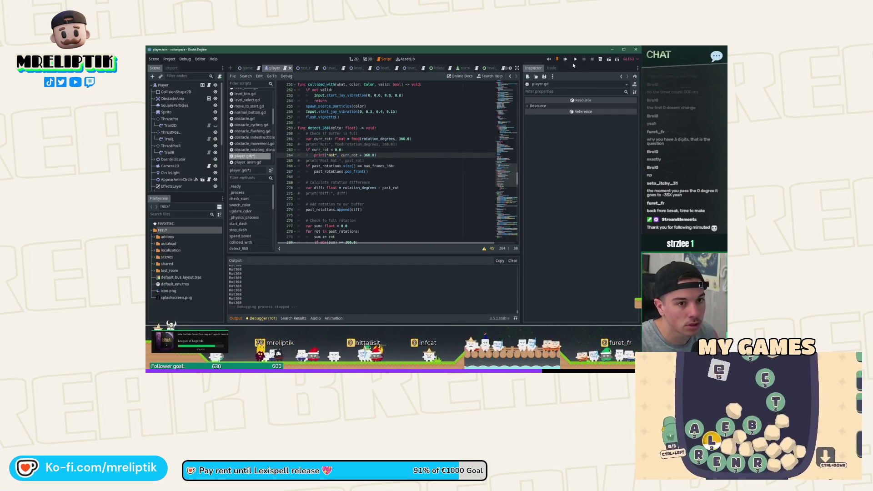
left_click(574, 64)
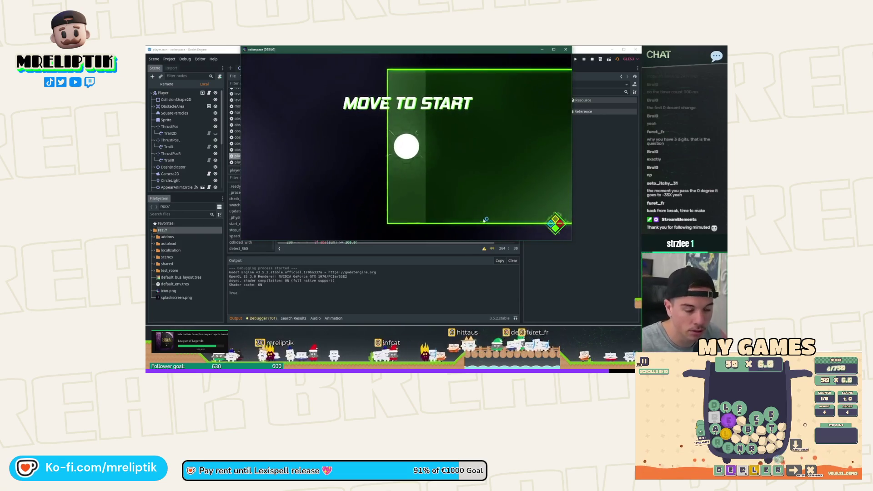
left_click(459, 206)
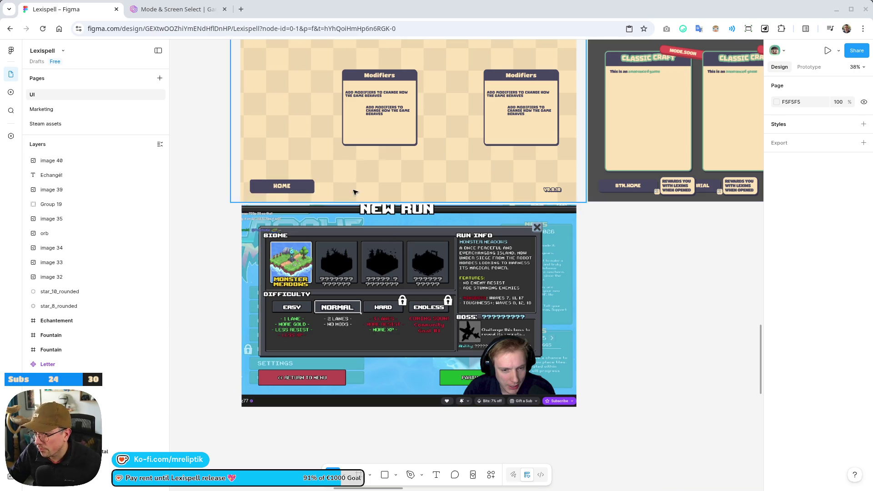
Widen the left Modifiers box and delete the right Modifiers box.
scroll(356, 210, "up", 5)
scroll(359, 278, "up", 5)
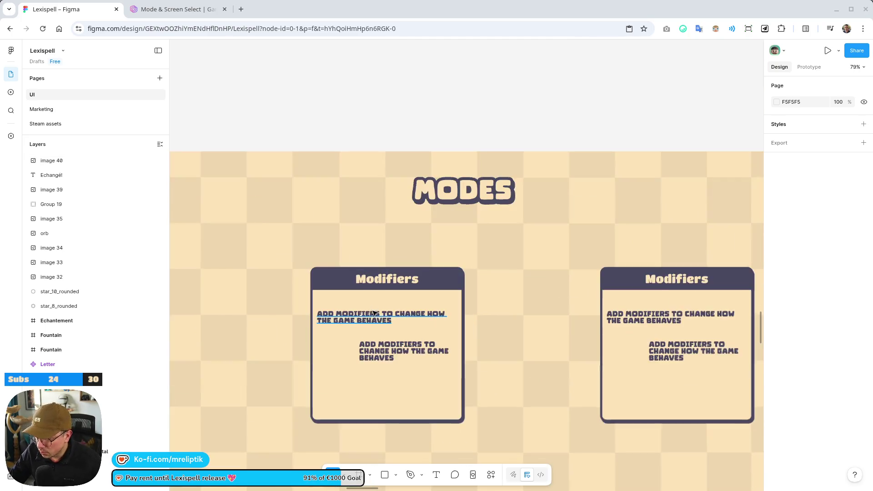
scroll(358, 277, "down", 5)
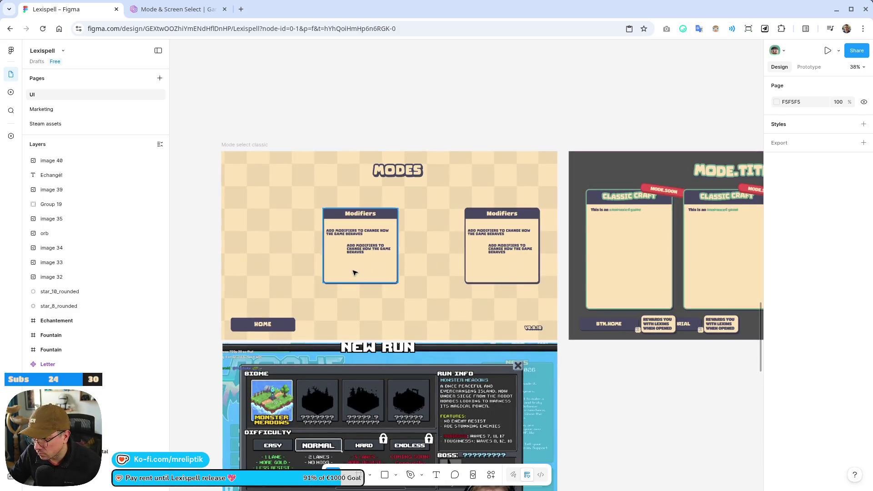
left_click(394, 268)
mouse_move(399, 284)
left_mouse_down()
mouse_move(438, 295)
mouse_move(461, 286)
left_mouse_up()
left_click(513, 277)
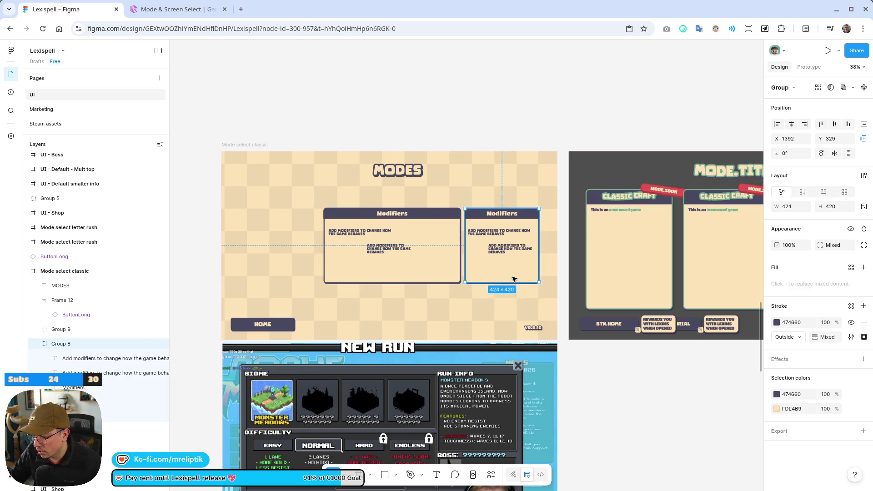
key("Delete")
Delete the checkered BG background layer from the MODES frame.
left_click(394, 244)
left_click(294, 166)
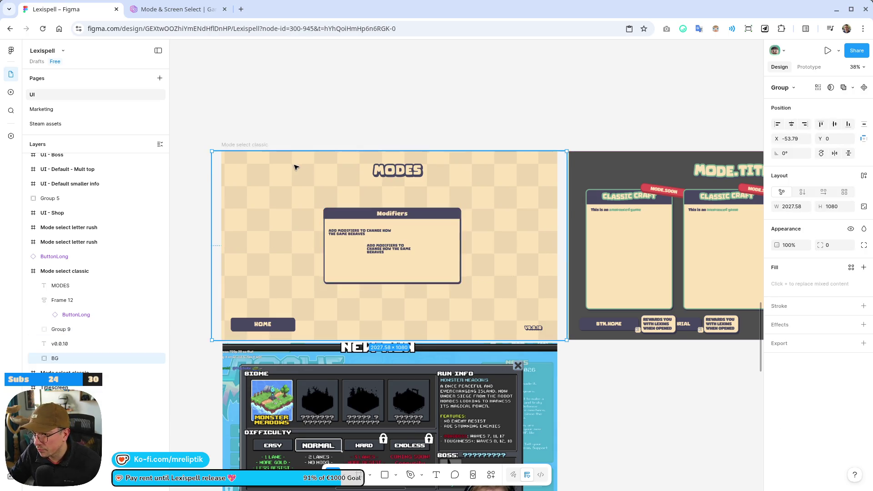
scroll(291, 170, "down", 3)
key("Delete")
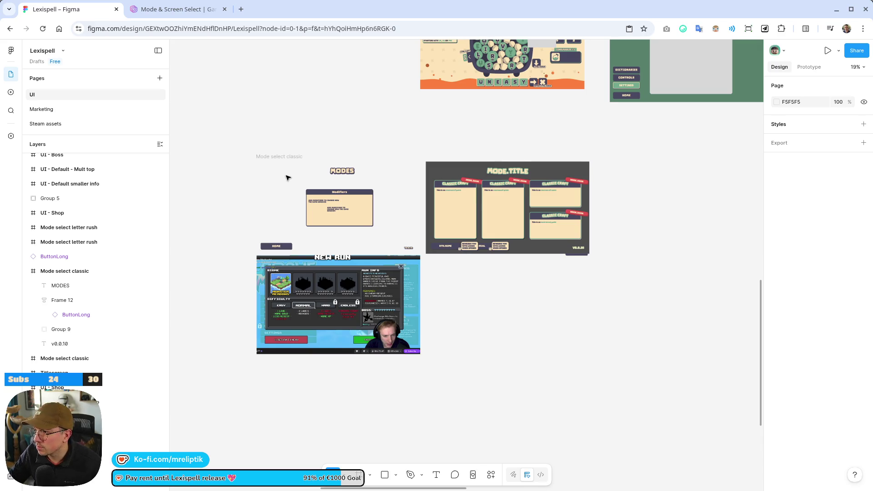
scroll(318, 200, "up", 5)
scroll(318, 200, "right", 3)
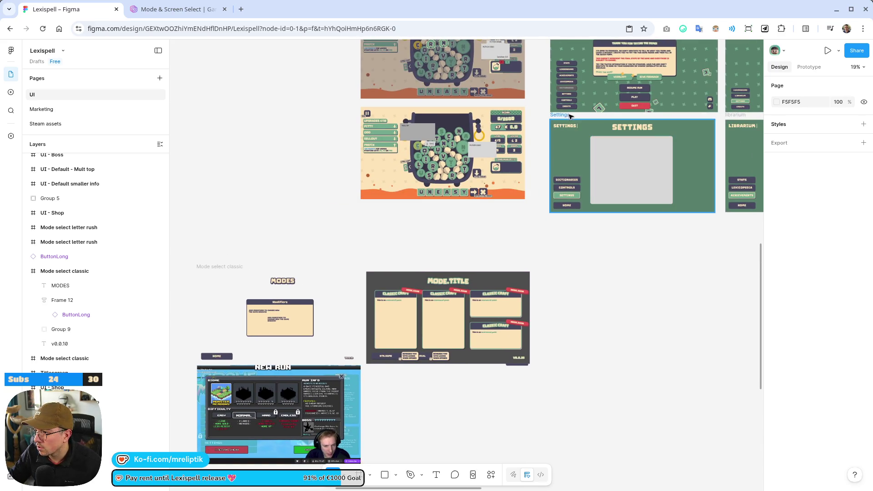
left_click(235, 268)
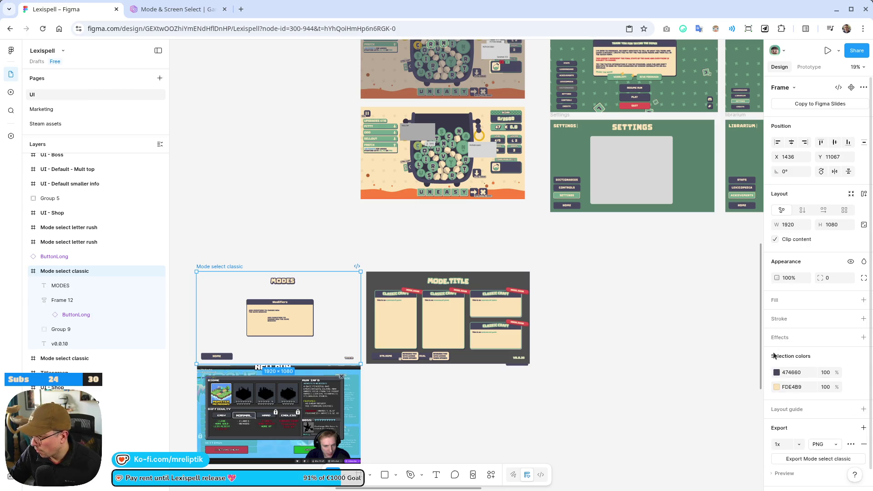
Give the Mode select classic frame a solid dark green 57826C fill.
left_click(775, 301)
left_click(796, 318)
left_click(776, 318)
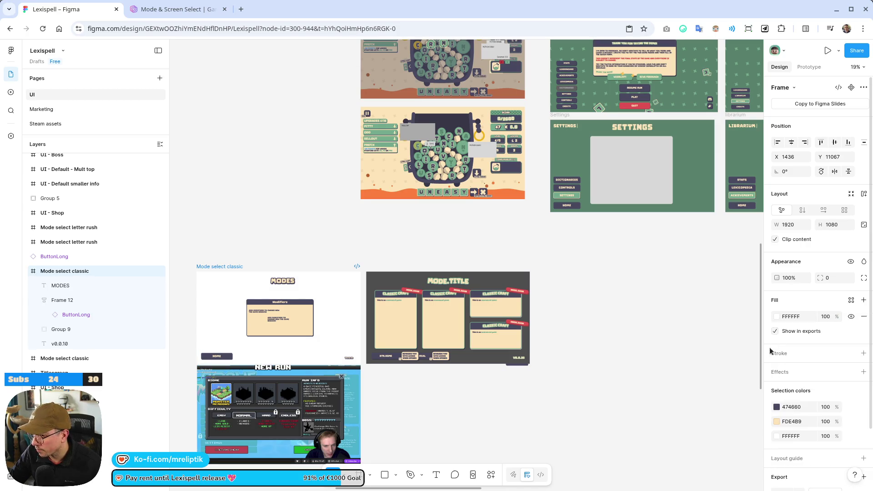
left_click(778, 318)
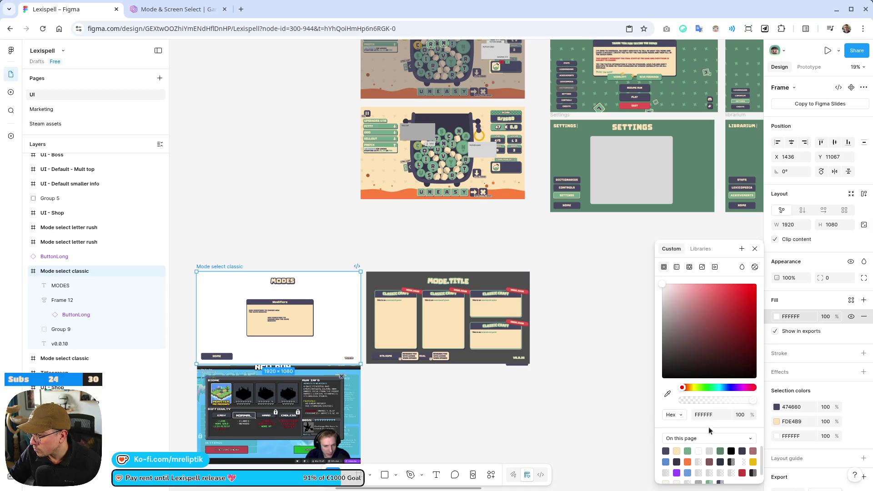
left_click(687, 451)
left_click(489, 432)
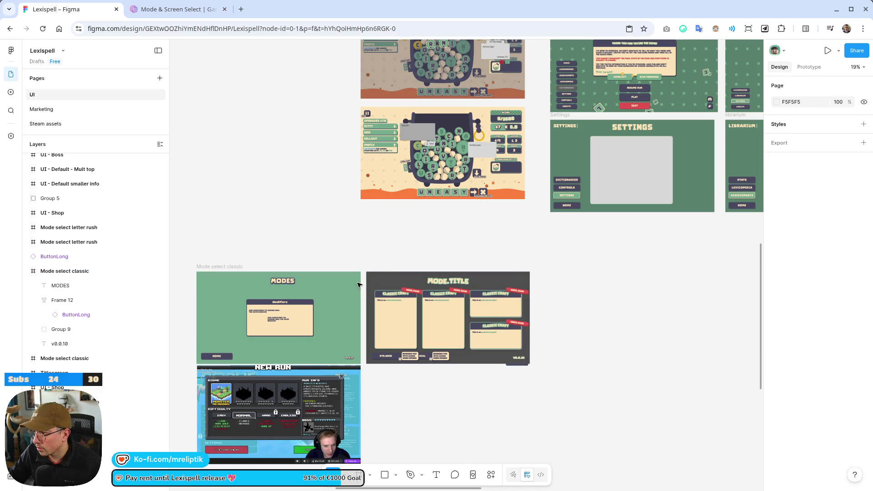
scroll(219, 268, "down", 3)
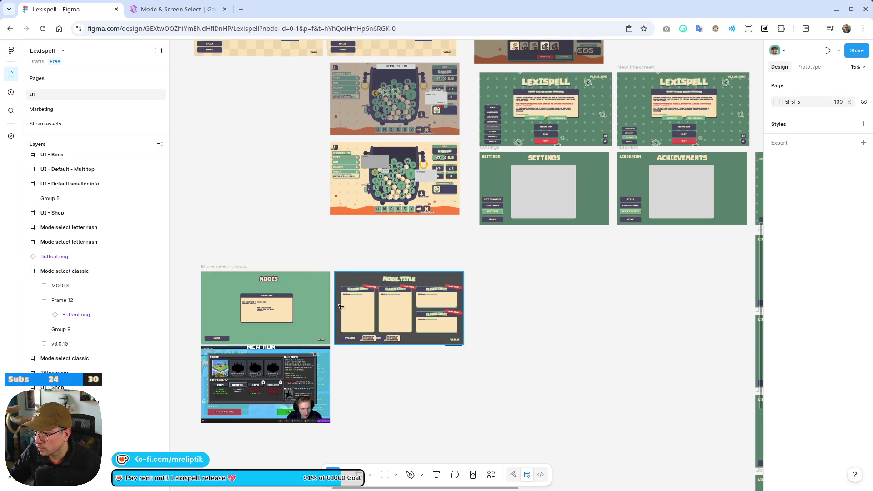
left_click(267, 287)
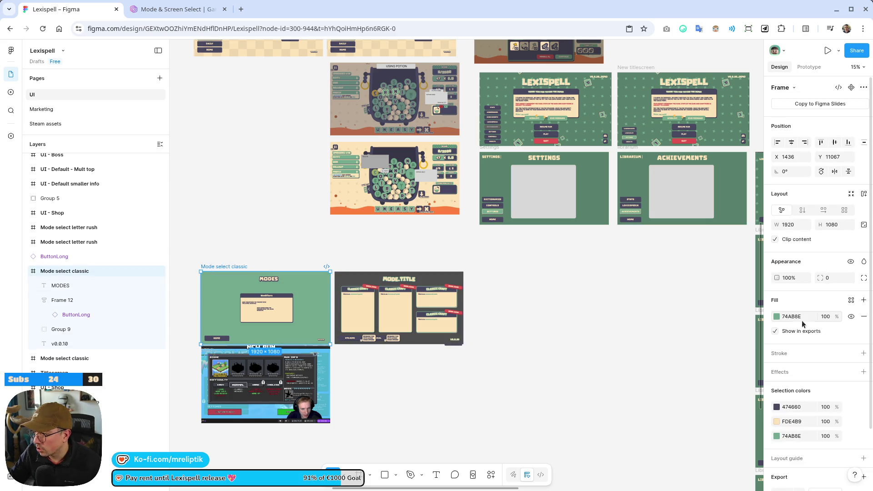
left_click(776, 317)
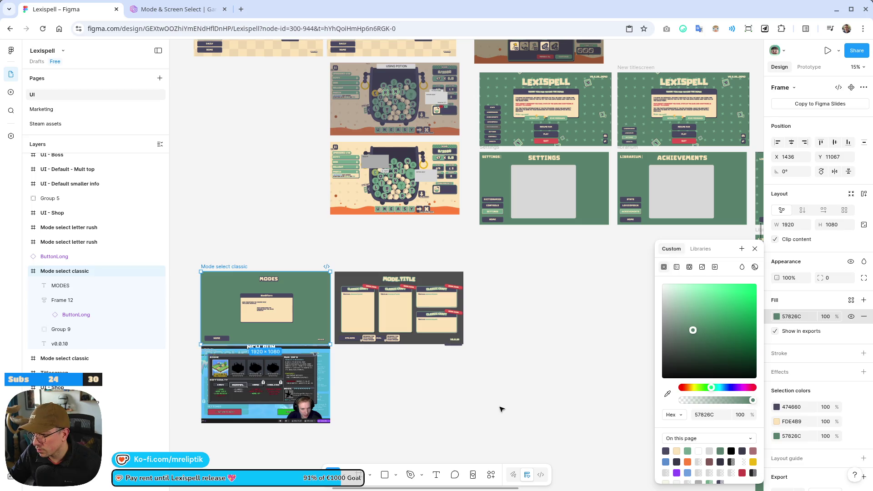
left_click(251, 236)
scroll(250, 237, "down", 2)
scroll(226, 295, "up", 5)
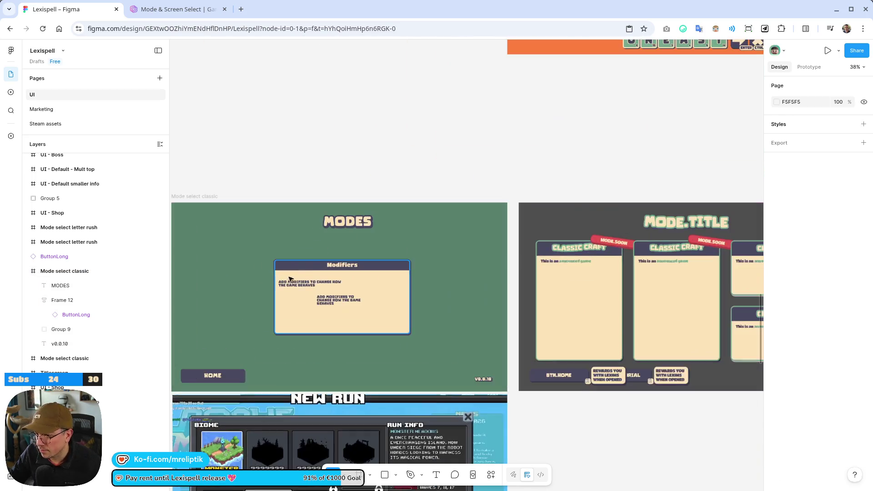
Enlarge the Modifiers box (Group 9) to 1481×656 at X 236, Y 211.
left_click(367, 280)
scroll(368, 281, "up", 1)
scroll(368, 280, "down", 1)
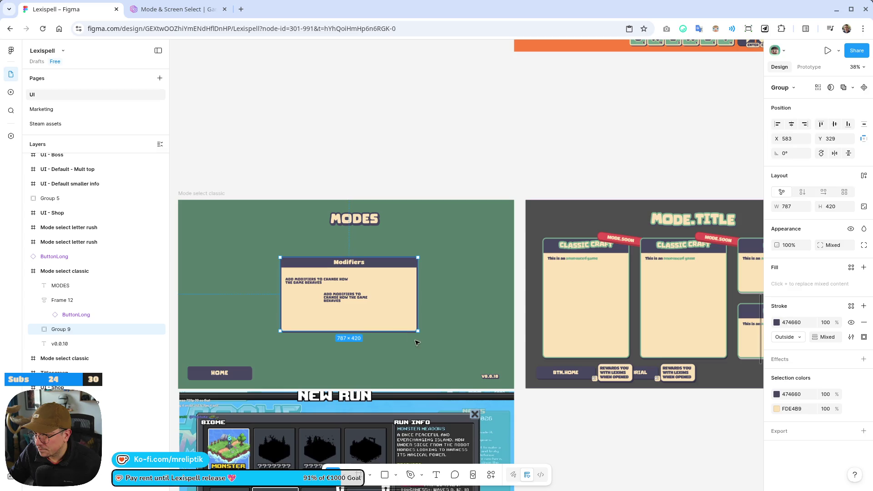
left_click_drag(418, 332, 479, 351)
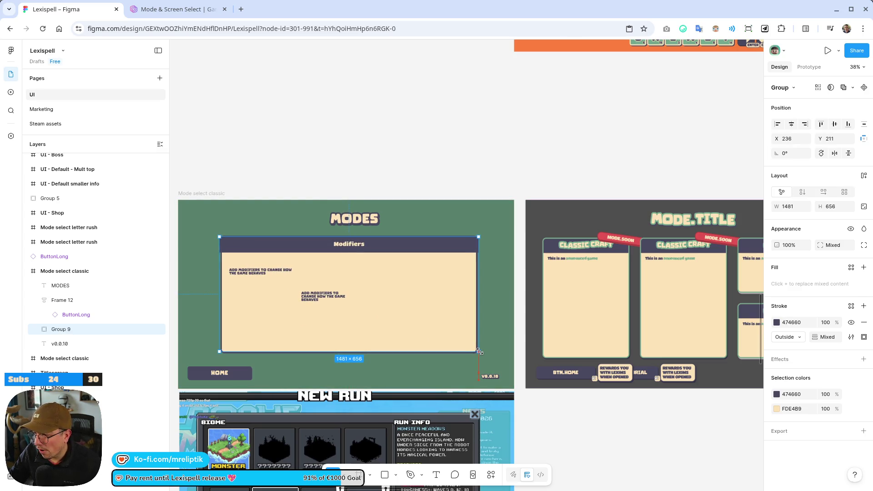
scroll(479, 351, "down", 3)
scroll(363, 260, "down", 2)
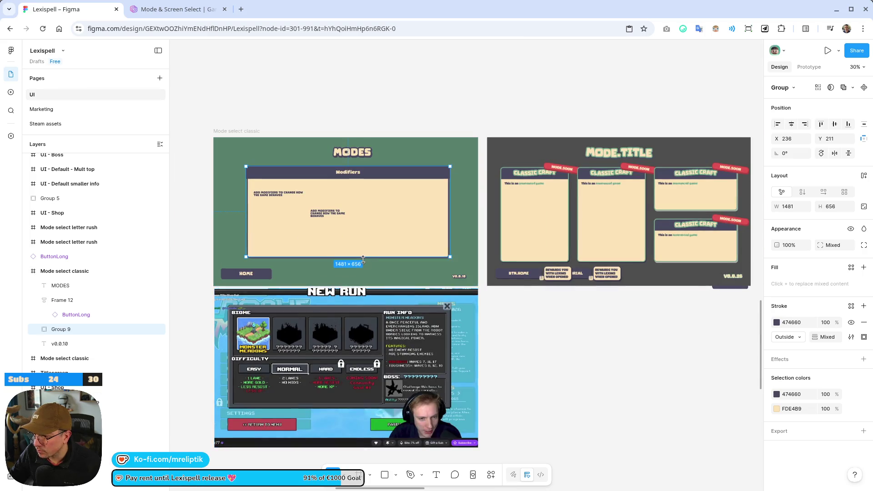
scroll(454, 273, "up", 2)
scroll(455, 273, "left", 2)
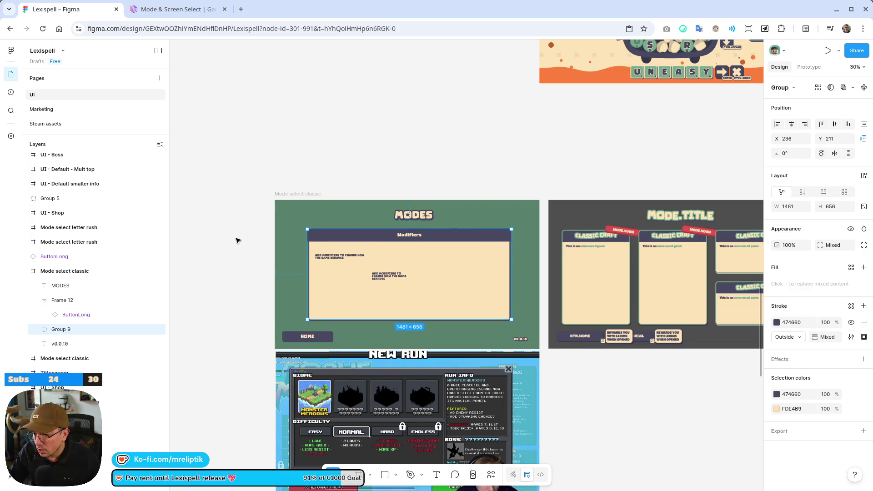
scroll(236, 240, "down", 2)
left_click(391, 339)
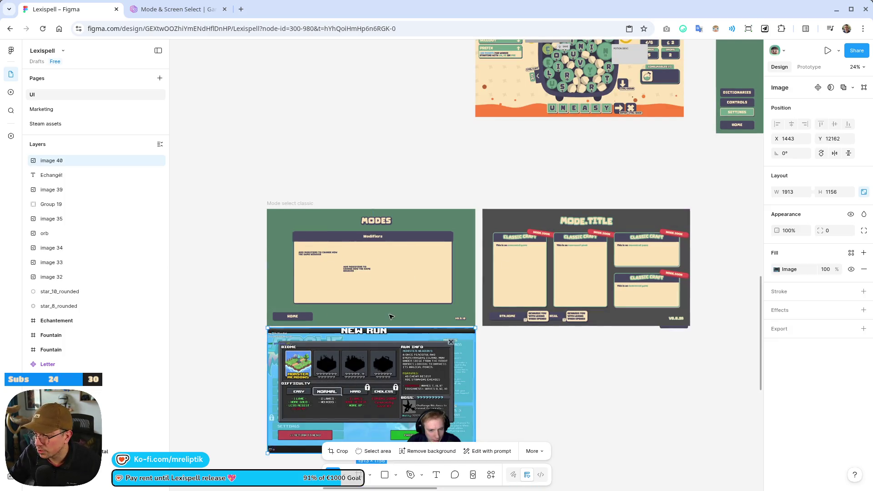
scroll(392, 316, "down", 3)
left_click_drag(391, 345, 561, 360)
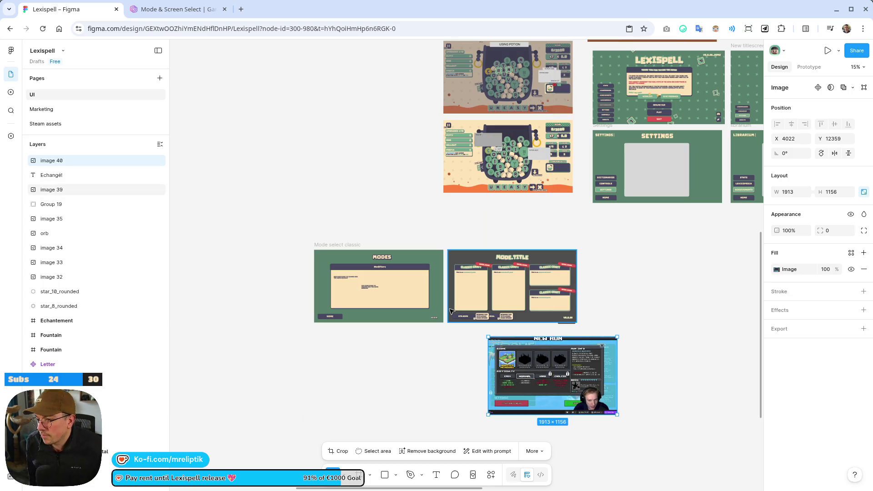
left_click(573, 323)
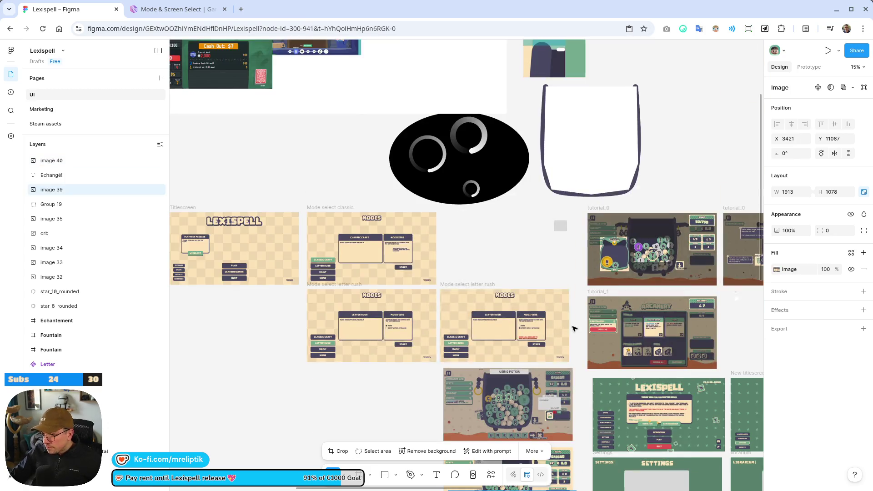
scroll(623, 343, "up", 5)
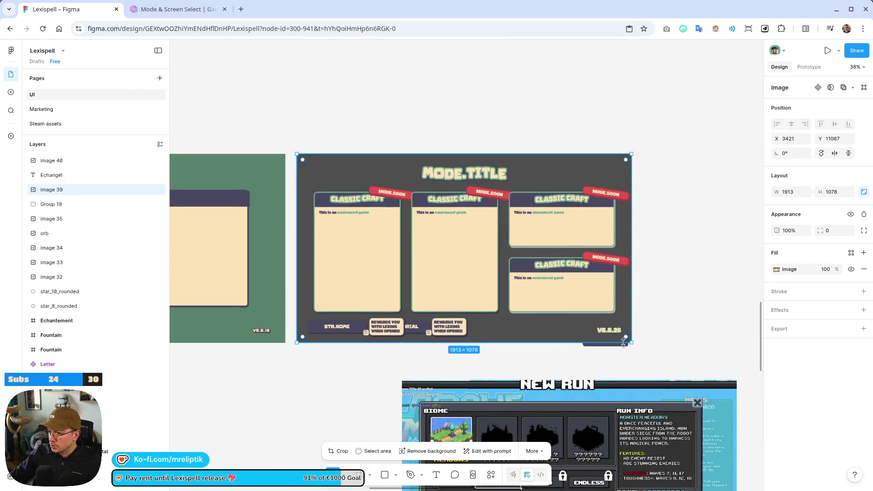
left_click(622, 346)
left_click(622, 347)
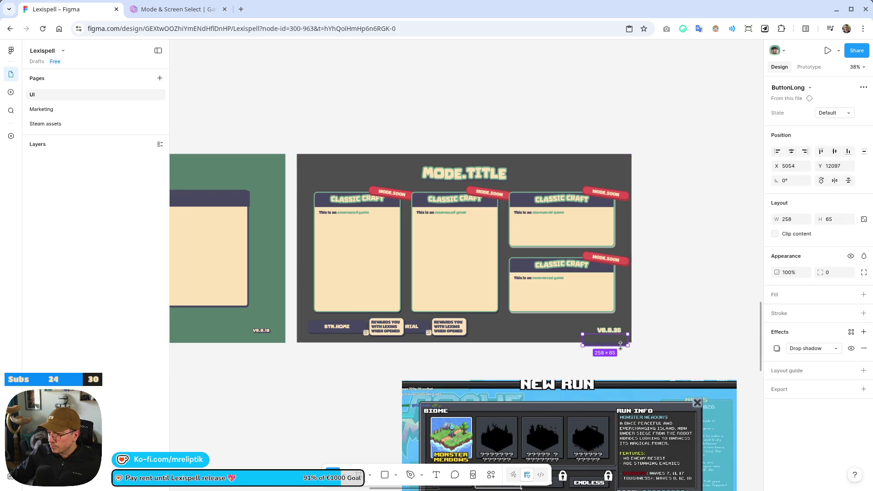
left_click(622, 348)
left_click_drag(169, 234, 131, 234)
scroll(342, 339, "left", 5)
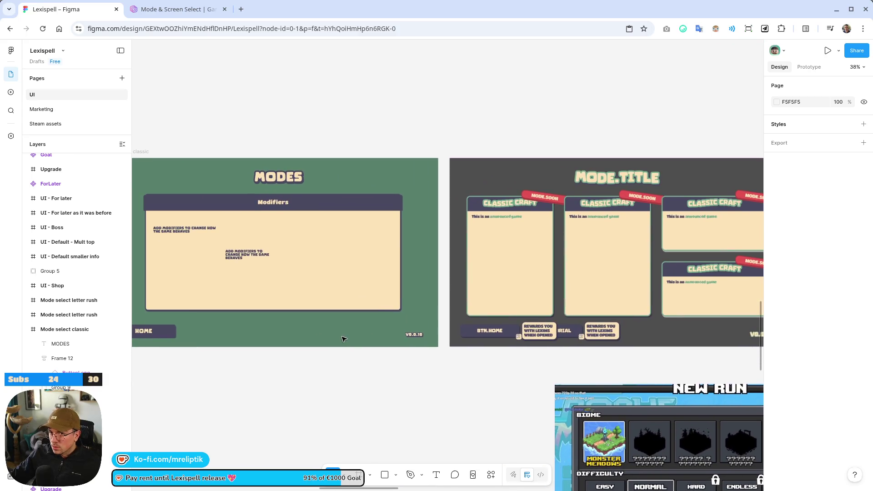
scroll(352, 337, "down", 3)
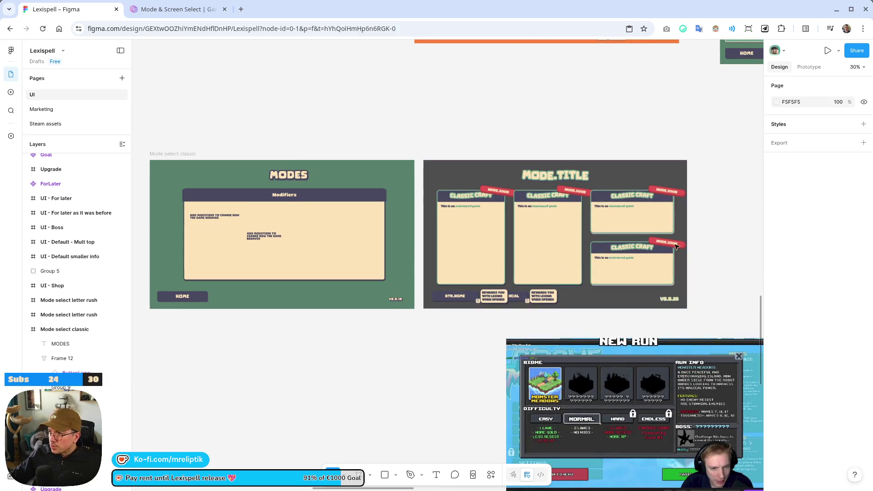
left_click(300, 243)
scroll(369, 279, "down", 1)
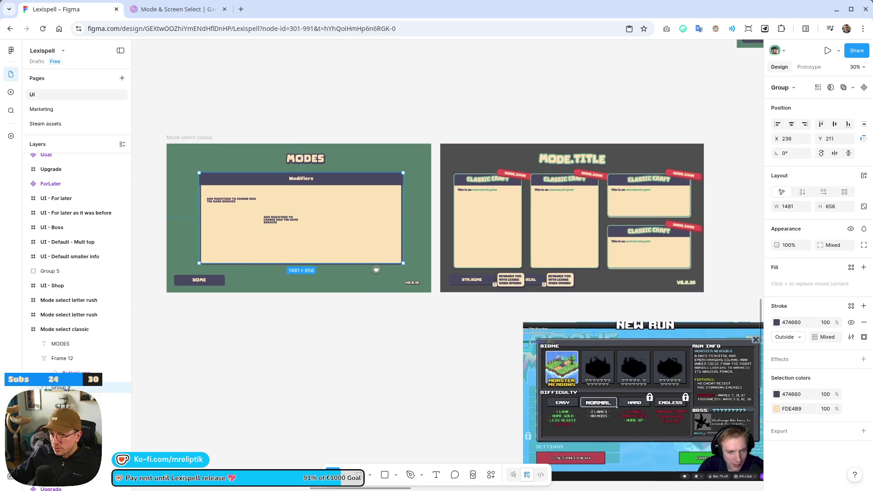
Duplicate the Mode select classic screen and narrow the copy's Modifiers card to 1090 wide.
left_click(195, 136)
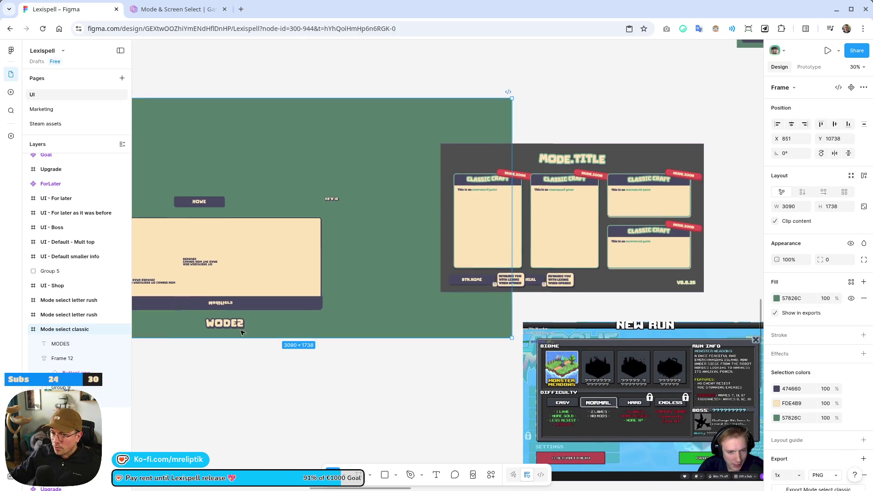
key("ctrl+d")
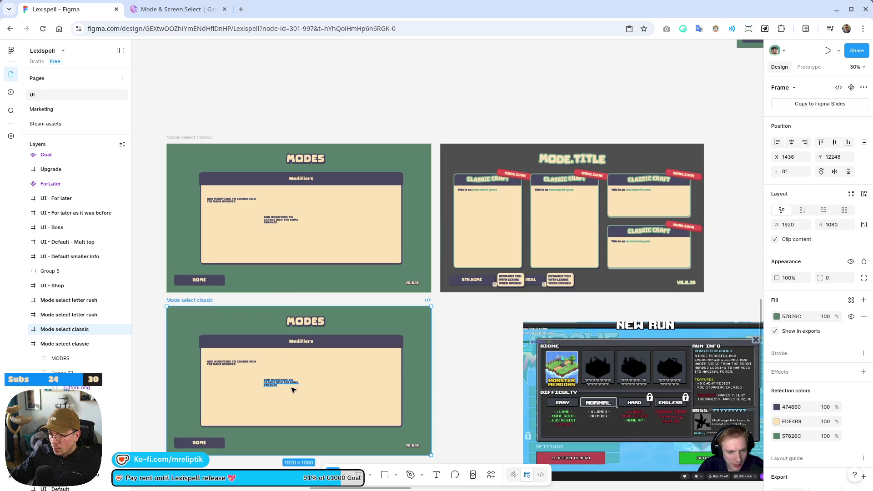
scroll(293, 390, "up", 3)
left_click(357, 367)
scroll(465, 323, "down", 2)
mouse_move(466, 323)
left_mouse_down()
mouse_move(384, 323)
mouse_move(398, 324)
left_mouse_up()
Duplicate the Modifiers card and wrap both cards in a horizontal auto layout with gap 67.
left_click_drag(327, 320, 423, 320, "alt")
key("ctrl+z")
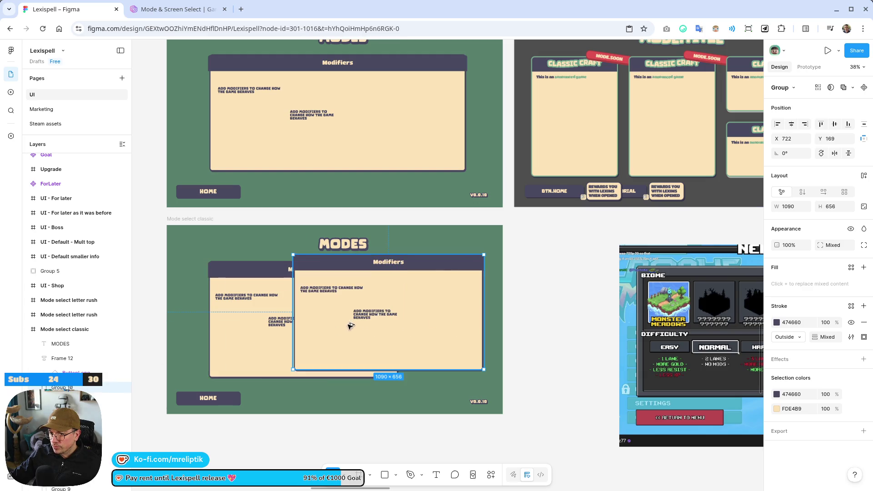
key("ctrl+d")
key("shift+a")
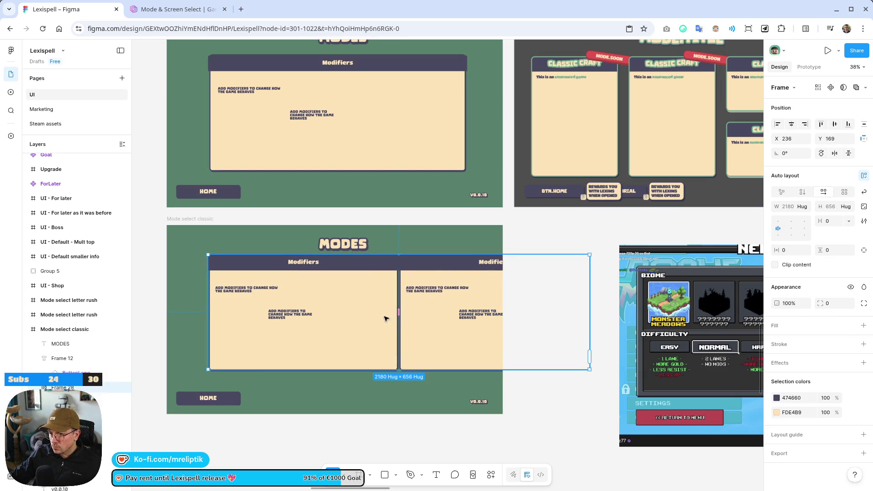
left_click_drag(398, 313, 409, 312)
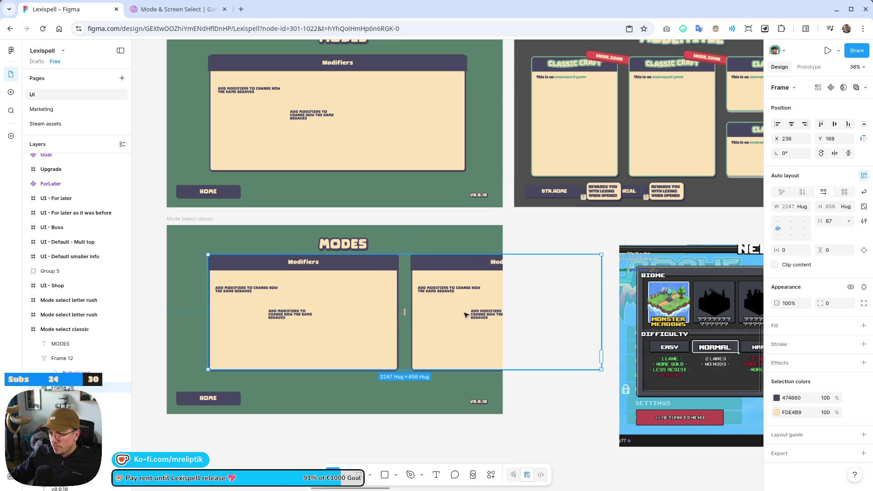
left_click(468, 279)
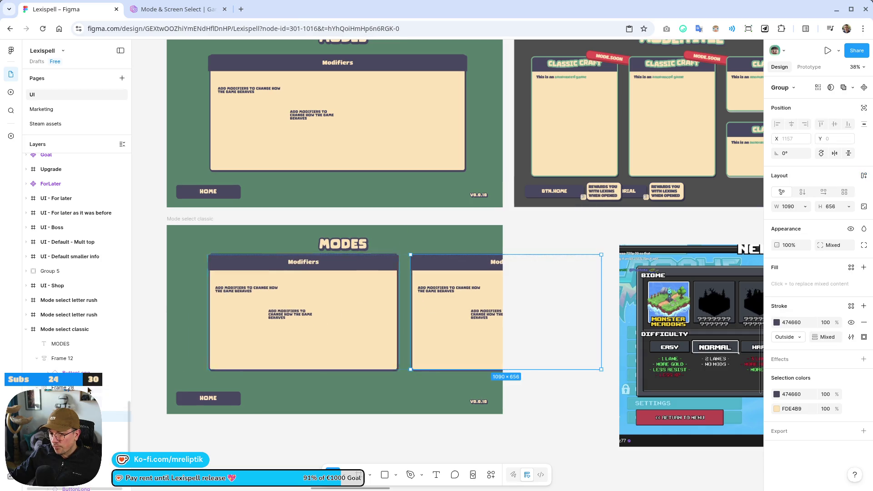
key("Escape")
left_click_drag(376, 302, 348, 306)
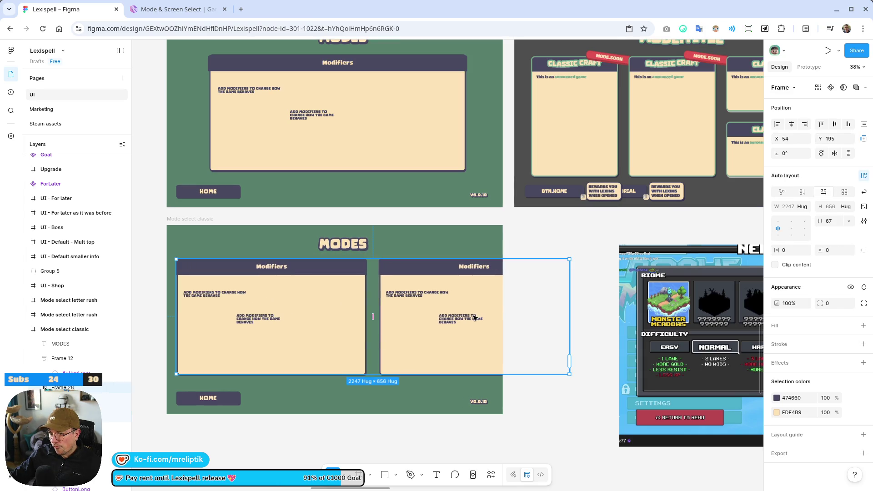
Narrow the right-hand Modifiers card to 597.57×656.
left_click(451, 288)
mouse_move(568, 305)
left_mouse_down()
mouse_move(459, 306)
mouse_move(488, 305)
left_mouse_up()
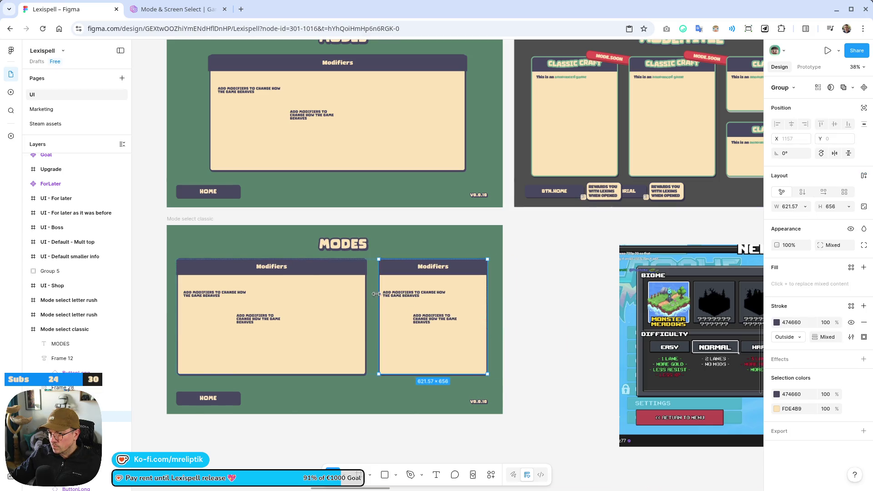
left_click_drag(379, 295, 382, 294)
left_click(566, 319)
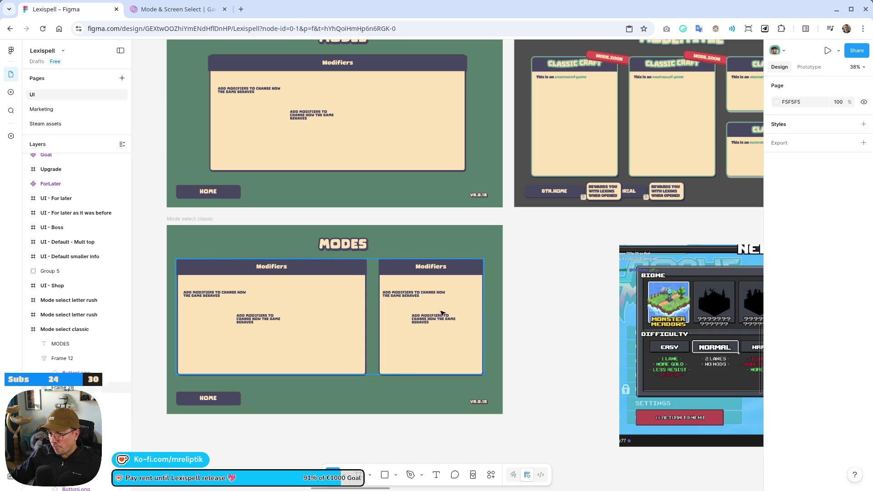
left_click(417, 288)
Retype the right card's header to read MODE NAME.
double_click(431, 268)
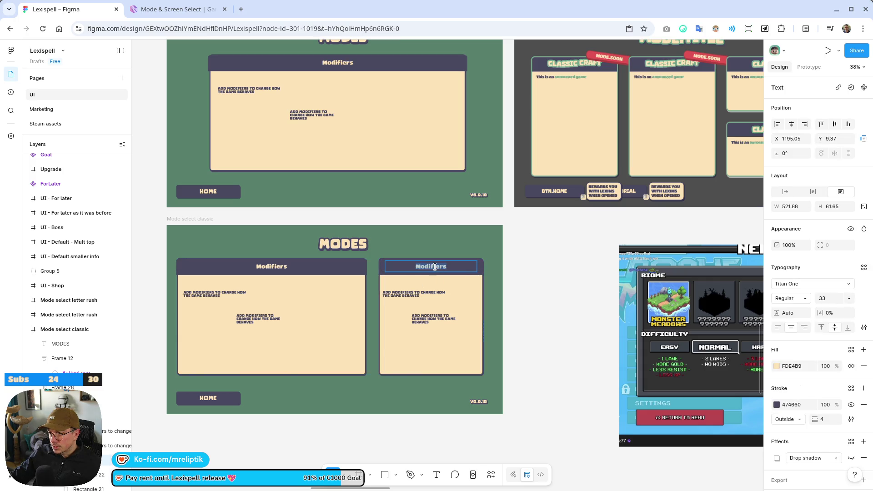
type("MODE")
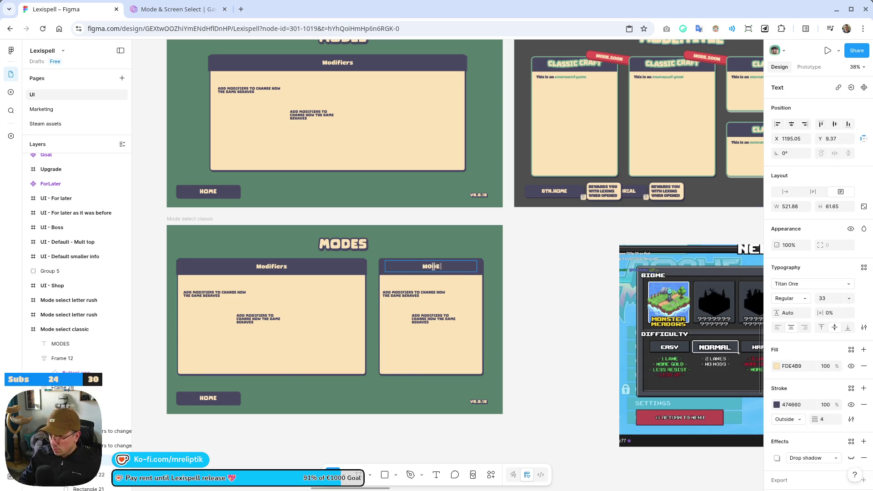
scroll(400, 289, "up", 5)
Replace the description text's missing Comic Lemon font with Titan One.
double_click(411, 306)
key("Escape")
key("Escape")
double_click(412, 306)
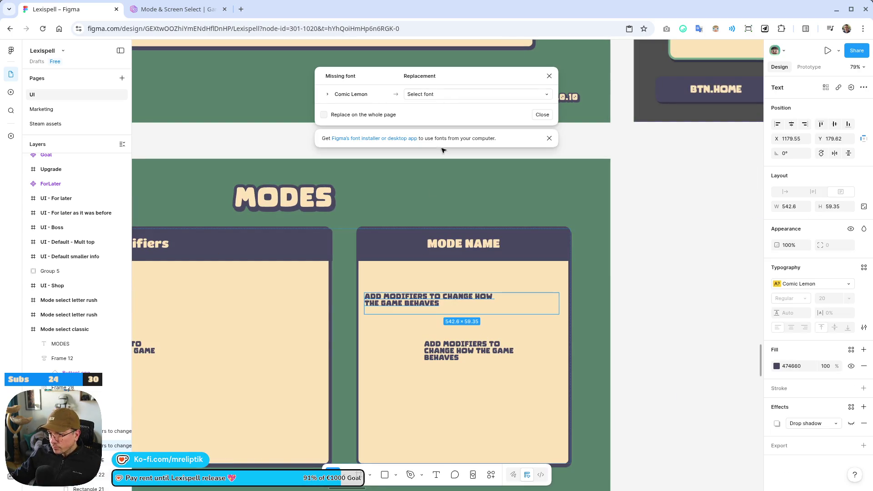
left_click(448, 95)
type("titan")
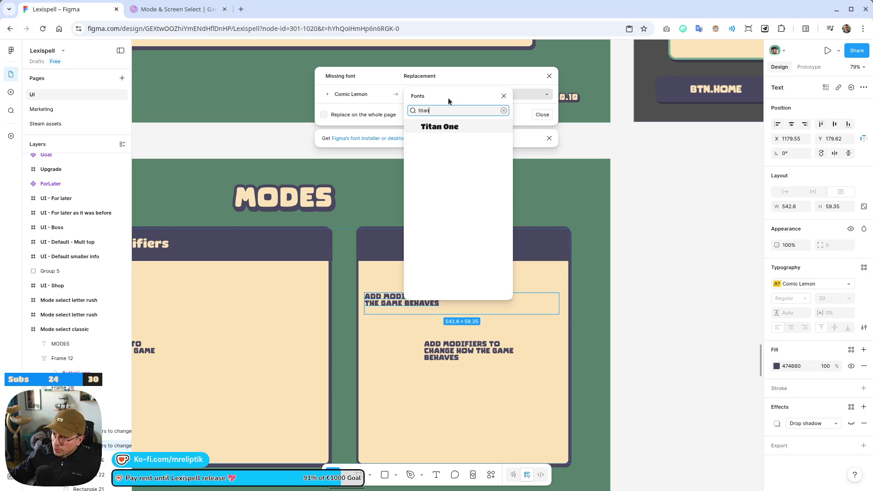
left_click(439, 127)
left_click(408, 294)
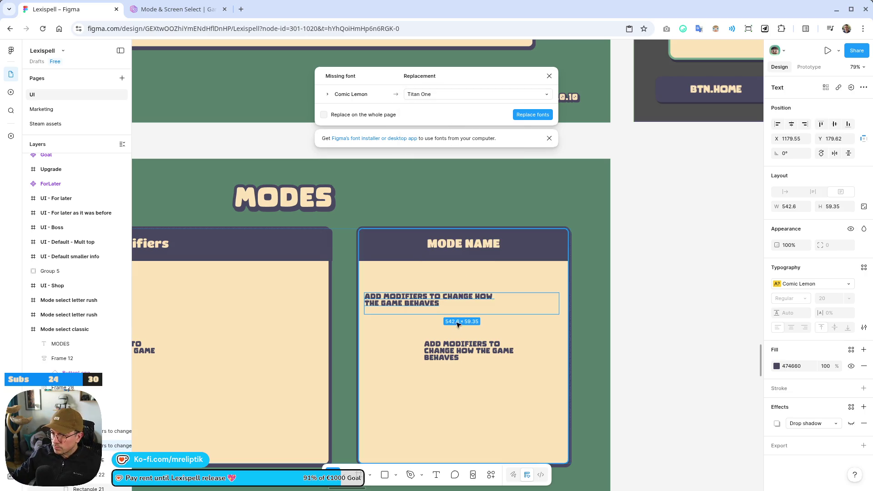
left_click(408, 293)
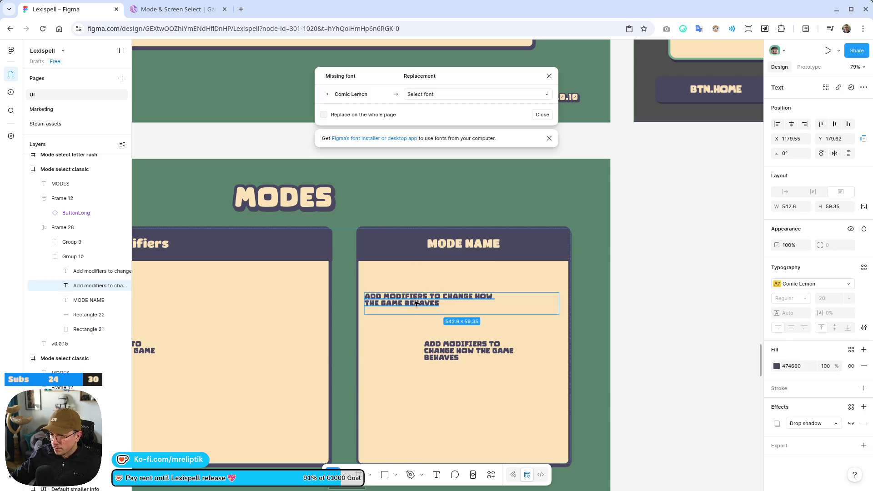
left_click(486, 96)
type("titan")
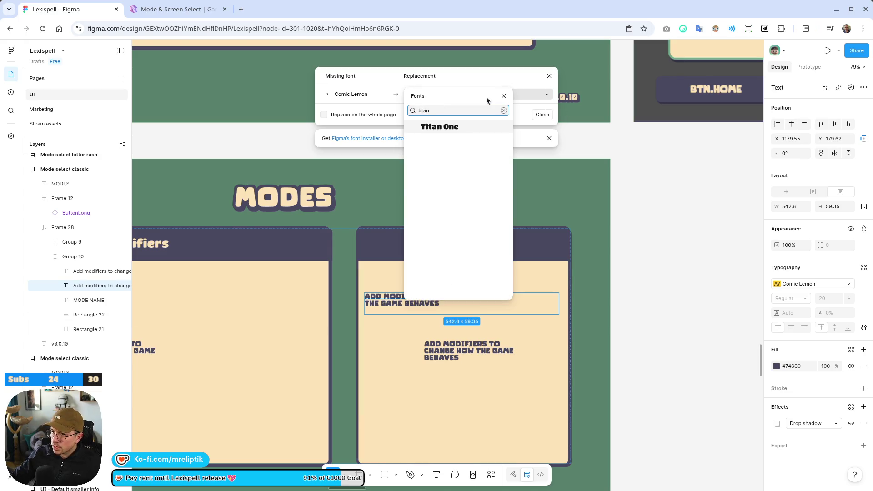
left_click(437, 128)
left_click(540, 113)
Rewrite the body as 'Mode description' and delete the lower ADD MODIFIERS text.
double_click(423, 301)
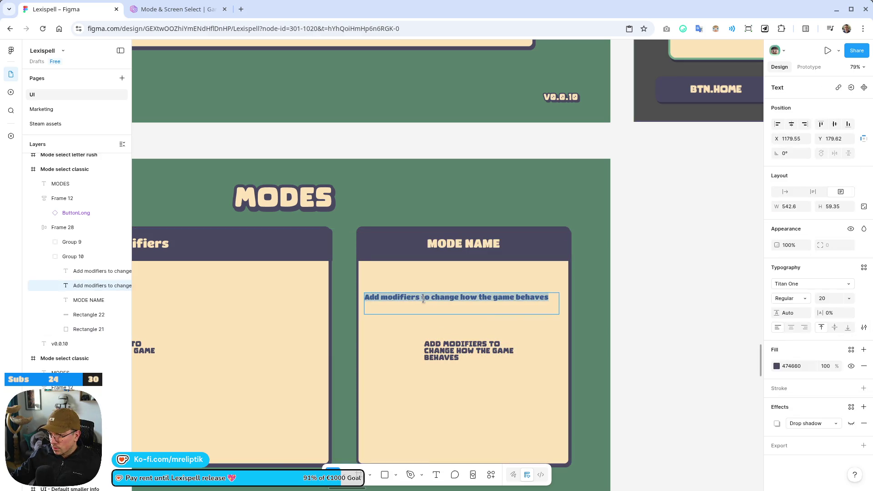
type("Mode description")
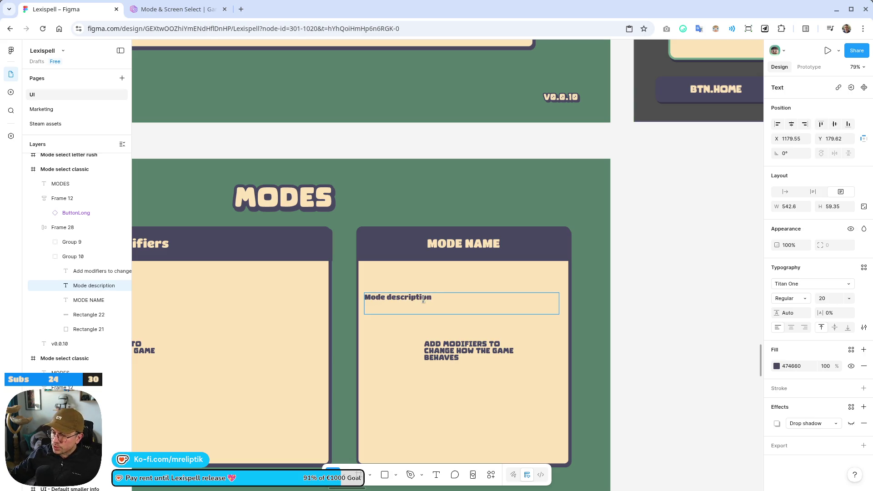
left_click(430, 356)
key("Delete")
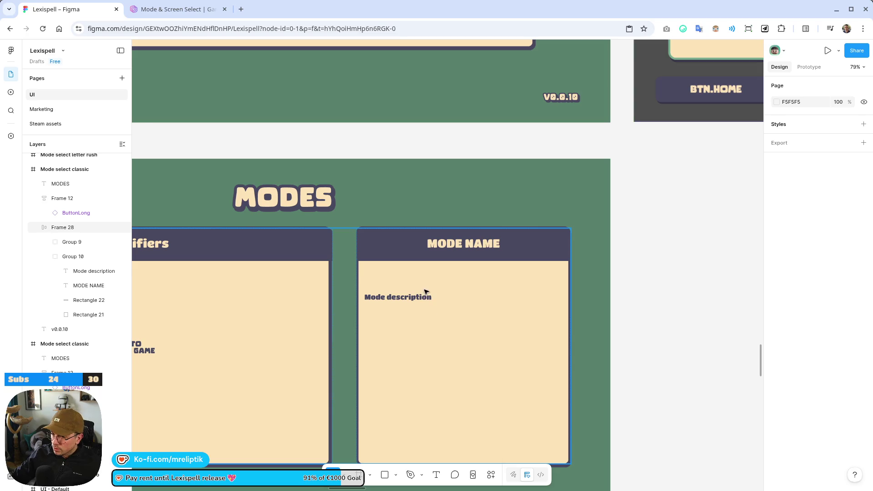
Replace 'Mode description' with a pasted Lorem Ipsum paragraph and enlarge its text box.
left_click(426, 292)
double_click(409, 296)
double_click(408, 296)
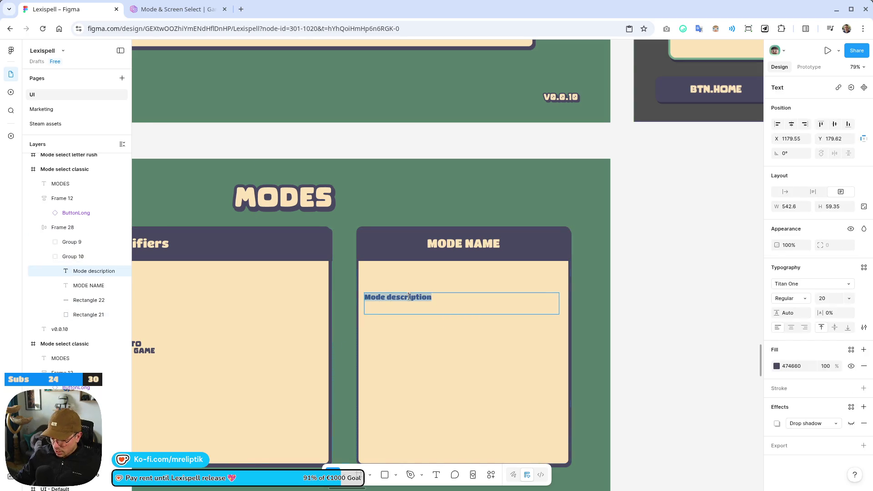
type(":")
type("Lorem Ipsum is simply dummy text of the printing and typesetting industry. Lorem Ipsum has been the industry's standard dummy text ever since the 1500s, when an unknown printer took a galley of type and scrambled it to make a type specimen book. It has survived not only five centuries, but also the leap into electronic typesetting, remaining essentially unchanged. It was popularised in the 1960s with the release of Letraset sheets containing Lorem Ipsum passages, and more recently with desktop publishing software like Aldus PageMaker including versions of Lorem Ipsum.")
key("Escape")
mouse_move(462, 314)
left_mouse_down()
mouse_move(485, 442)
mouse_move(486, 401)
left_mouse_up()
left_click(387, 200)
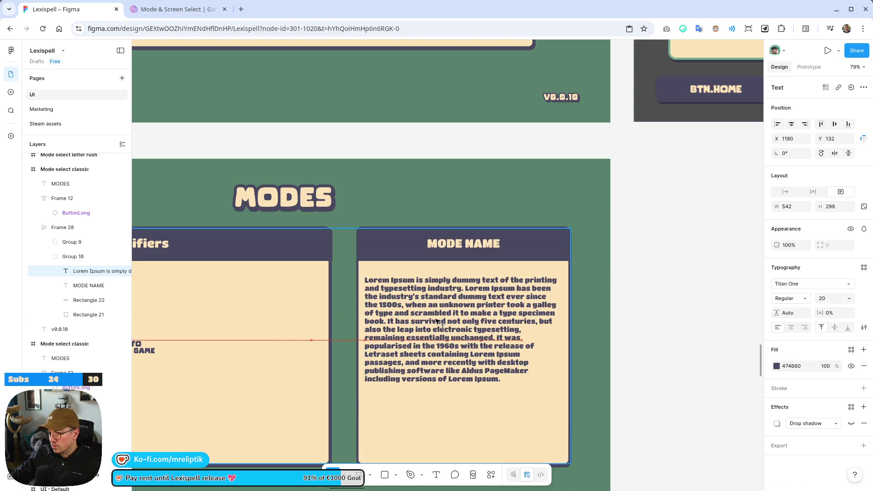
Delete both Add modifiers placeholder texts from the Modifiers card.
scroll(383, 194, "down", 5)
scroll(417, 244, "right", 2)
scroll(379, 265, "left", 5)
left_click(379, 265)
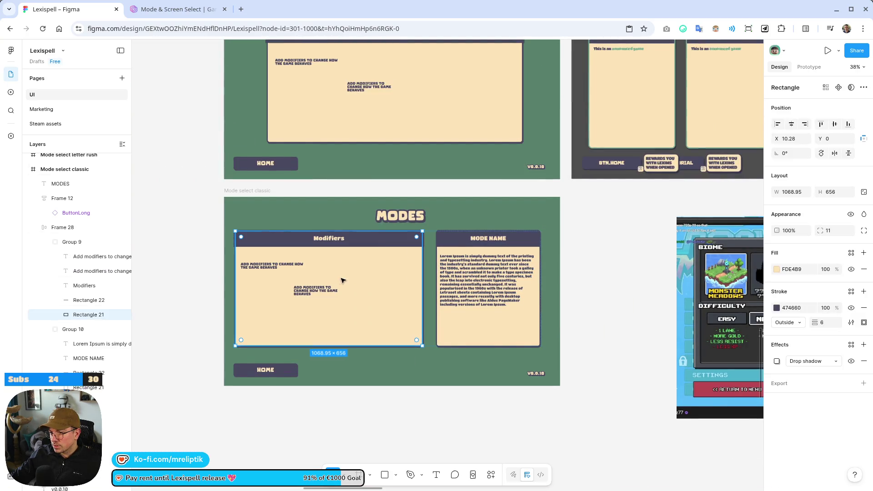
left_click(309, 296)
key("Delete")
left_click(272, 263)
left_click(259, 270)
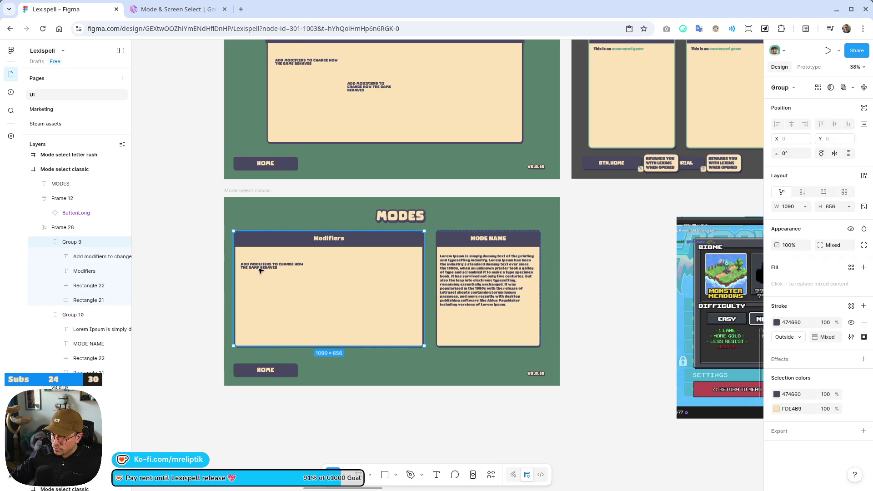
left_click(259, 270)
key("Delete")
left_click(279, 373)
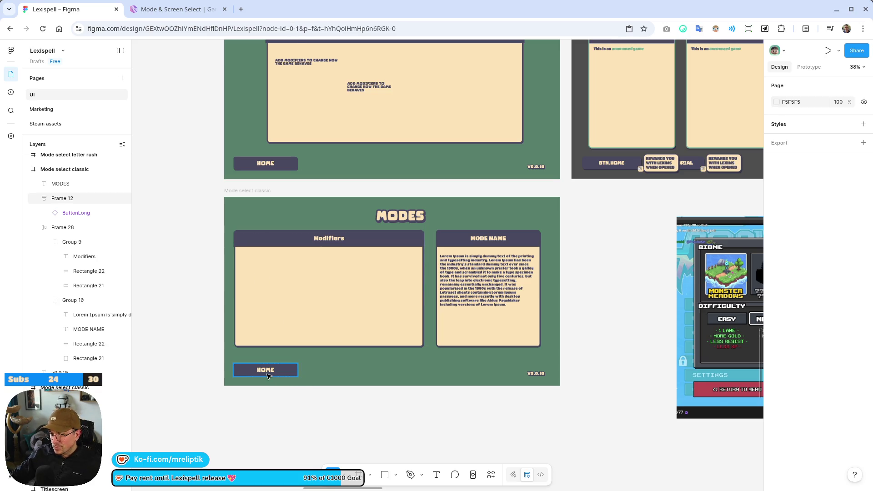
Detach the copied HOME button, narrow it and rename the layer ButtonMode.
mouse_move(279, 375)
left_mouse_down()
mouse_move(279, 291)
mouse_move(311, 283)
mouse_move(268, 391)
mouse_move(281, 425)
left_mouse_up()
left_click(284, 368)
scroll(255, 405, "up", 5)
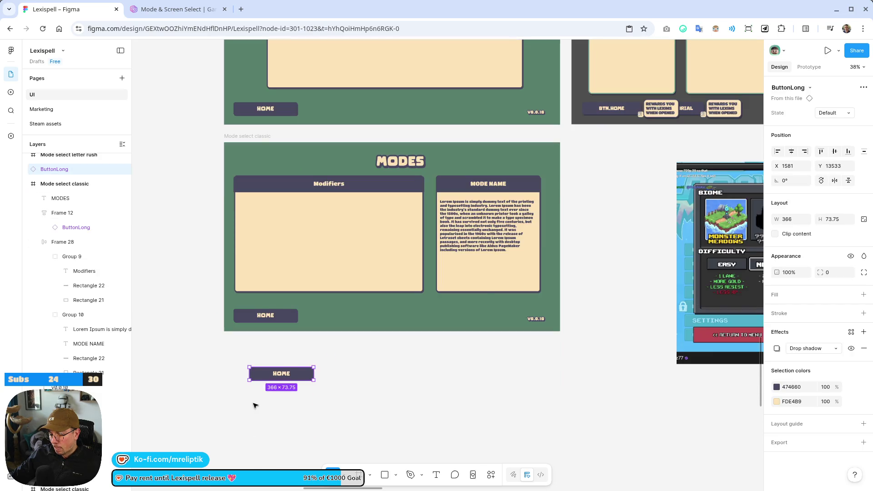
right_click(304, 344)
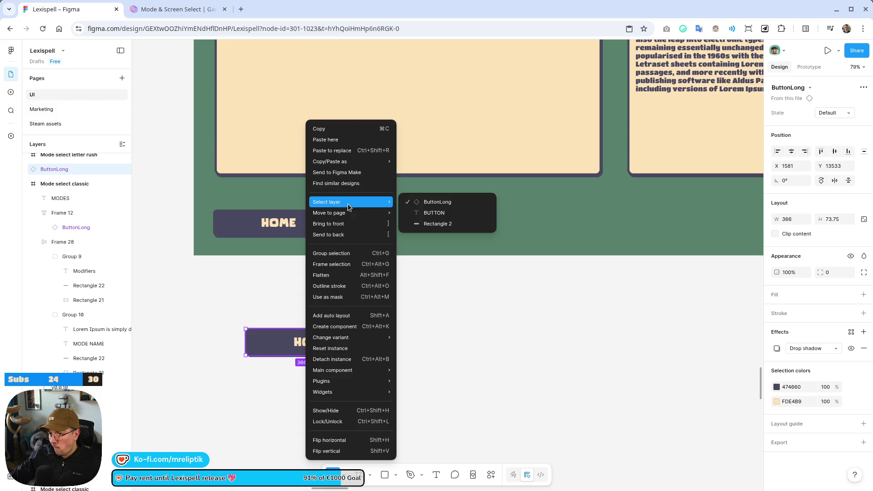
mouse_move(341, 378)
left_click(334, 359)
left_click_drag(377, 340, 302, 350)
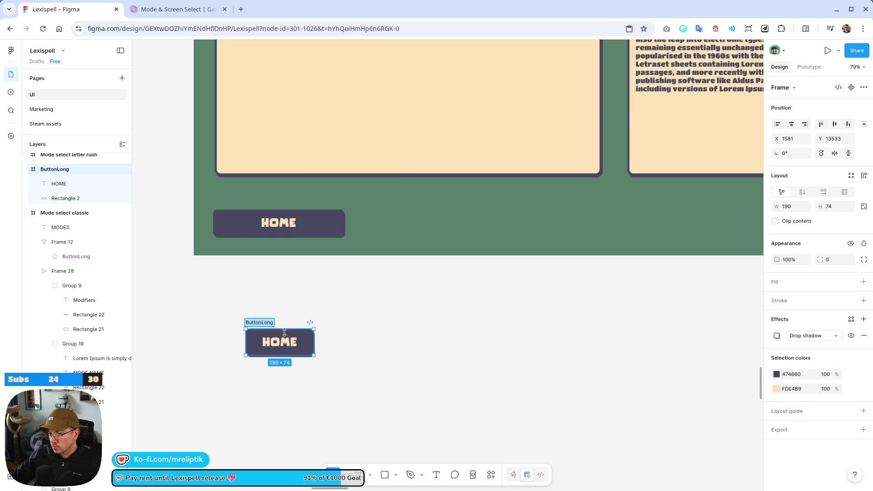
type("Butto")
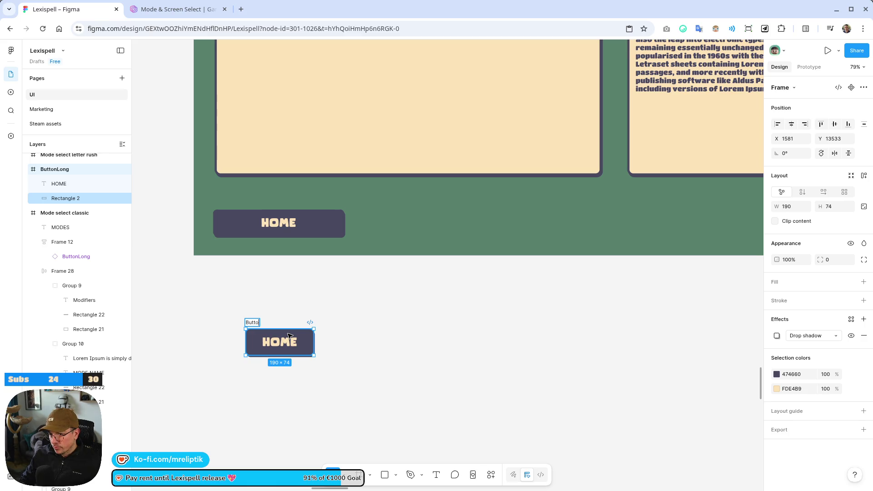
type("nMode")
key("Return")
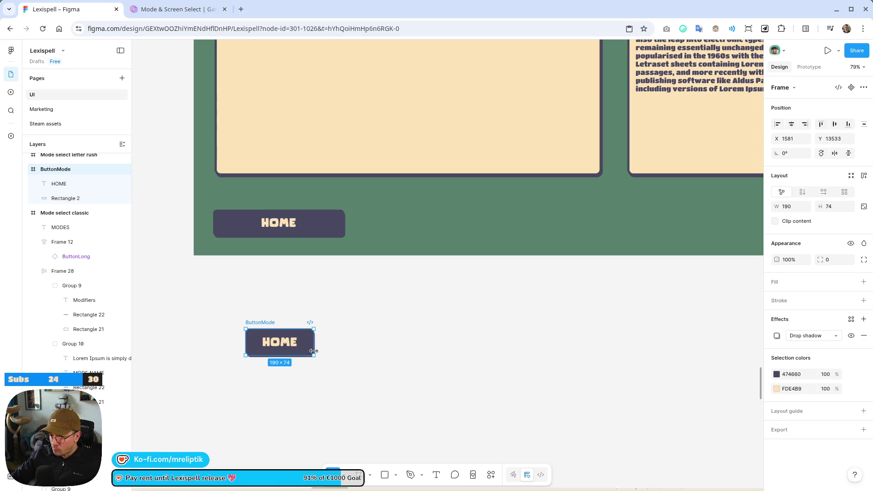
Enlarge ButtonMode into a taller card and swap its Comic Lemon font for Titan One.
mouse_move(313, 355)
left_mouse_down()
mouse_move(380, 404)
mouse_move(354, 394)
left_mouse_up()
double_click(299, 361)
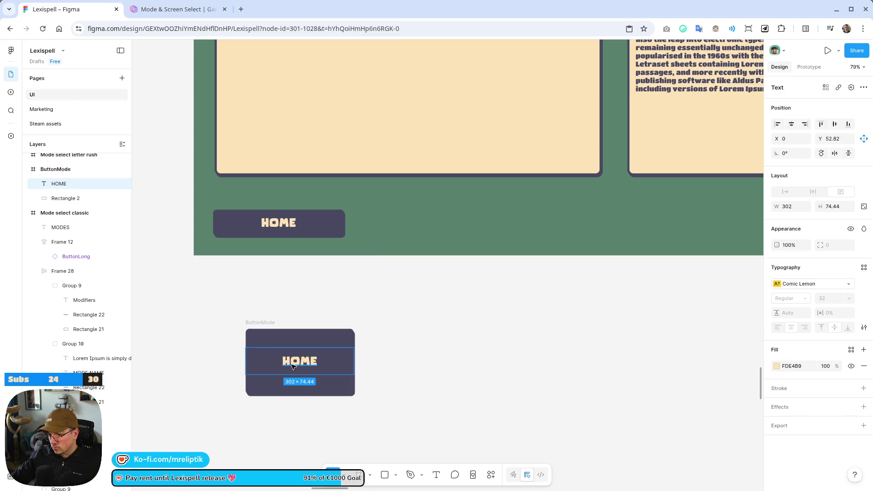
left_click(438, 96)
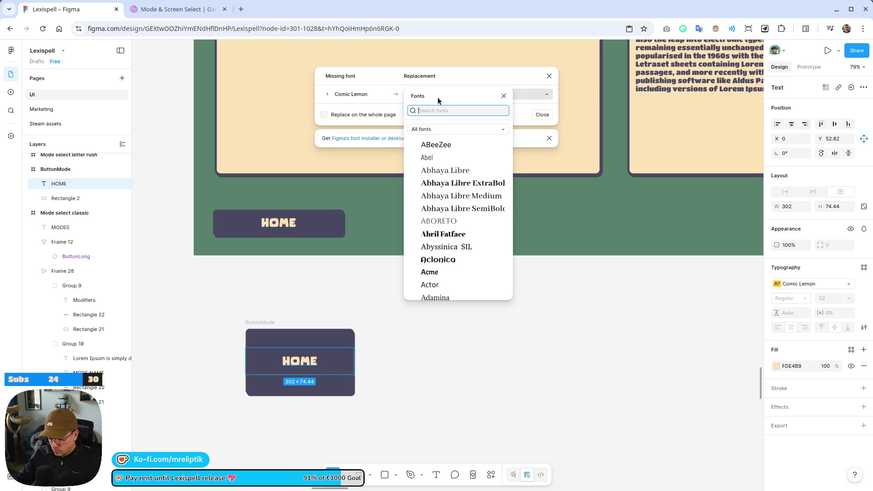
type("titan")
key("Return")
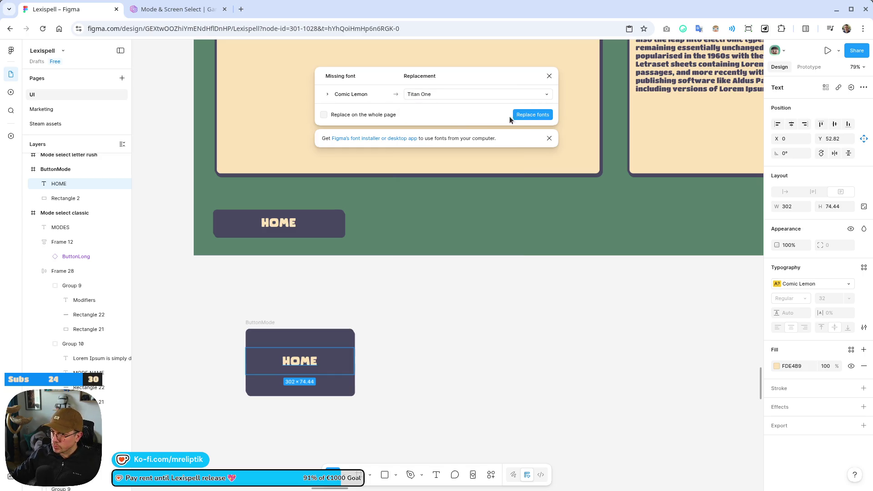
left_click(541, 116)
Change the card's label from HOME to 'Mode name'.
double_click(305, 360)
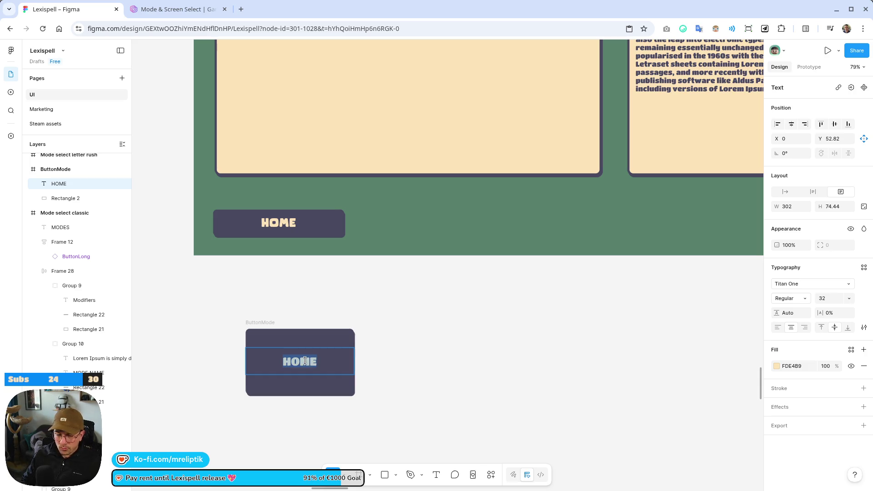
type("Mode name")
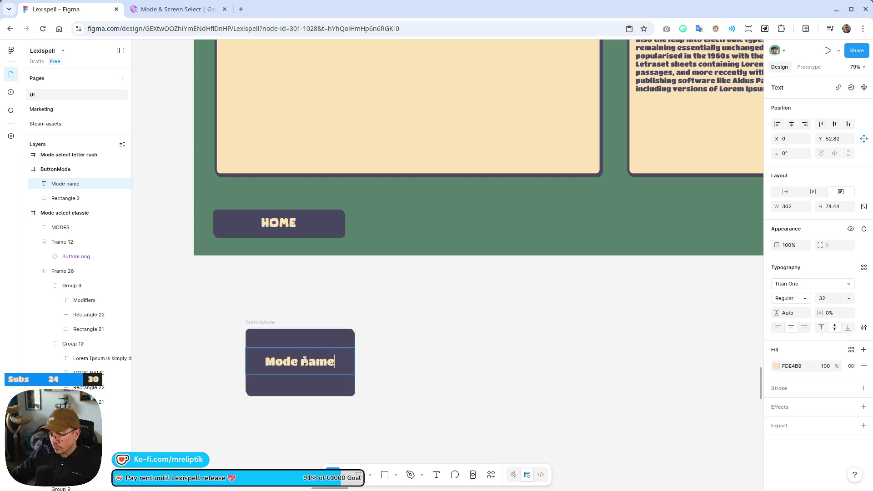
key("Escape")
scroll(390, 368, "down", 2)
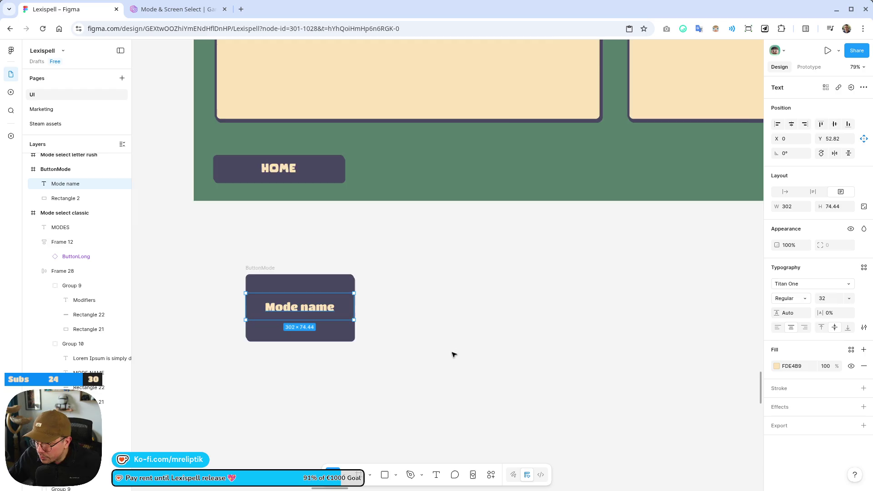
Place a duplicate of the MODES screen's HOME button beside the ButtonMode card.
scroll(402, 250, "down", 1)
scroll(454, 255, "down", 5)
left_click_drag(560, 263, 328, 339)
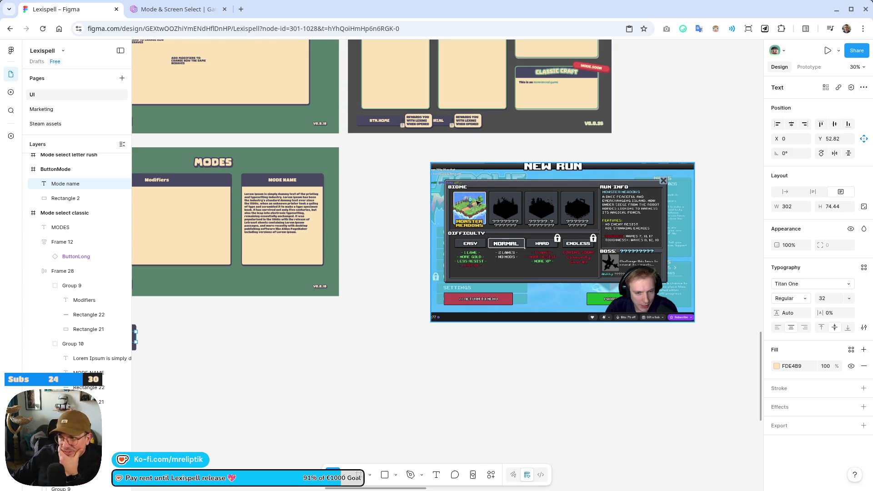
scroll(328, 337, "left", 4)
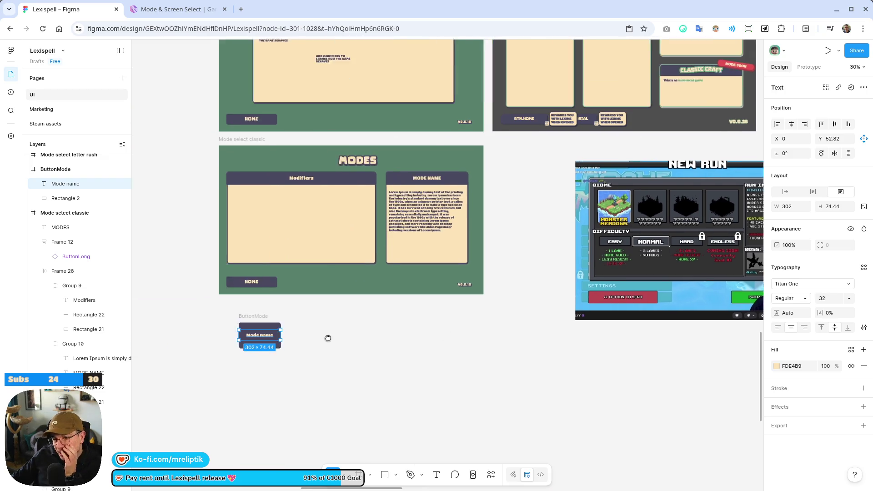
scroll(279, 283, "down", 2)
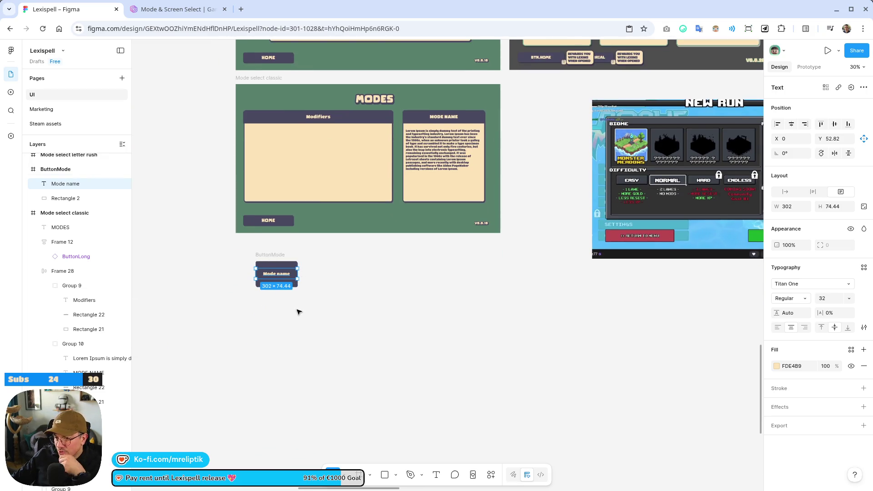
key("Escape")
scroll(278, 340, "up", 2)
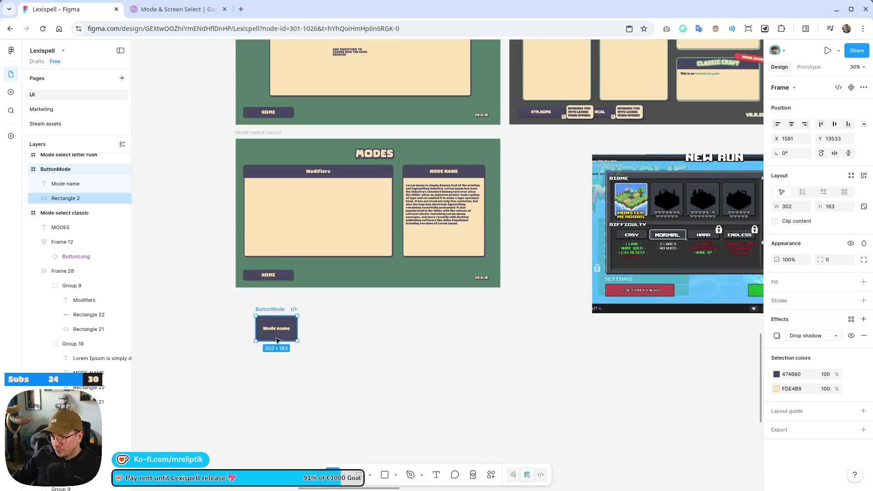
scroll(277, 341, "up", 3)
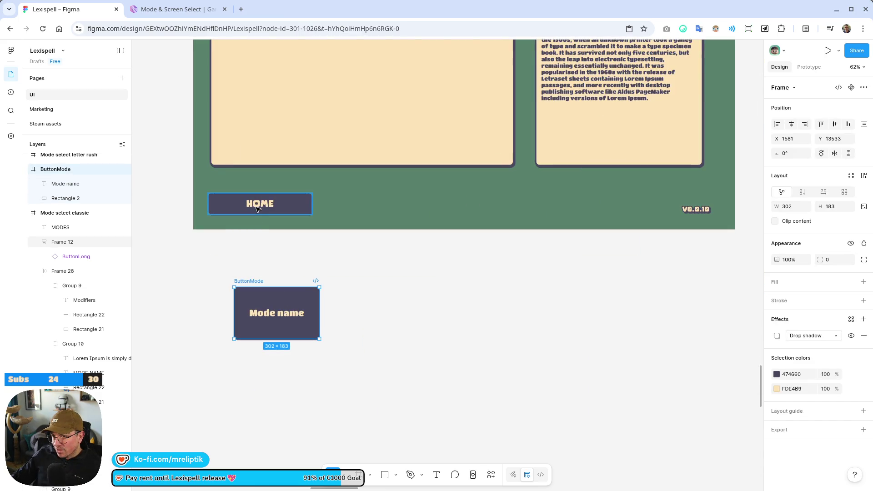
left_click(258, 208)
scroll(255, 237, "down", 3)
key("ctrl+v")
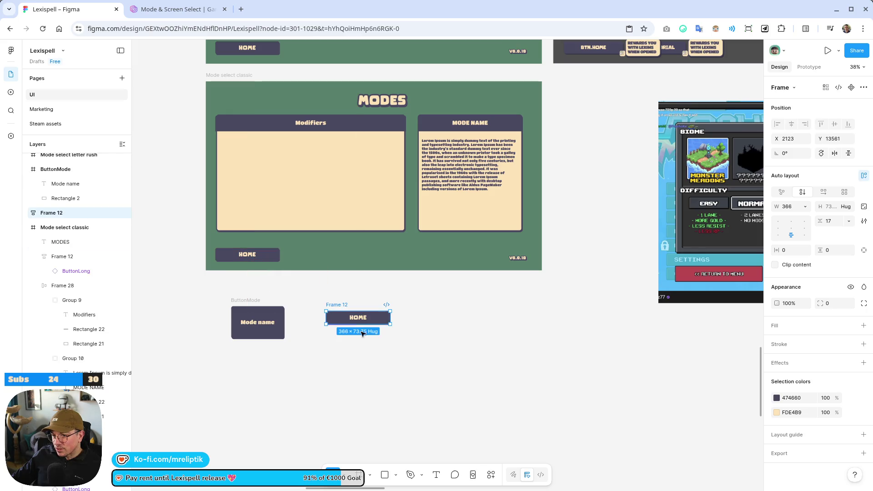
key("ctrl+z")
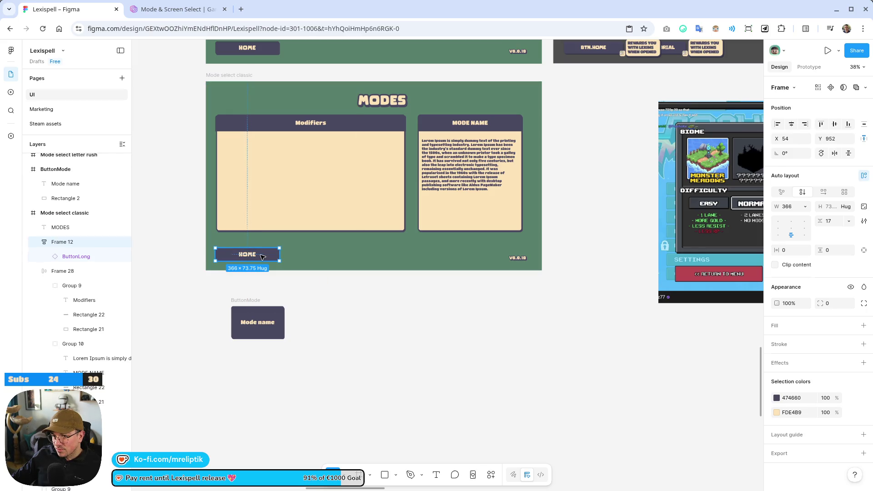
left_click(261, 259)
mouse_move(261, 260)
left_mouse_down()
mouse_move(261, 436)
mouse_move(282, 287)
mouse_move(261, 437)
mouse_move(256, 258)
mouse_move(340, 334)
mouse_move(334, 323)
left_mouse_up()
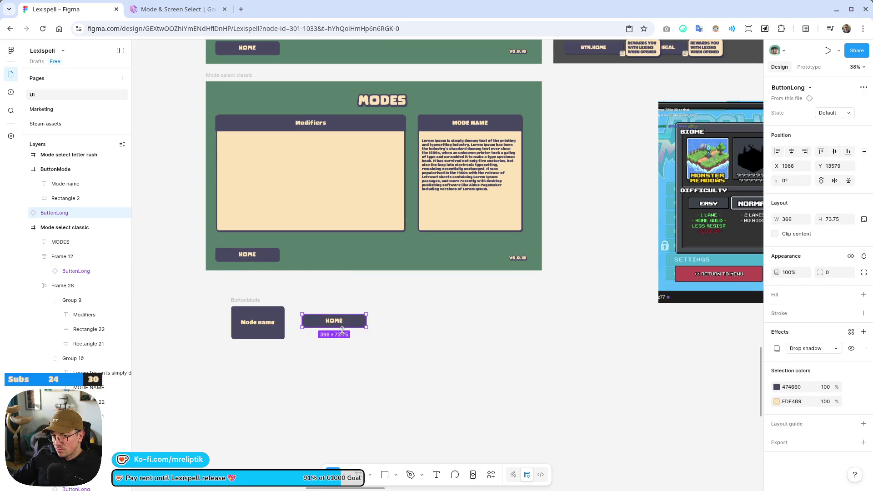
Replace the duplicate's missing Comic Lemon font with Titan One.
double_click(329, 323)
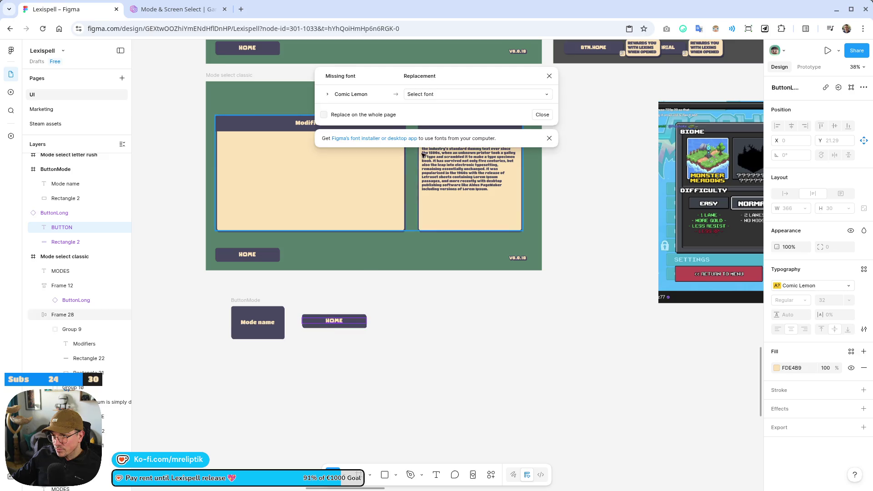
left_click(436, 93)
type("titan")
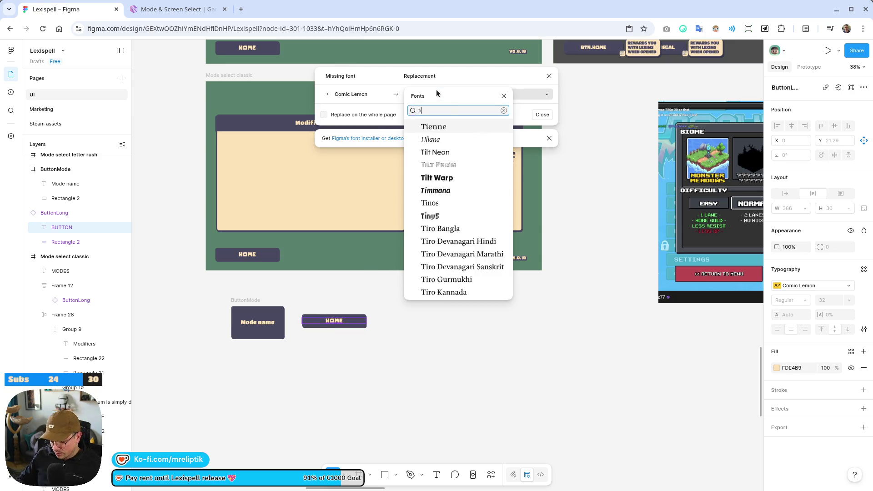
left_click(439, 127)
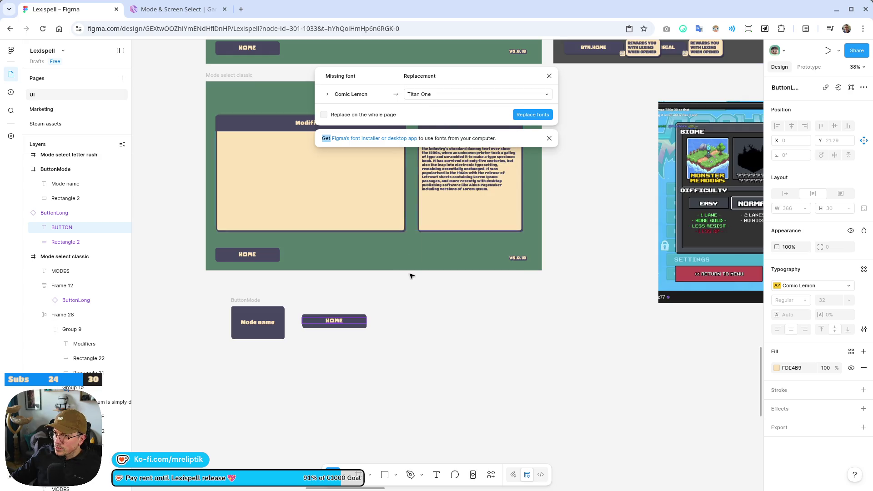
left_click(530, 113)
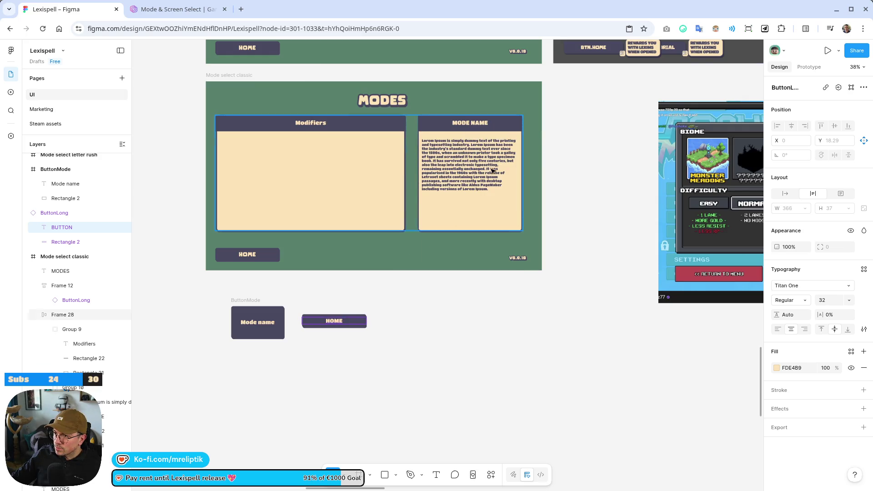
Relabel the copied button 'Classic Craft'.
left_click(338, 321)
double_click(336, 321)
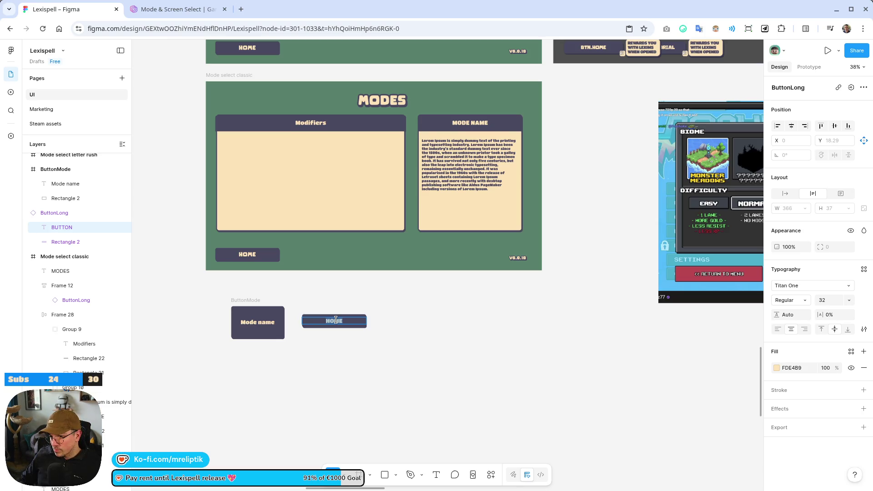
type("Classic Craft")
key("Escape")
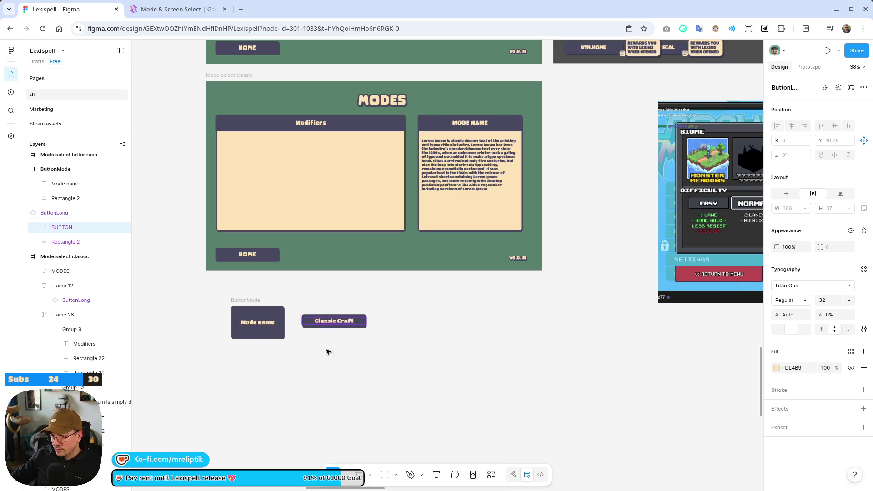
Nudge the Mode name card slightly left, leaving the Classic Craft button in place.
left_click(252, 302)
left_click_drag(253, 302, 238, 300)
key("Escape")
mouse_move(324, 321)
left_mouse_down()
mouse_move(280, 259)
mouse_move(253, 151)
mouse_move(253, 170)
left_mouse_up()
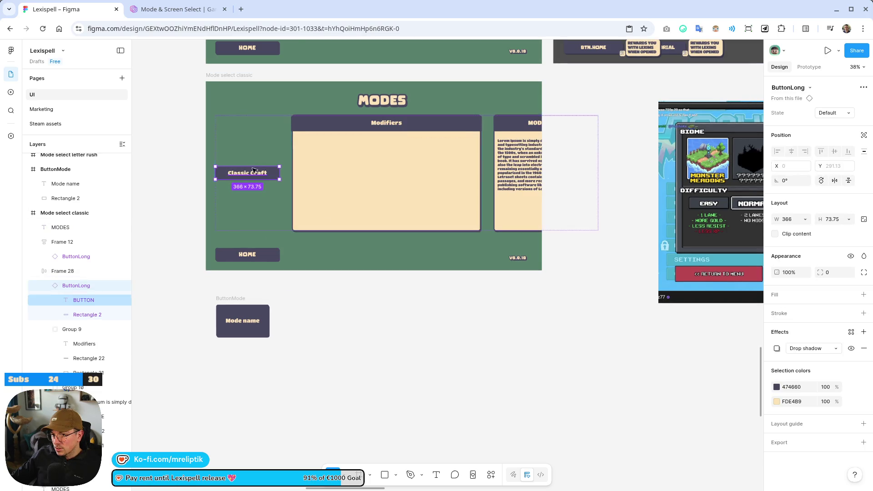
key("Escape")
Select the Modifiers card, trying and undoing selections of the small MODES text.
left_click(279, 162)
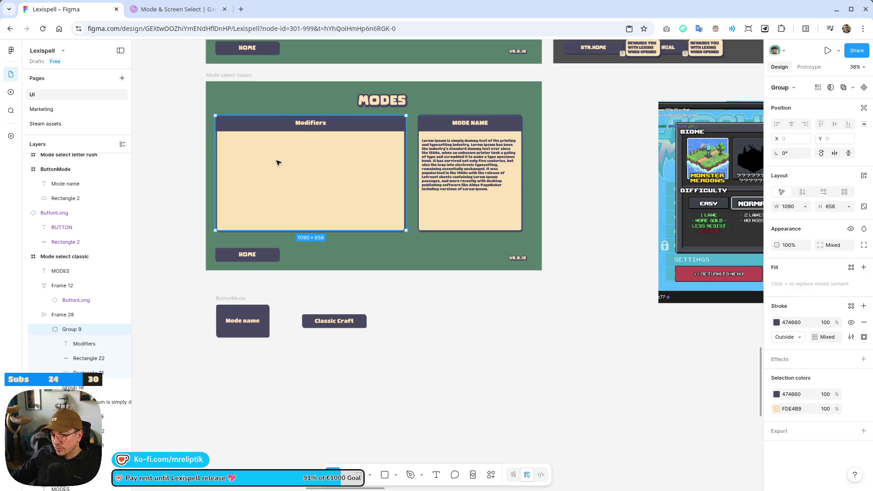
scroll(84, 346, "up", 1)
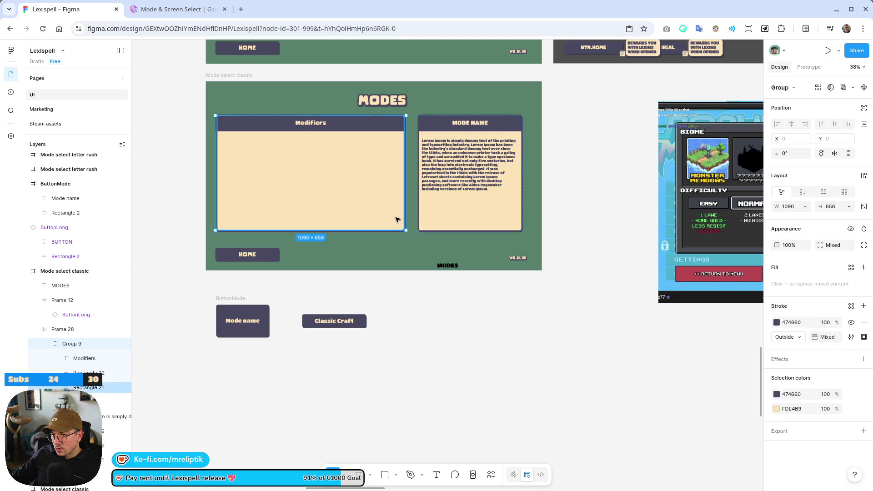
left_click(448, 265)
key("ctrl+z")
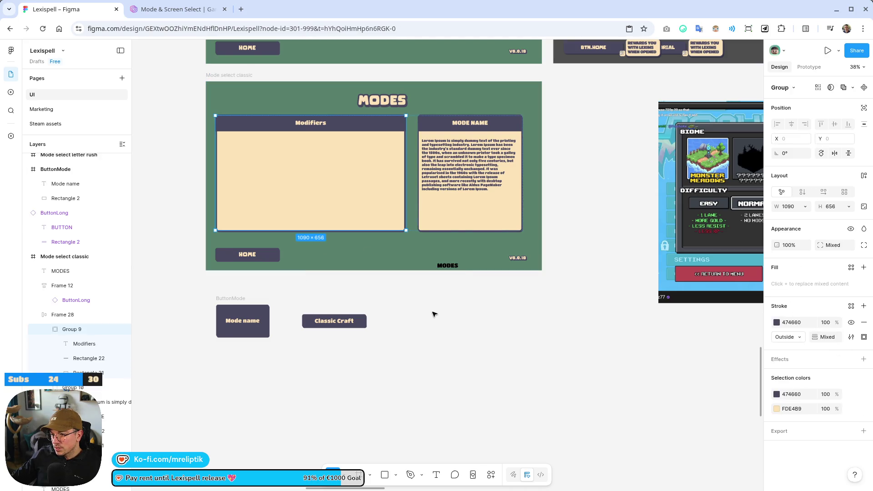
left_click(446, 267)
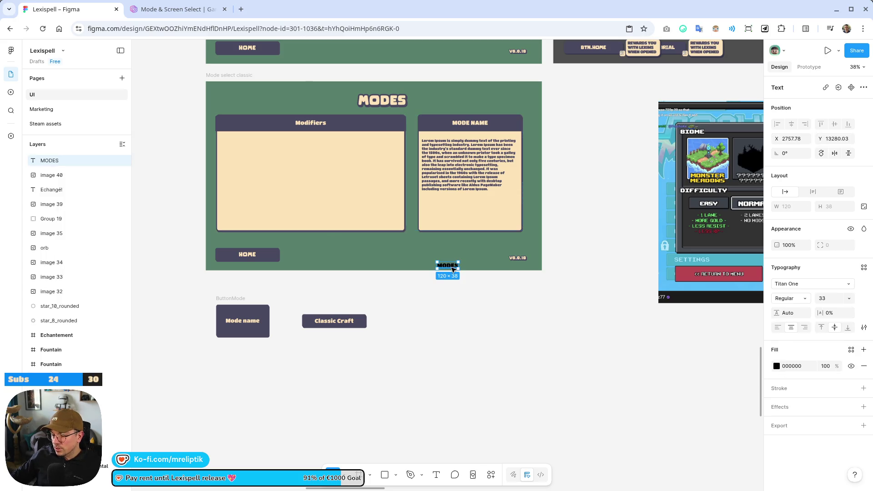
key("ctrl+z")
left_click(453, 268)
key("ctrl+z")
Delete the Modifiers card's dark header bar.
double_click(310, 122)
double_click(310, 123)
left_click(249, 131)
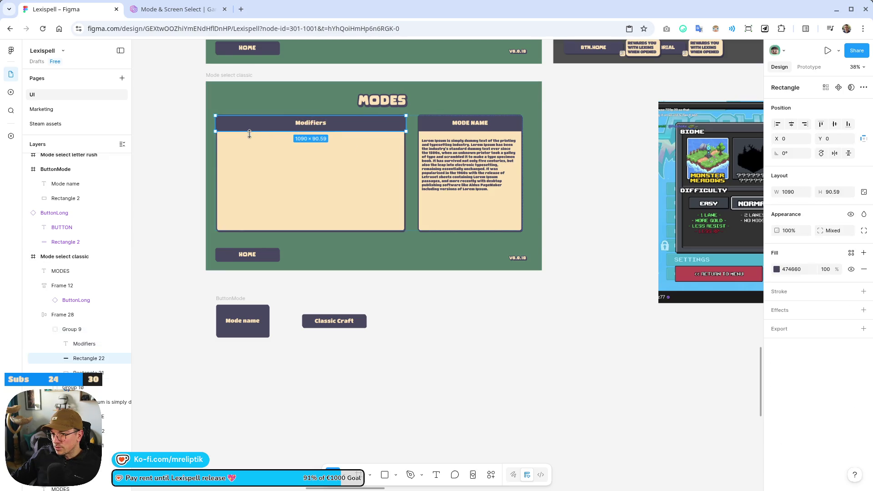
scroll(248, 141, "down", 2)
scroll(254, 142, "up", 3)
key("Delete")
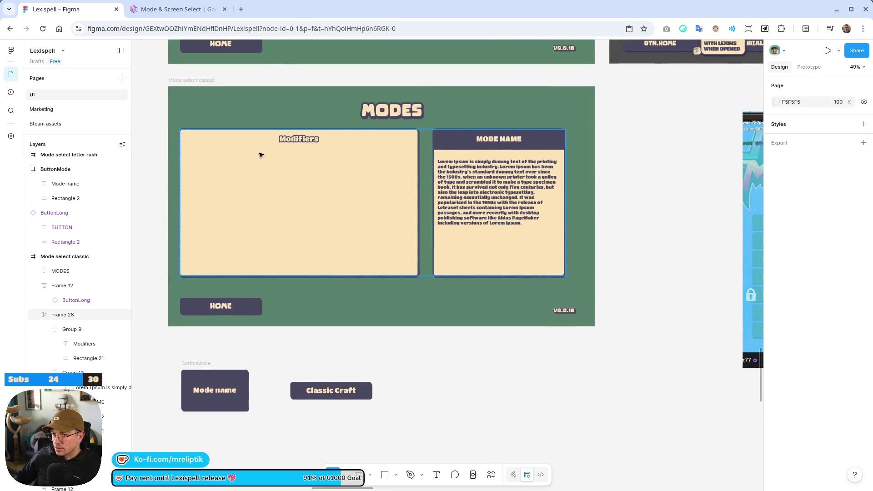
left_click(286, 135)
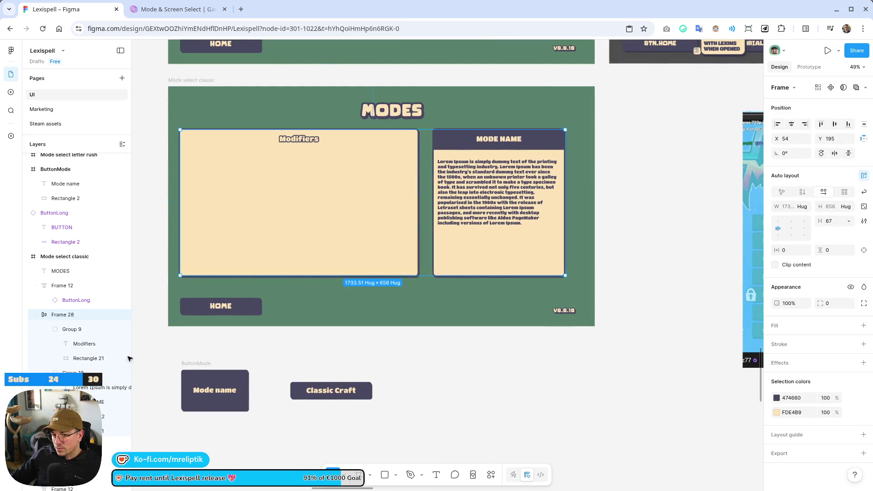
Inspect the Modifiers card group's layers, ungrouping it and then undoing that.
left_click(72, 330)
left_click(70, 318)
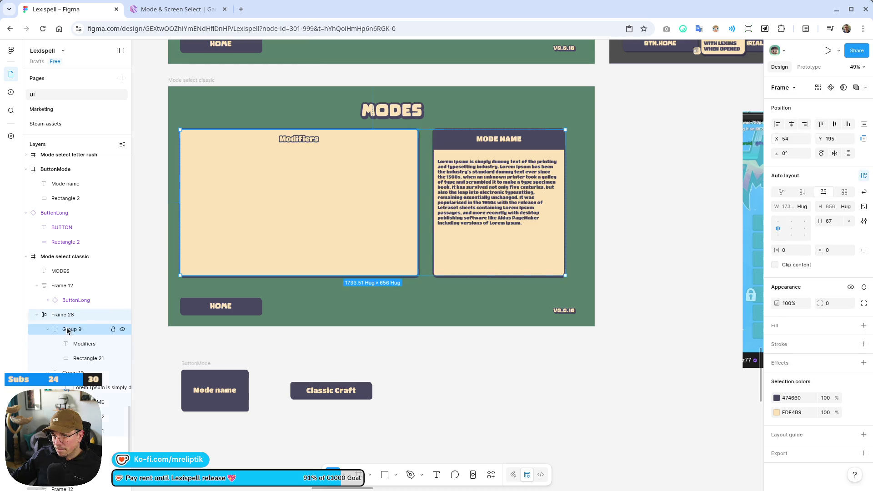
left_click(72, 330)
left_click(73, 344)
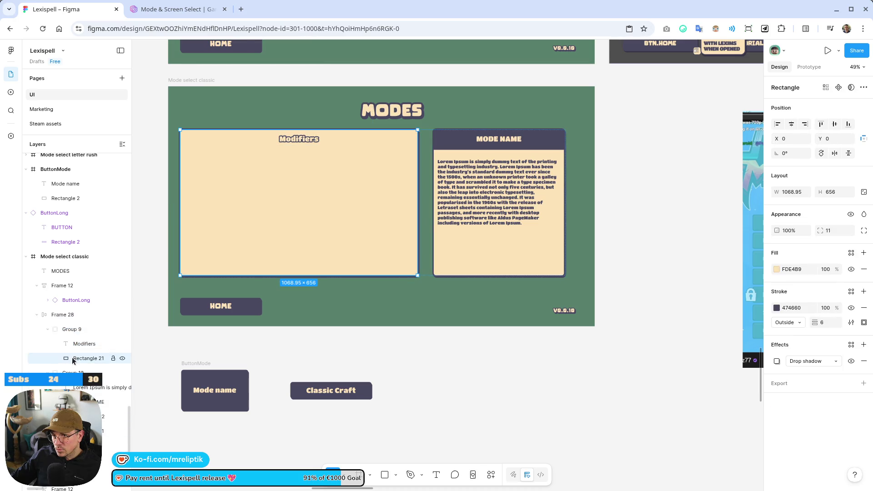
left_click(83, 333)
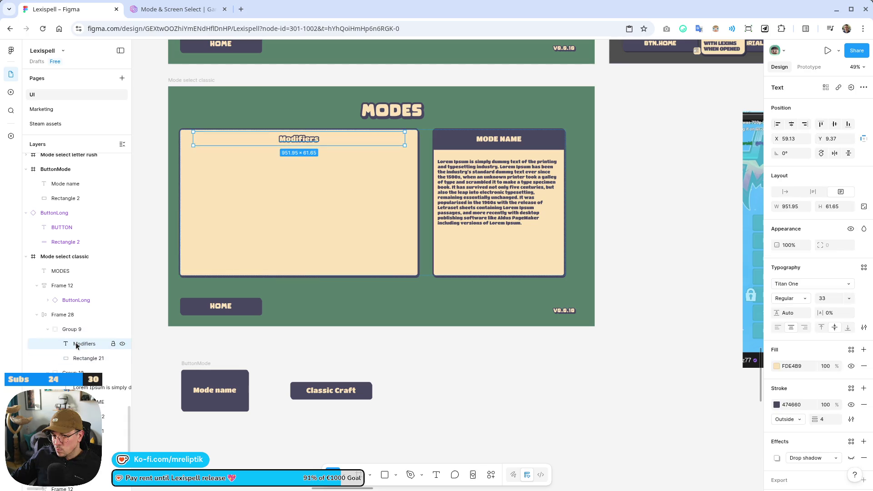
left_click(78, 359)
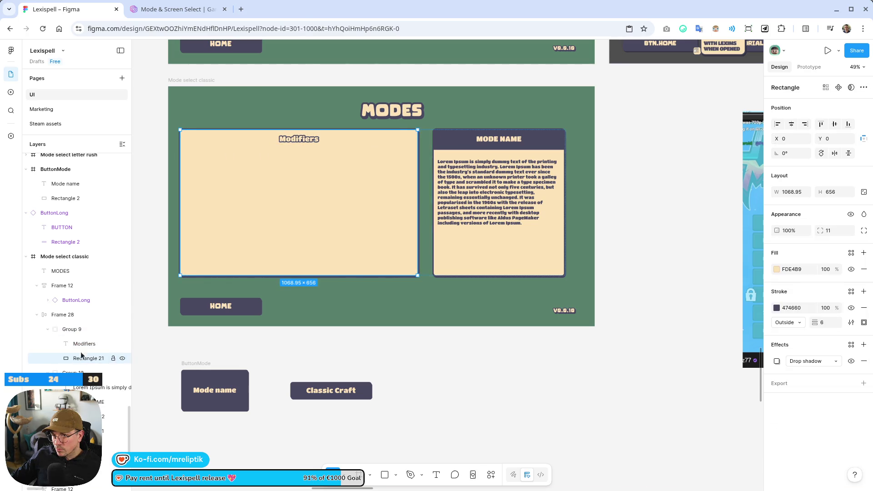
left_click(80, 343)
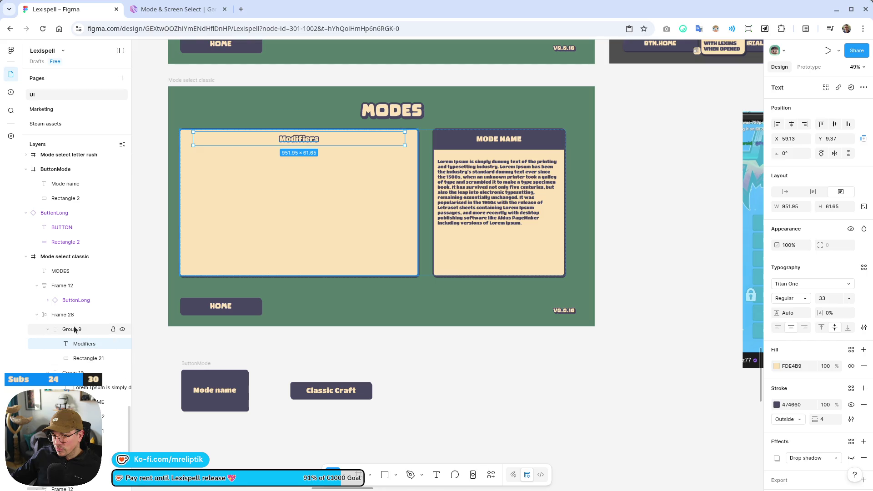
left_click(73, 328)
right_click(75, 328)
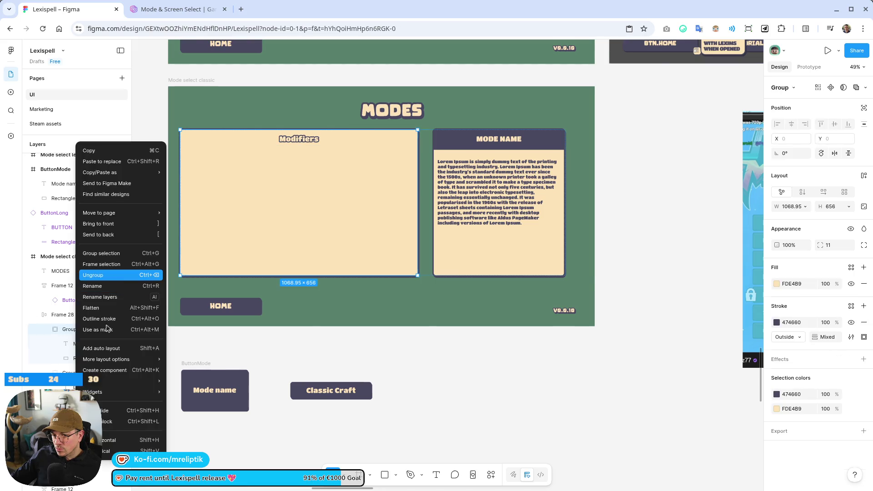
left_click(114, 275)
key("ctrl+z")
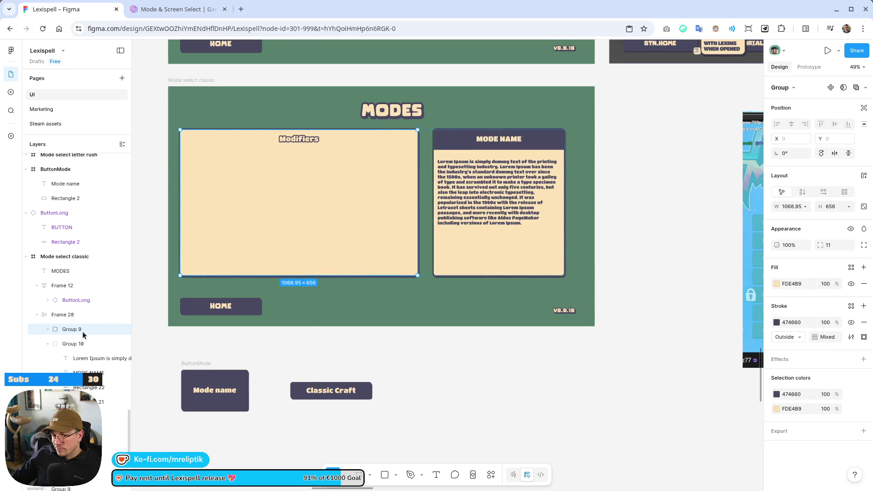
Take the beige rectangle and Modifiers text out of their group.
double_click(253, 167)
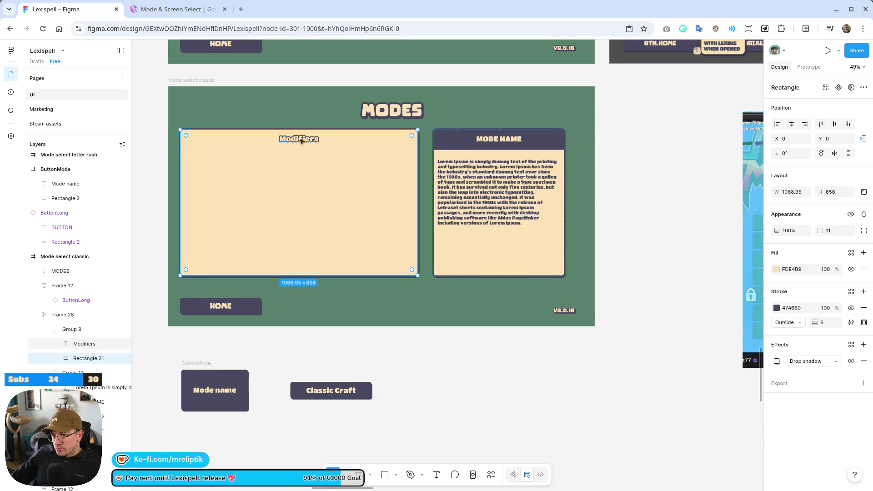
key("shift+Tab")
left_click(84, 358)
mouse_move(82, 360)
left_mouse_down()
mouse_move(80, 324)
mouse_move(77, 332)
left_mouse_up()
left_click(84, 358)
left_click(81, 329)
left_click(74, 344, "shift")
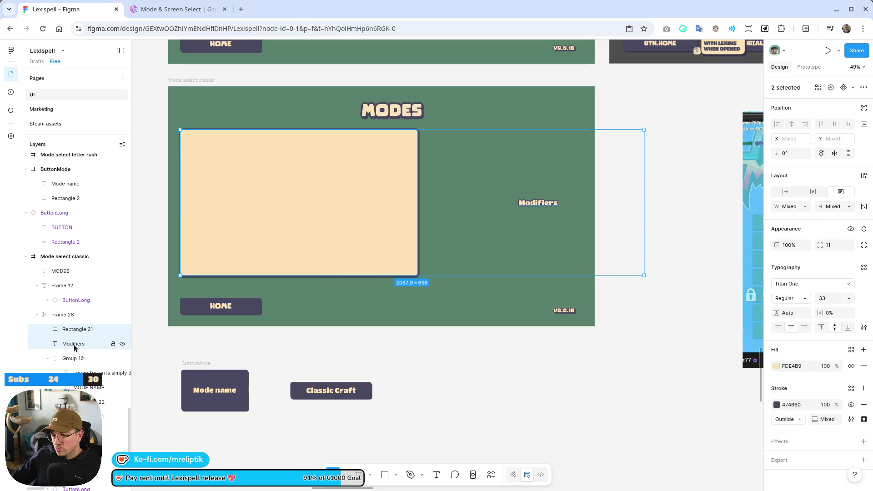
Wrap the beige rectangle and Modifiers text in auto layout, with the text first.
left_click(336, 203)
left_click(545, 202, "shift")
key("shift+a")
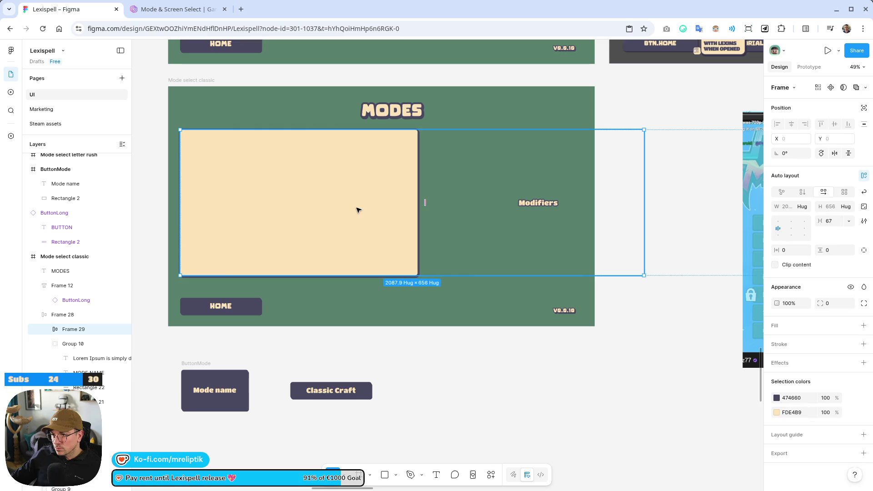
left_click(546, 203)
mouse_move(545, 203)
left_mouse_down()
mouse_move(270, 178)
mouse_move(444, 190)
mouse_move(282, 189)
mouse_move(275, 204)
left_mouse_up()
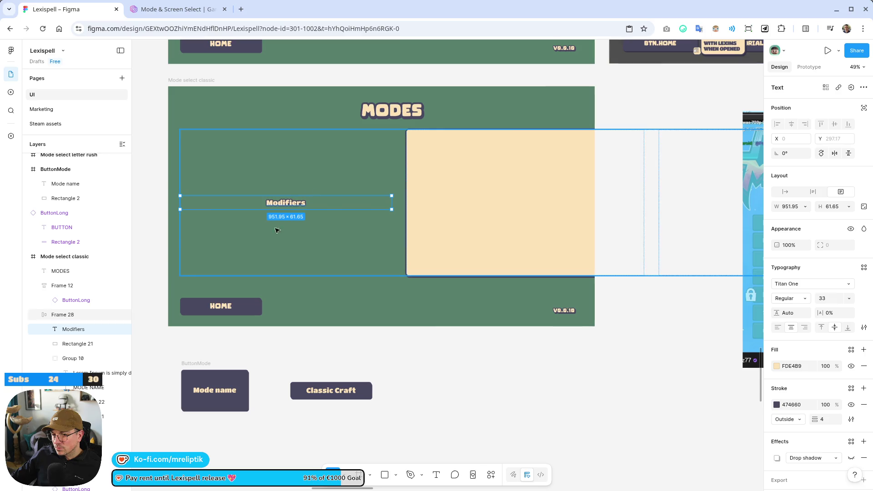
Drag a beige rectangle copy out below the MODES screen.
scroll(275, 203, "down", 5)
mouse_move(356, 201)
left_mouse_down()
mouse_move(353, 308)
mouse_move(338, 327)
left_mouse_up()
left_click(279, 201)
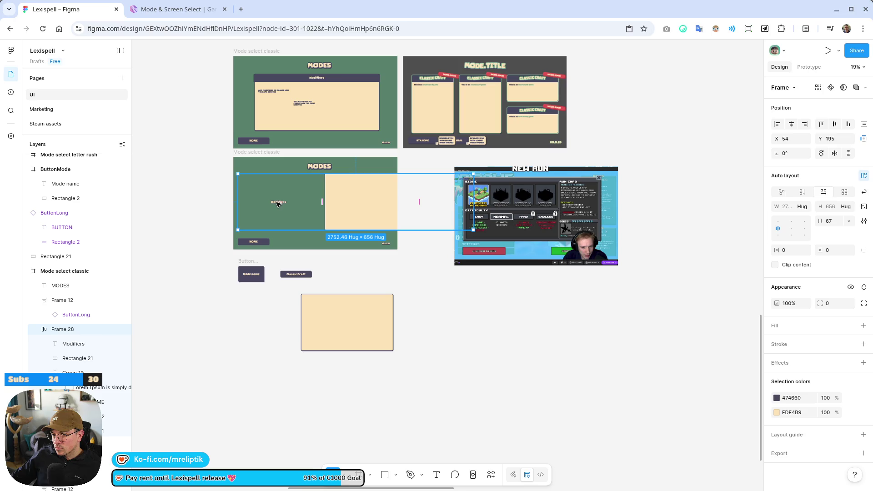
Move the Modifiers text into the lone beige card and bring it in front of the card.
double_click(279, 203)
key("ctrl+z")
left_click(341, 325)
key("ctrl+z")
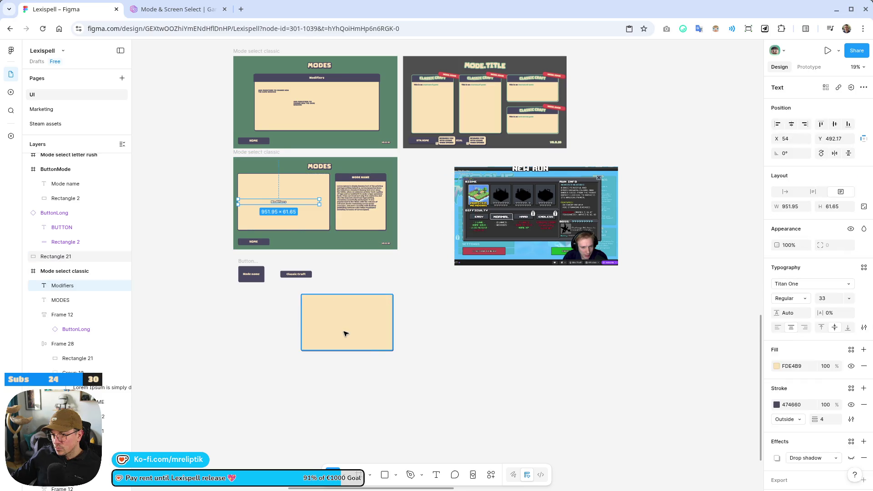
mouse_move(278, 203)
left_mouse_down()
mouse_move(331, 316)
mouse_move(345, 325)
mouse_move(344, 313)
mouse_move(268, 318)
mouse_move(459, 322)
mouse_move(555, 289)
left_mouse_up()
scroll(257, 316, "up", 5)
right_click(555, 288)
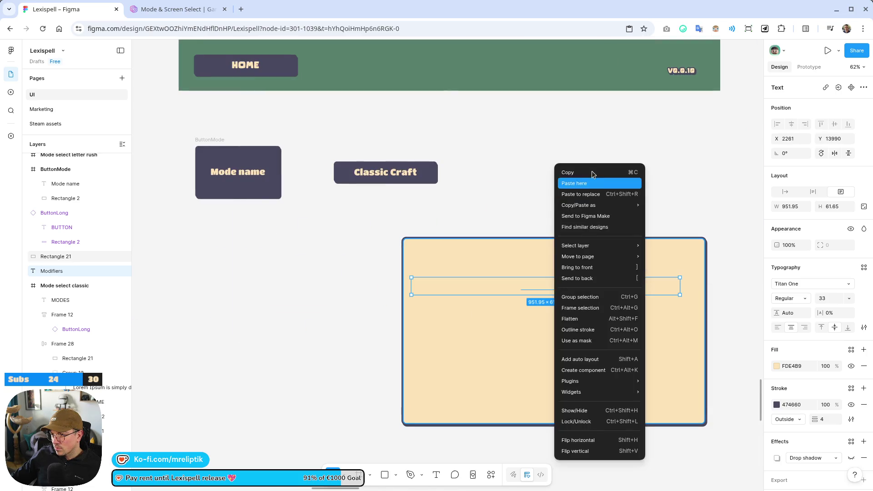
left_click(578, 268)
Narrow the heading to 239 wide, retype it as 'Game mode', and nudge it slightly right.
mouse_move(683, 286)
left_mouse_down()
mouse_move(467, 287)
mouse_move(449, 248)
mouse_move(443, 255)
left_mouse_up()
type("Modes")
key("BackSpace")
key("BackSpace")
key("BackSpace")
type("Game mode")
key("Escape")
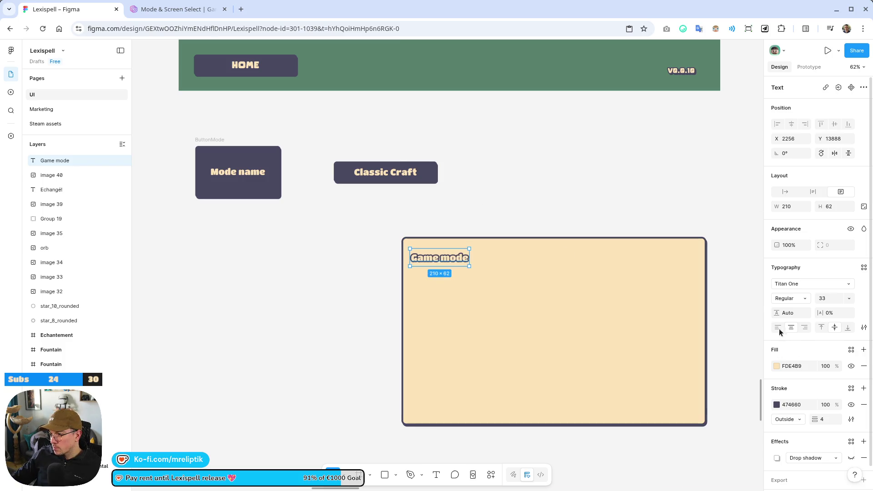
key("Escape")
left_click_drag(442, 259, 449, 256)
Place a copy of the Classic Craft button inside the card beneath the heading.
left_click(427, 178)
mouse_move(393, 177)
left_mouse_down("alt")
mouse_move(458, 294)
mouse_move(469, 280)
mouse_move(481, 284)
left_mouse_up("alt")
scroll(270, 272, "down", 3)
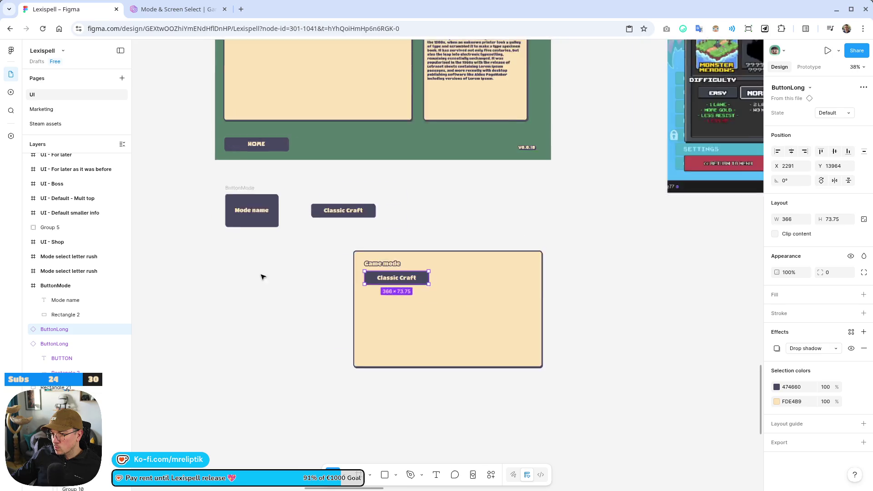
Resize the Classic Craft button to 307×72, duplicate it, and wrap both in an auto-layout row.
scroll(383, 283, "up", 5)
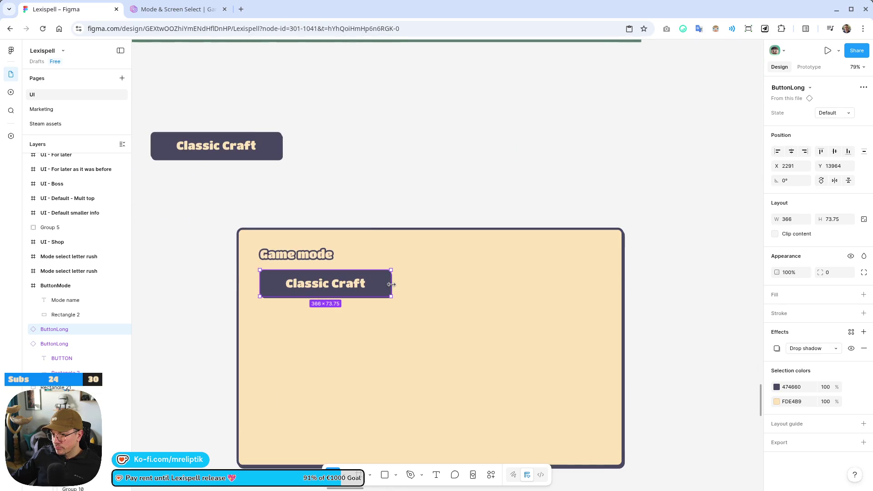
left_click_drag(391, 285, 369, 296)
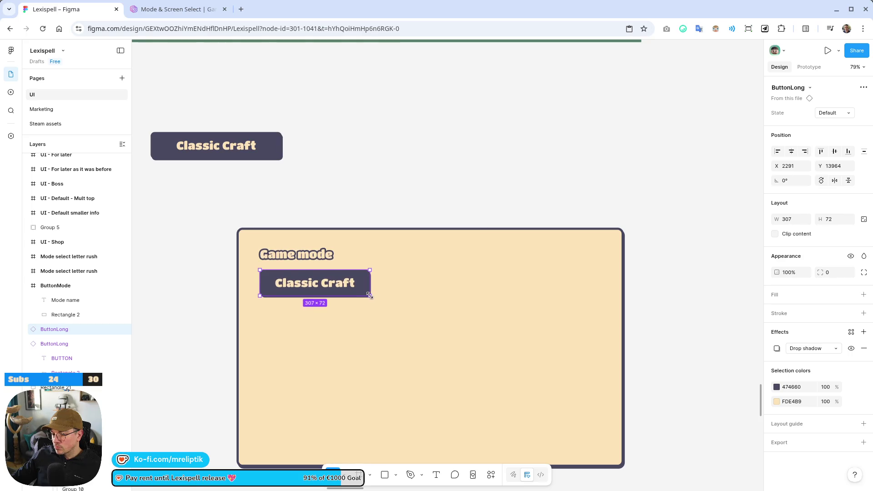
mouse_move(291, 285)
left_mouse_down("alt")
mouse_move(437, 289)
mouse_move(409, 289)
left_mouse_up("alt")
left_click(345, 291, "shift")
key("shift+a")
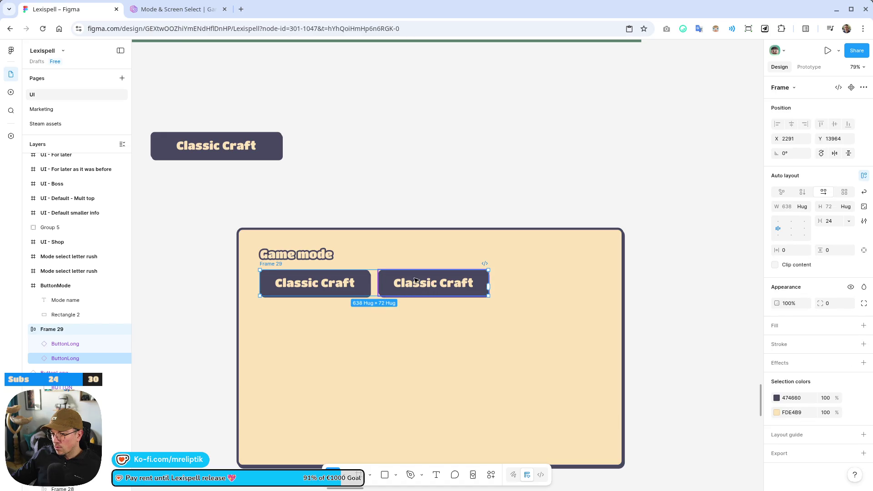
Add a third Classic Craft button to the auto-layout row.
double_click(415, 280)
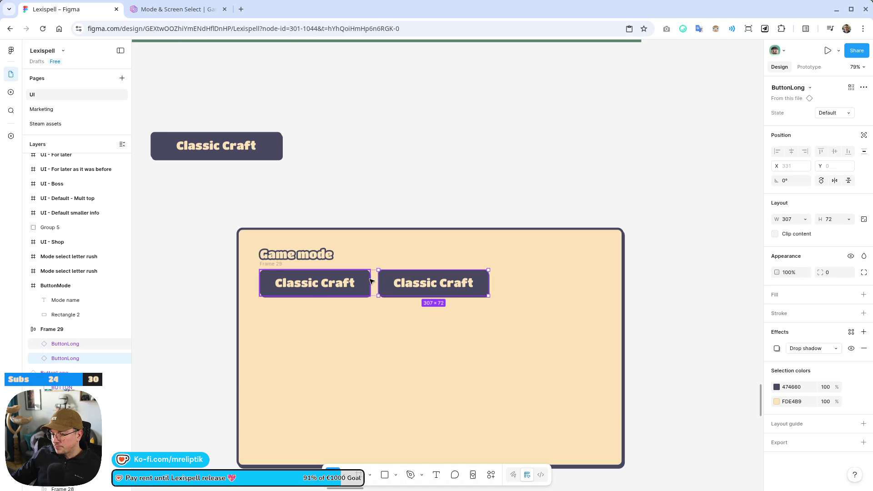
double_click(436, 287)
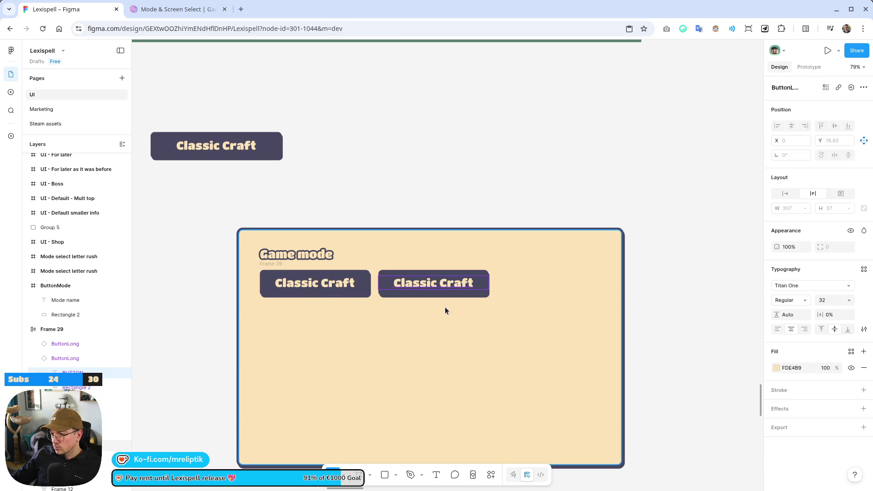
key("shift+d")
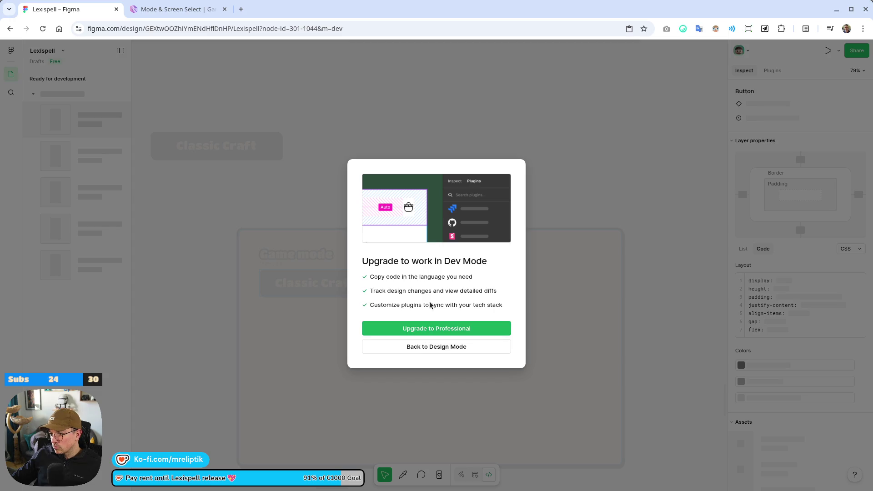
left_click(427, 349)
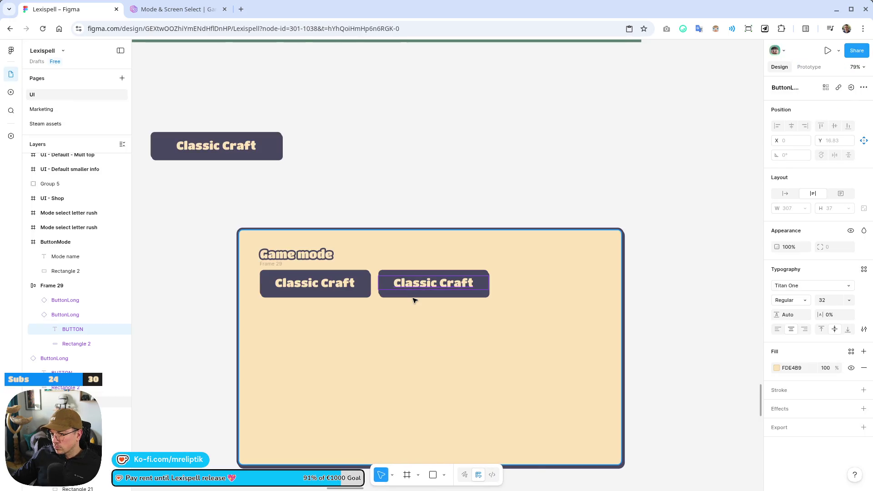
left_click(414, 300)
key("Escape")
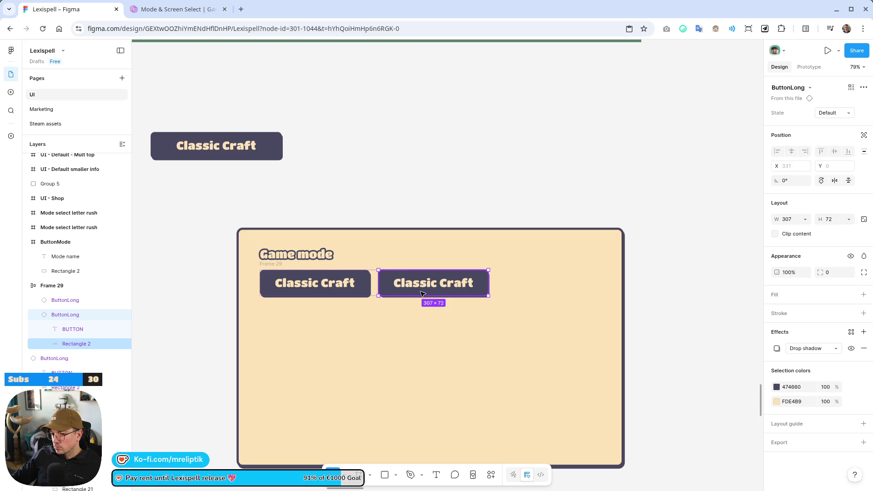
key("ctrl+d")
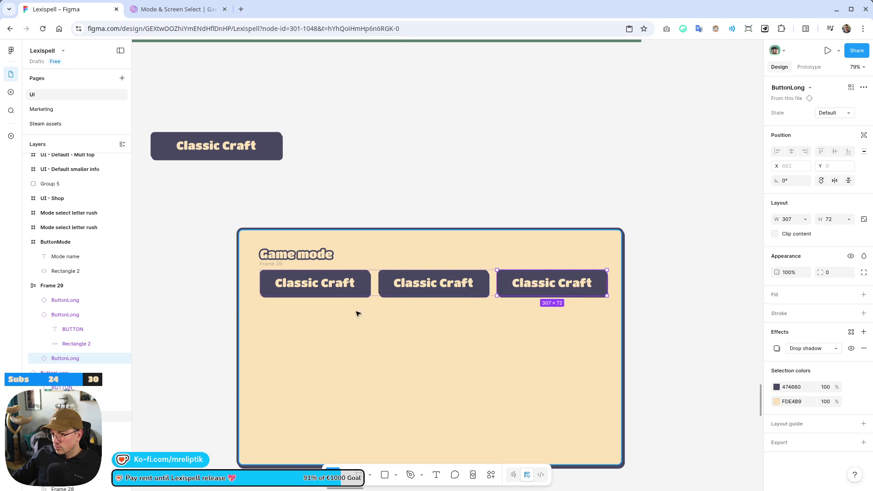
scroll(357, 313, "down", 5)
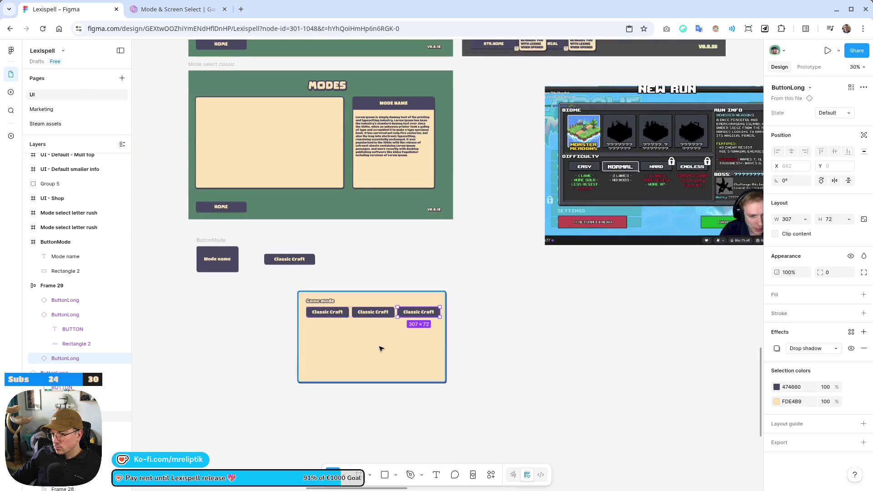
Wrap the Game mode heading, button row and beige background together in one auto-layout frame.
left_click(380, 348)
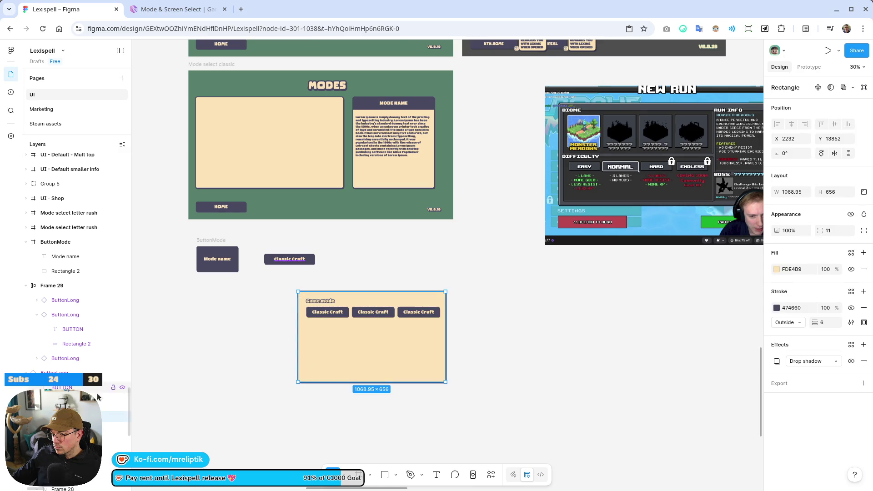
left_click(53, 287)
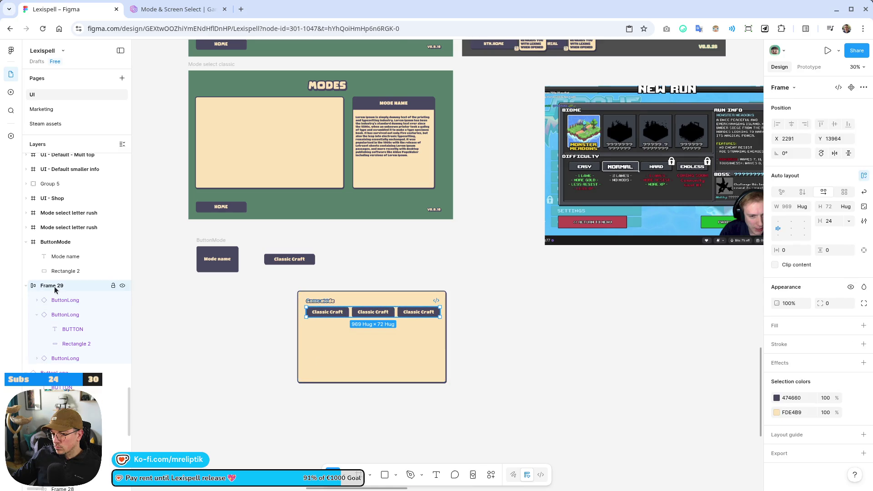
left_click(350, 296)
left_click(495, 279)
left_click_drag(484, 274, 243, 414)
right_click(338, 334)
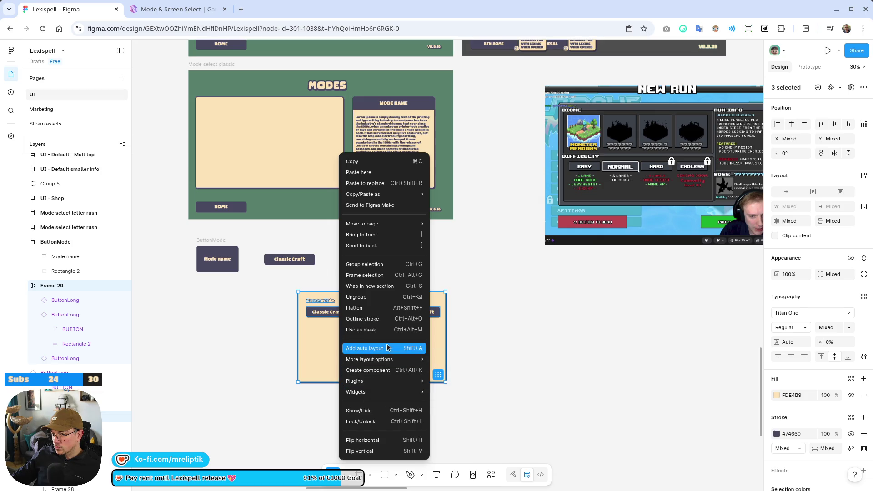
left_click(381, 275)
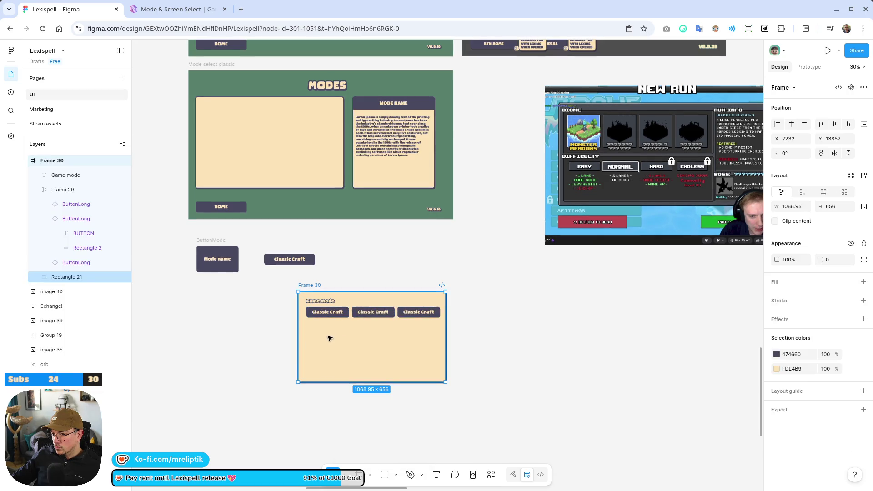
Move the Game mode card into the MODES screen's card row and select the old empty card.
key("ctrl+z")
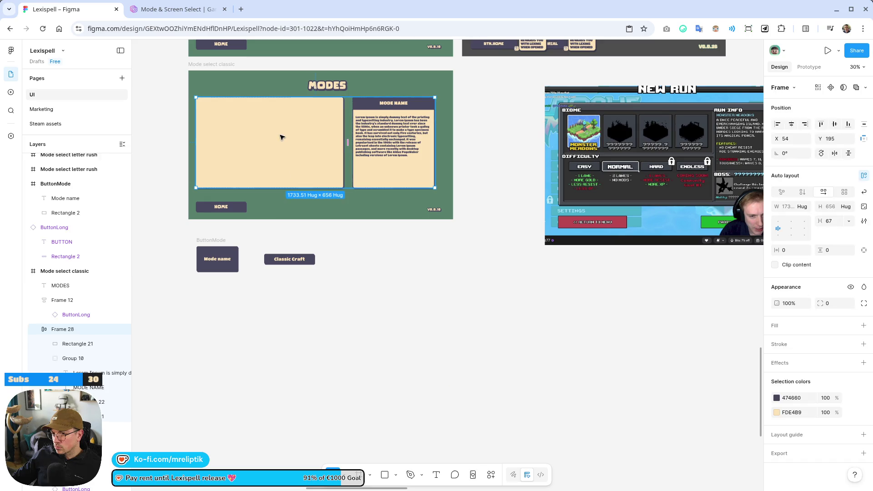
key("ctrl+shift+z")
left_click(292, 144)
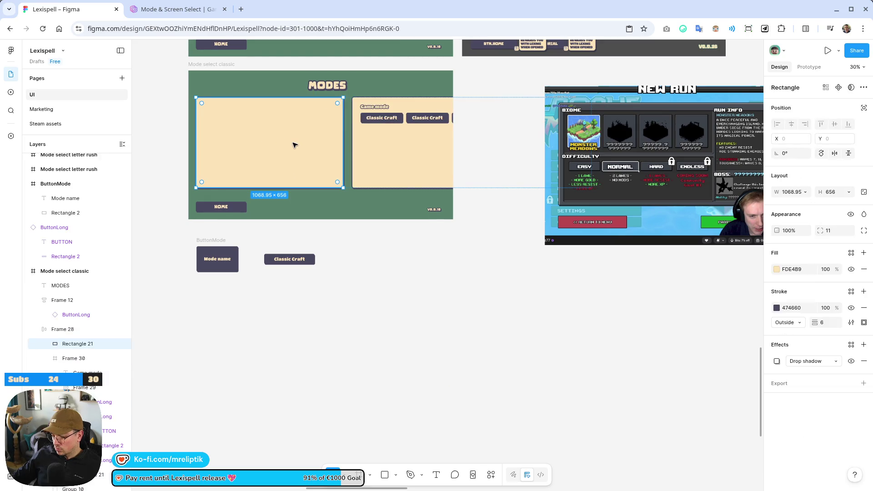
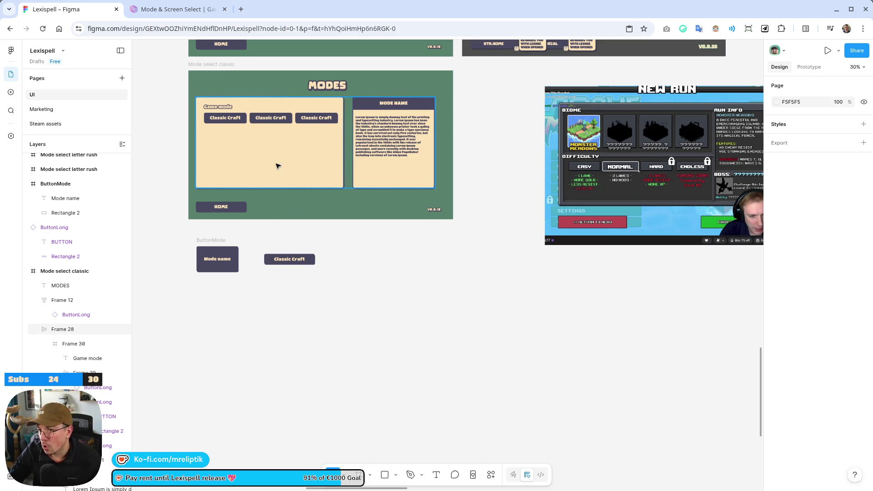
Set the first Classic Craft button's label to font size 23.
scroll(278, 166, "up", 2)
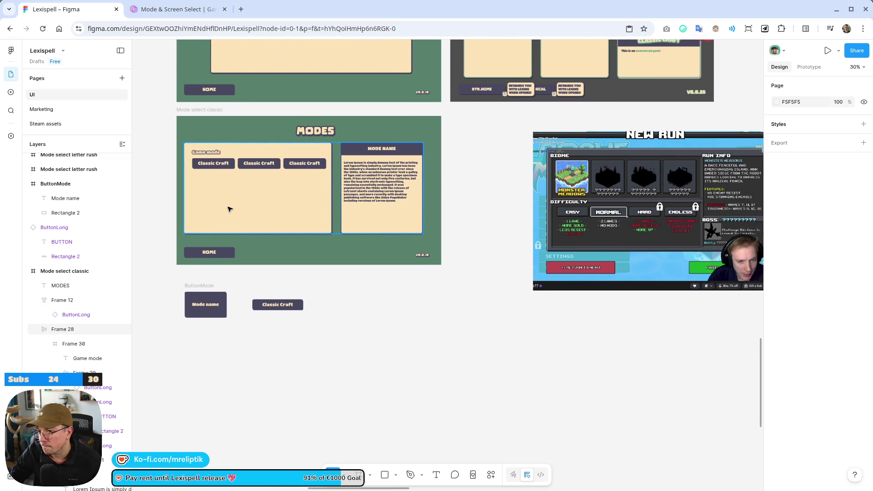
scroll(219, 169, "up", 2)
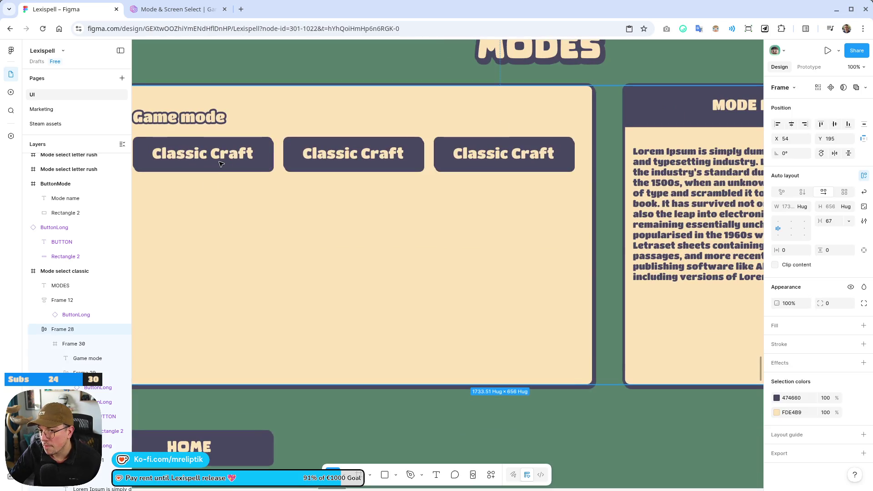
left_click(220, 163)
scroll(224, 162, "down", 3)
double_click(223, 161)
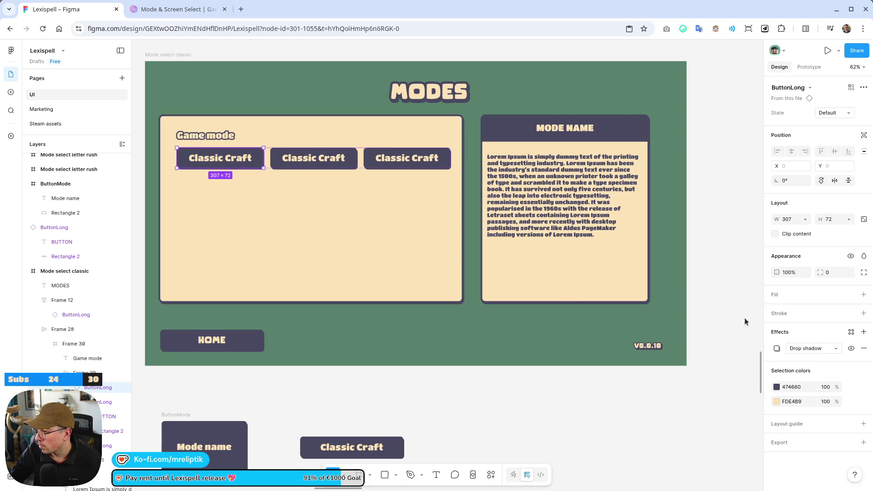
double_click(210, 163)
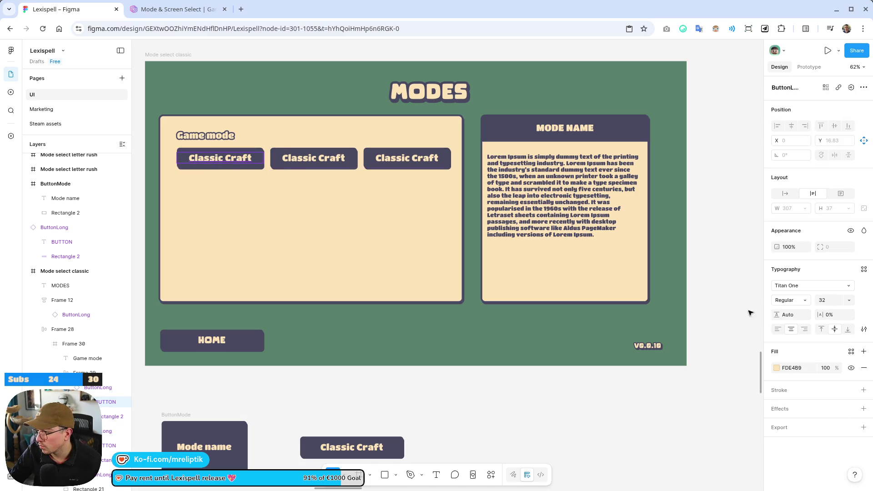
type("23")
key("Return")
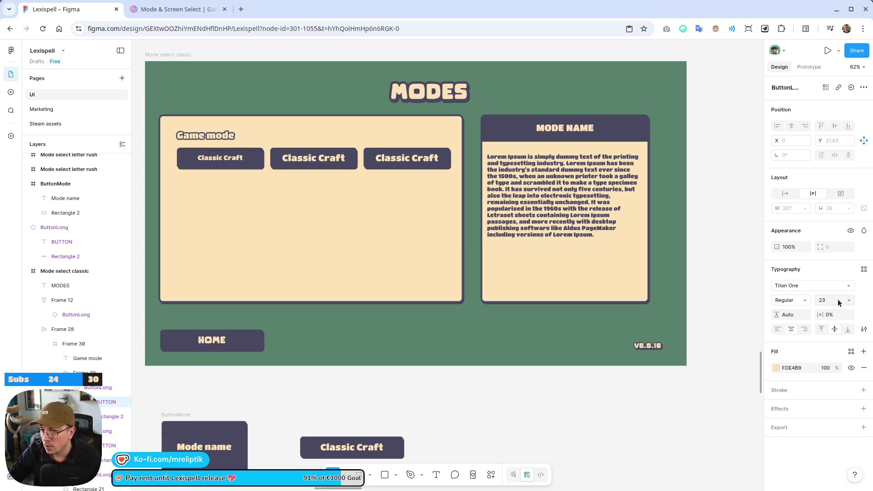
Shrink the first Classic Craft button to 193×56 and delete another Classic Craft button.
scroll(391, 233, "down", 3)
key("shift+0")
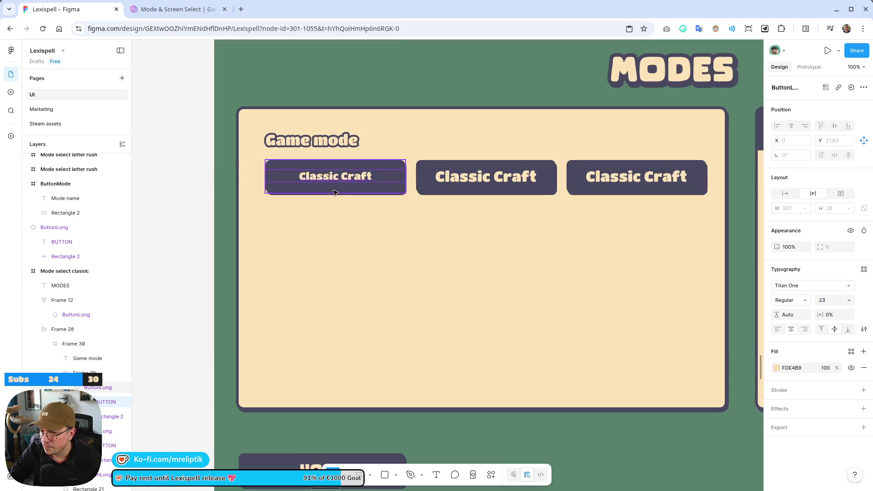
key("Escape")
mouse_move(406, 192)
left_mouse_down()
mouse_move(318, 191)
mouse_move(387, 189)
left_mouse_up()
left_click(449, 188)
key("Delete")
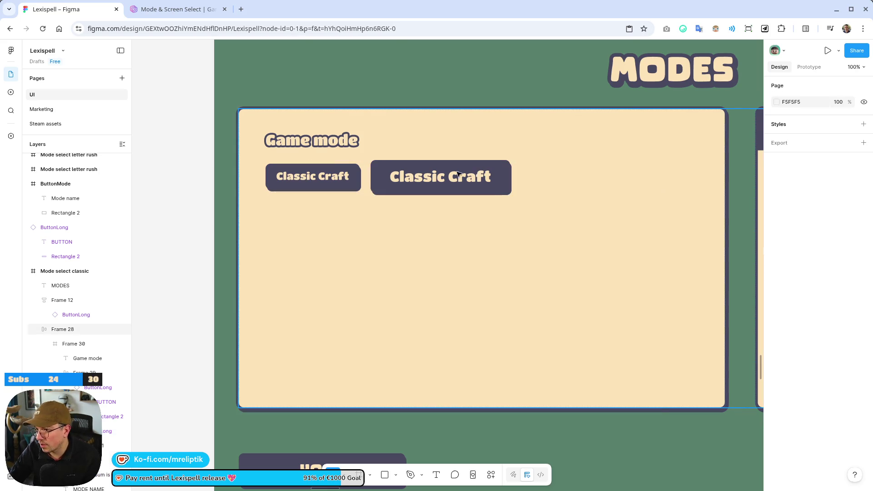
Delete the second Classic Craft button, undoing accidental panel and frame deletions.
left_click(441, 177)
key("Delete")
key("ctrl+z")
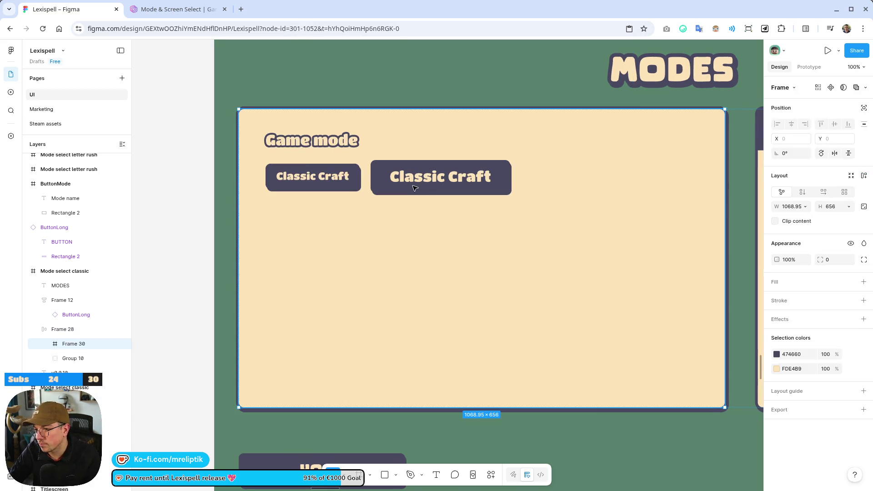
left_click(415, 188)
key("Delete")
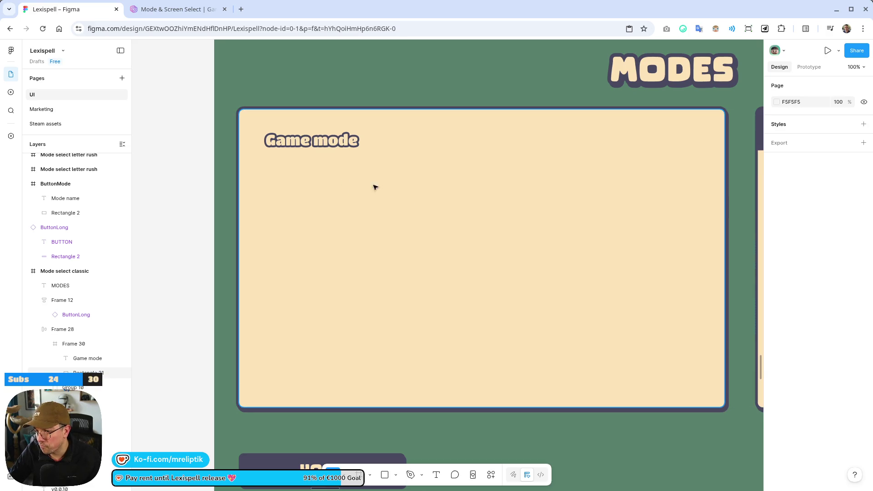
key("ctrl+z")
left_click(404, 181)
key("Delete")
Duplicate the remaining Classic Craft button so the row holds four buttons.
left_click(338, 173)
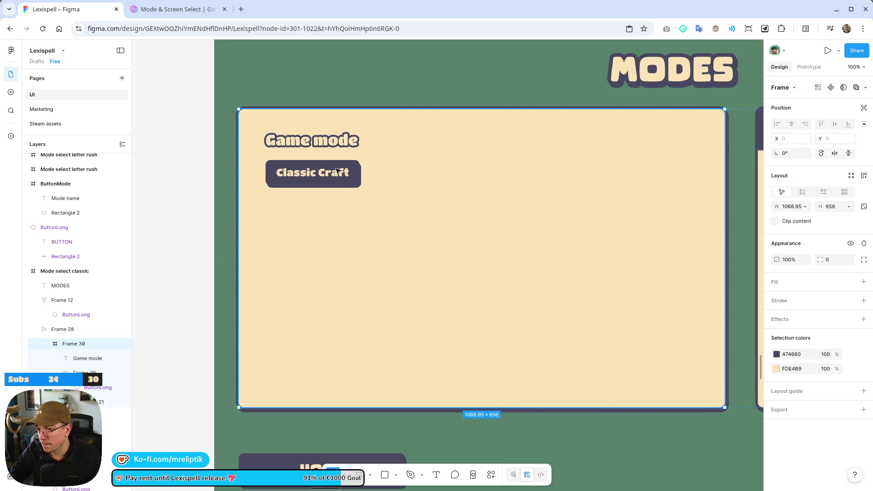
left_click(337, 173)
key("shift+a")
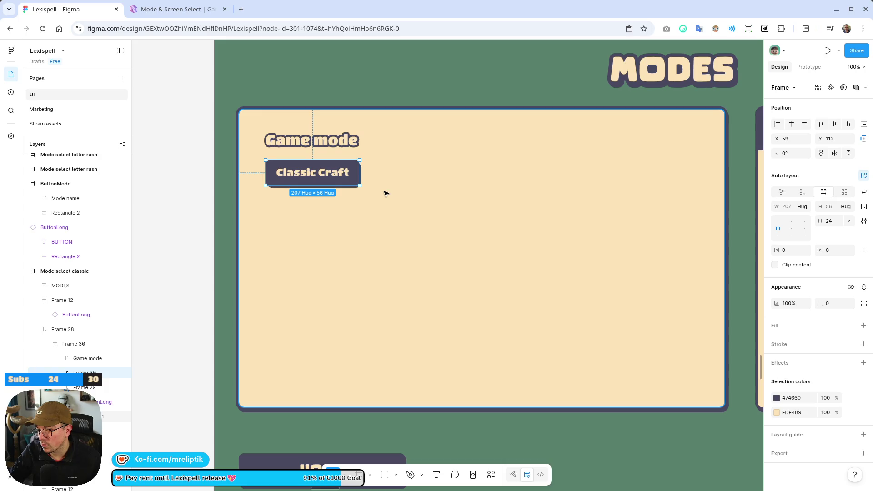
key("ctrl+z")
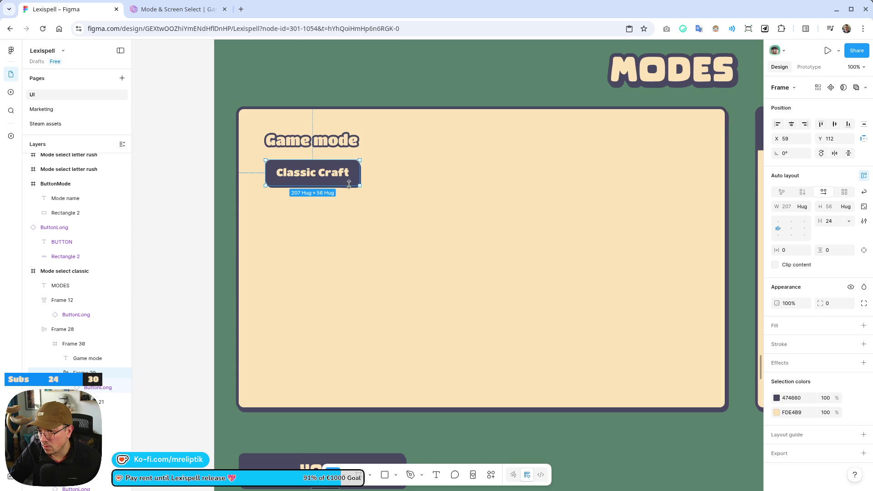
left_click(354, 181)
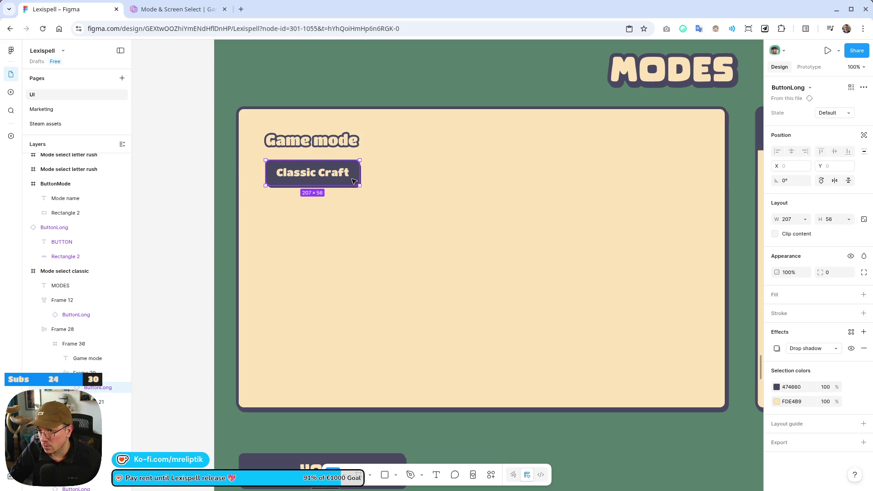
key("ctrl+d")
key("ctrl+d")
key("ctrl+d")
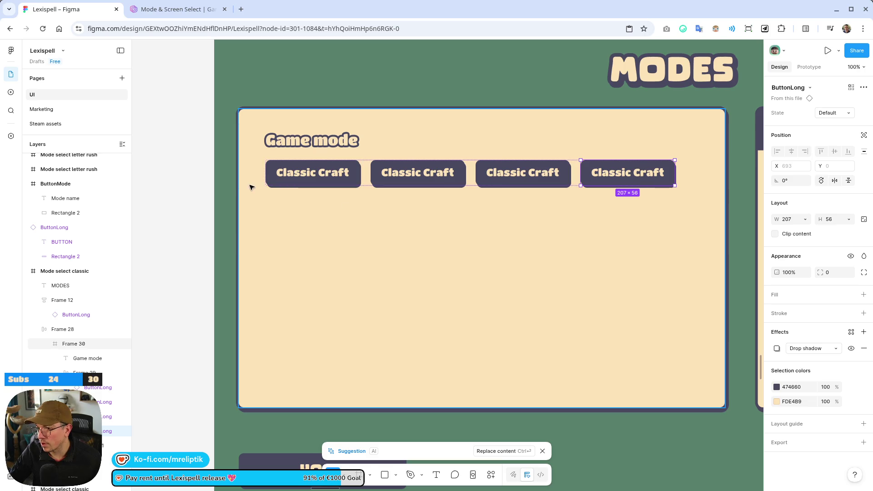
Revert an attempted fixed-width change to the button row and open the buttons' width sizing.
scroll(255, 187, "down", 3)
key("Escape")
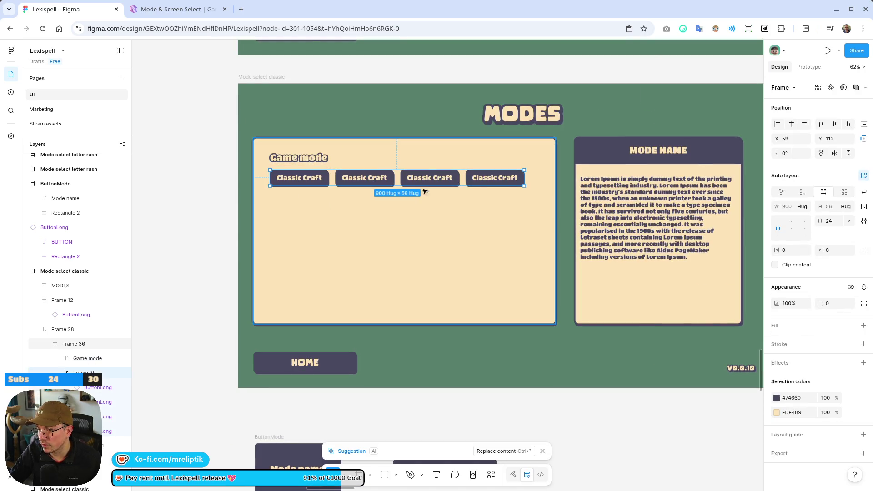
left_click_drag(524, 181, 537, 181)
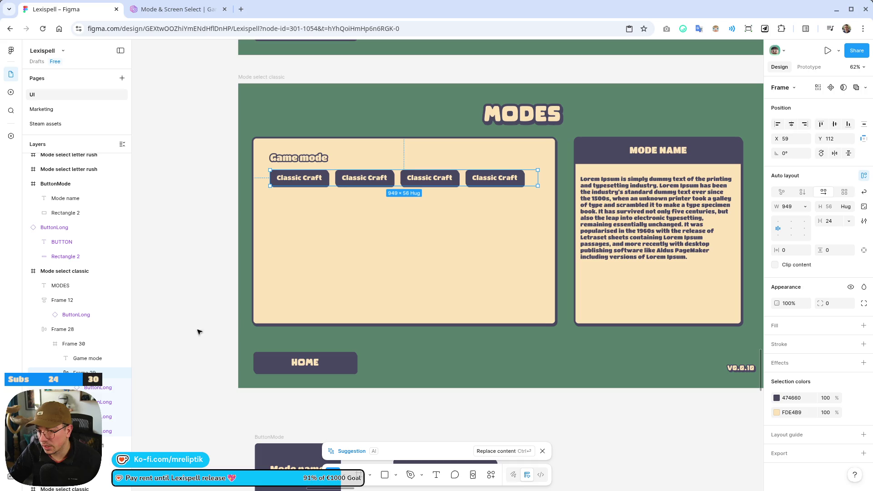
key("ctrl+z")
key("ctrl+z")
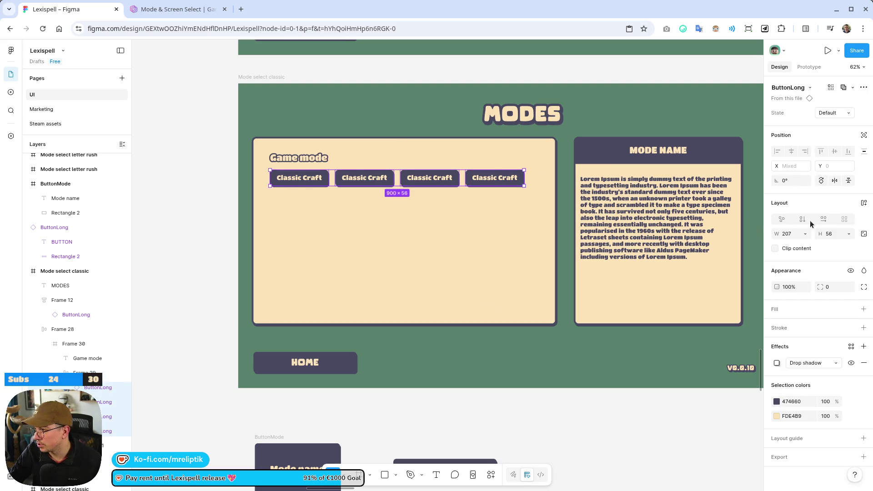
left_click(805, 234)
Set the four Classic Craft buttons' width to Fill container.
left_click(789, 245)
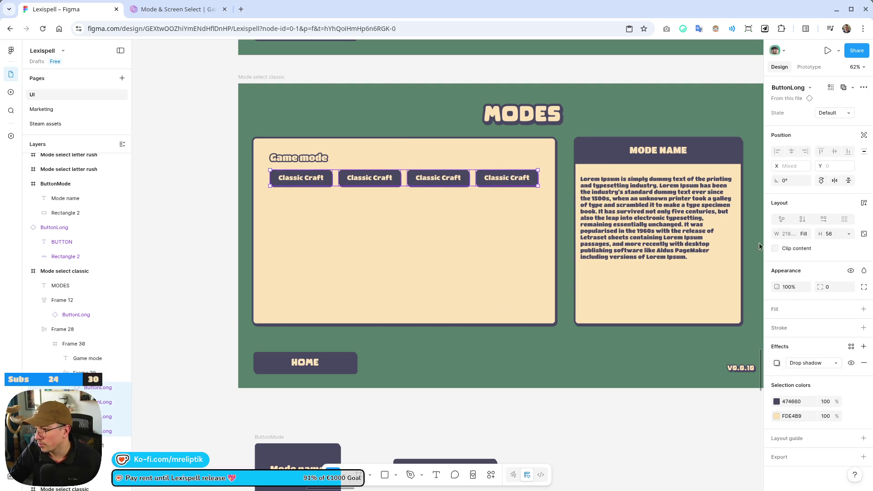
scroll(253, 154, "down", 2)
left_click(87, 358)
left_click(304, 116)
scroll(287, 132, "down", 2)
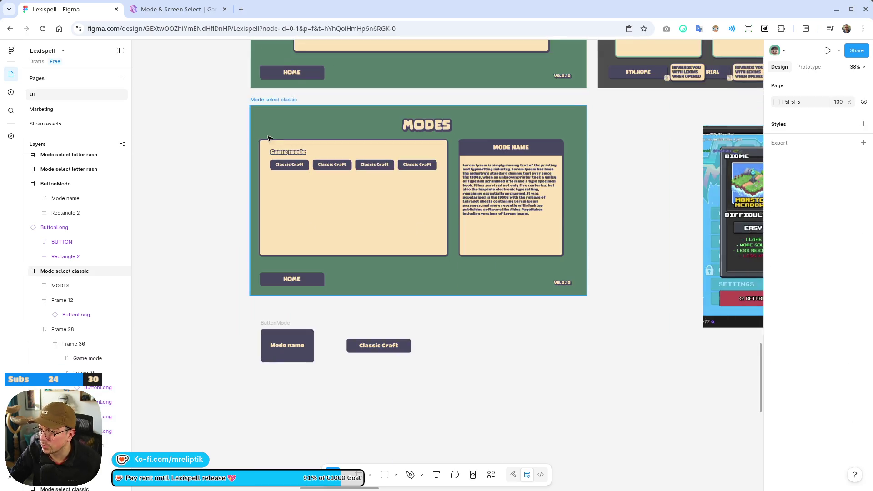
scroll(241, 155, "down", 2)
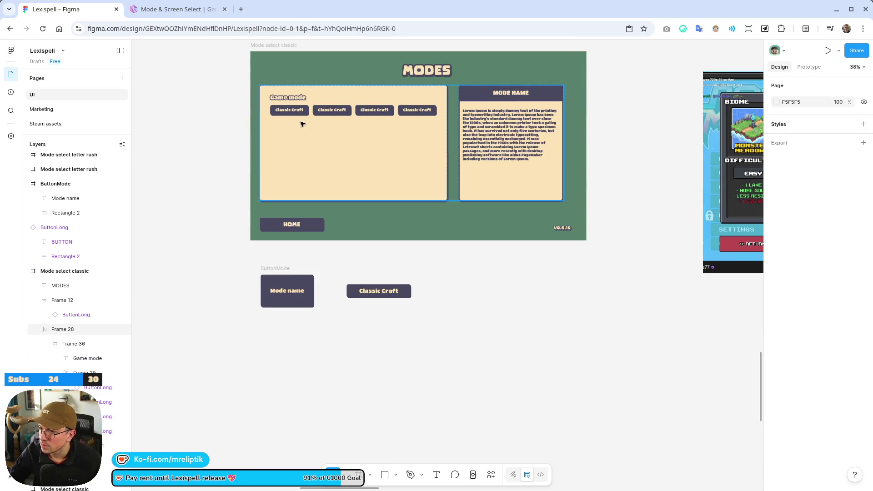
scroll(323, 122, "up", 2)
scroll(360, 205, "up", 2)
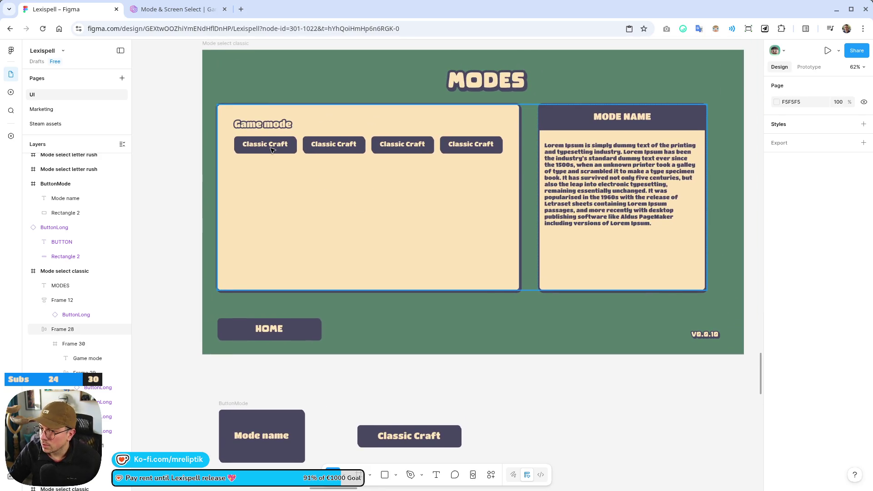
Switch the first Classic Craft button's State to Hover, showing its green fill.
left_click(273, 148)
double_click(282, 149)
double_click(272, 147)
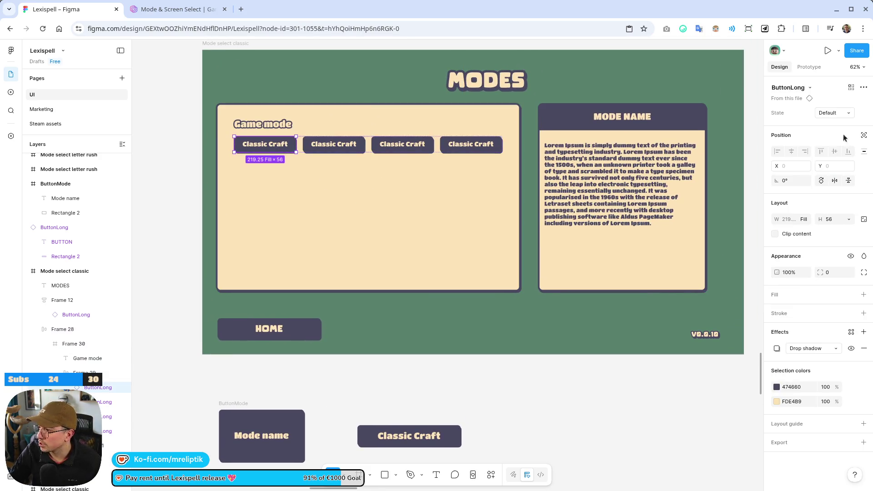
left_click(837, 114)
left_click(837, 128)
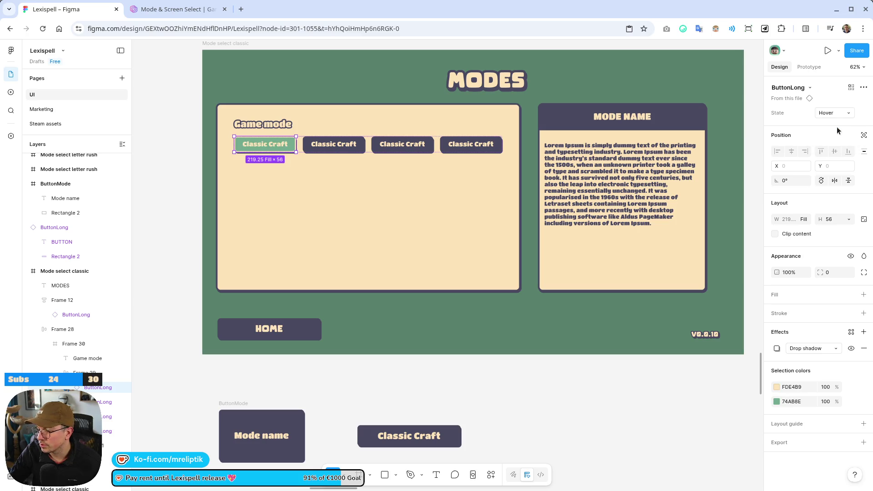
left_click(754, 136)
scroll(384, 141, "up", 2)
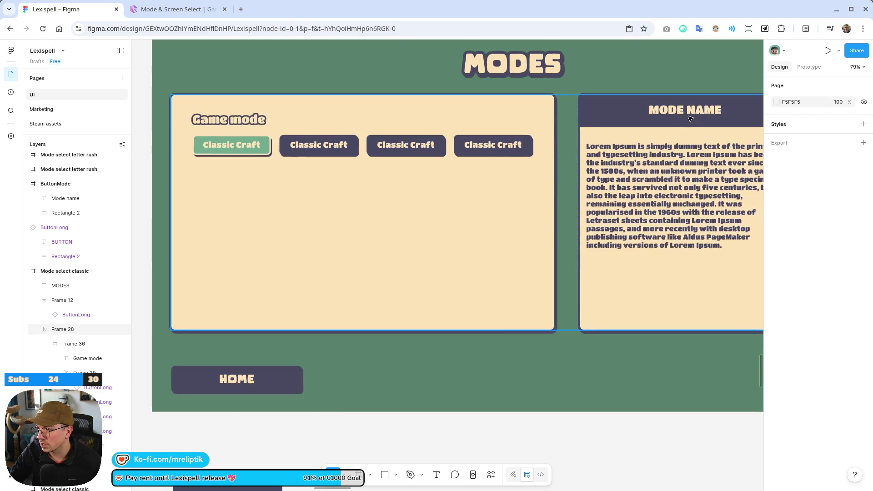
left_click(690, 112)
double_click(689, 112)
double_click(689, 112)
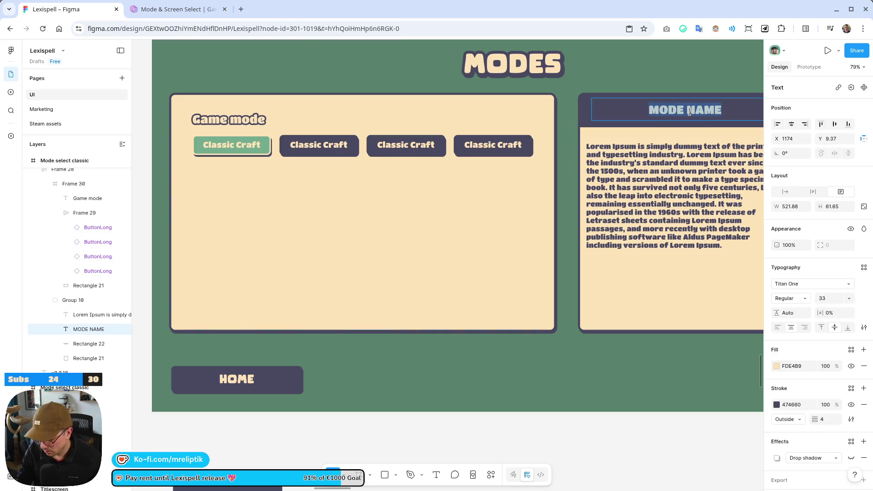
type("Classic")
key("Tab")
key("Escape")
scroll(690, 112, "down", 5)
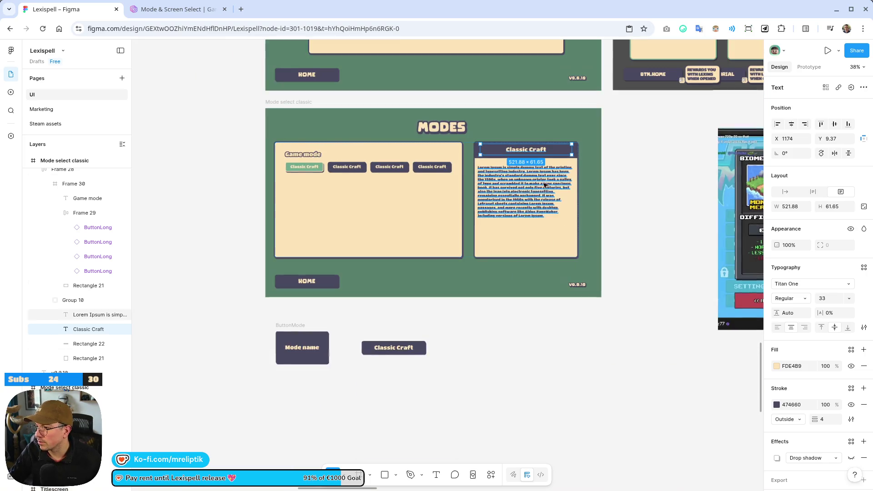
left_click(523, 191)
scroll(397, 170, "up", 5)
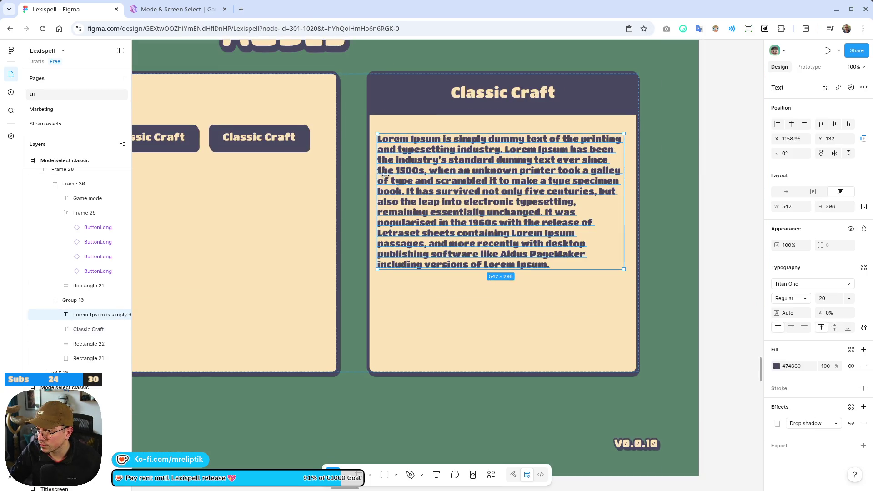
left_click_drag(377, 175, 384, 174)
left_click_drag(456, 182, 456, 179)
scroll(451, 233, "down", 5)
left_click(561, 320)
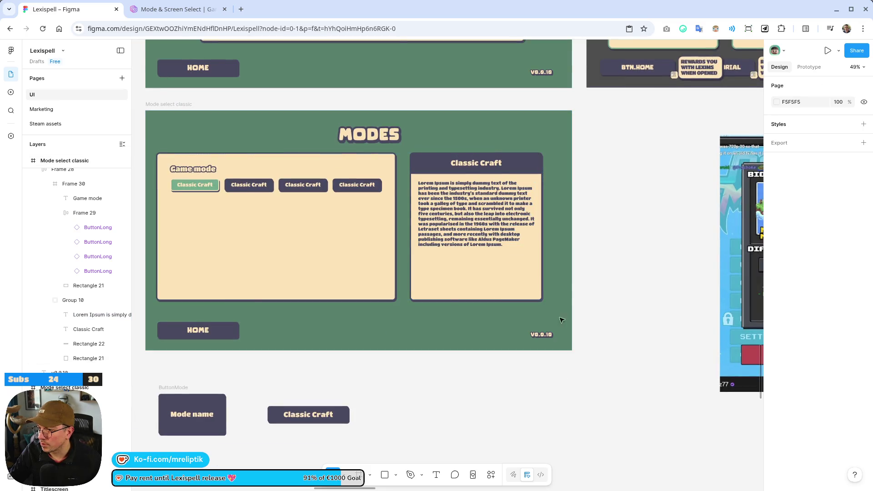
scroll(574, 236, "down", 2)
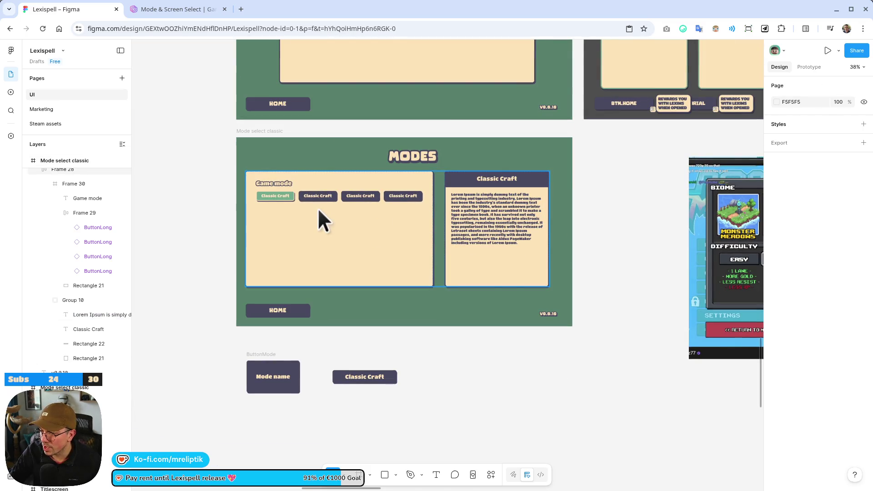
scroll(323, 210, "up", 3)
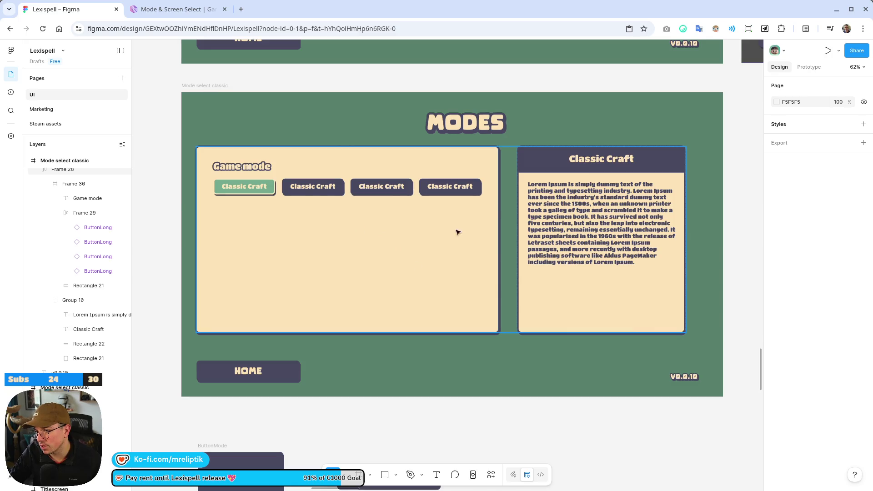
scroll(365, 224, "down", 3)
left_click(314, 223)
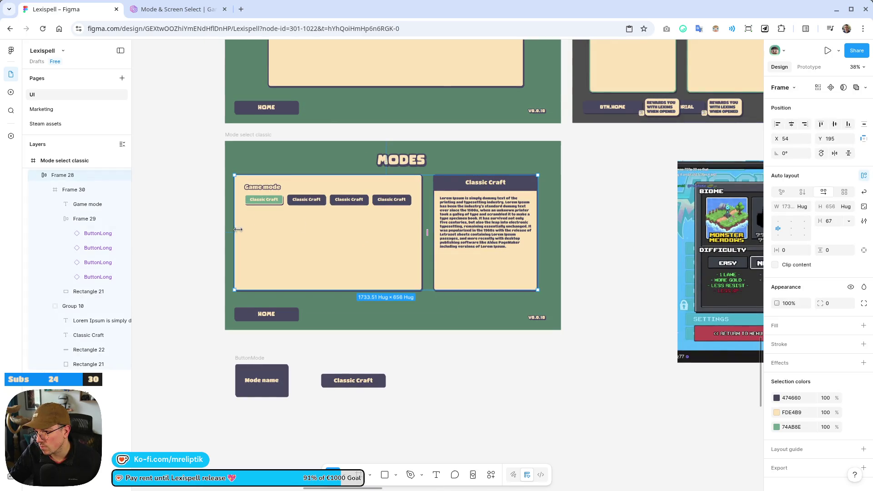
mouse_move(237, 230)
left_mouse_down()
mouse_move(253, 229)
mouse_move(234, 230)
left_mouse_up()
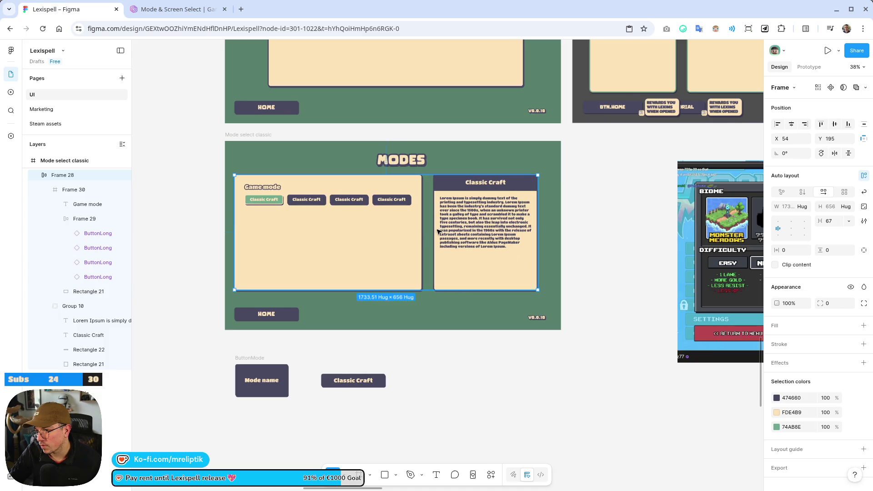
left_click(420, 232)
left_click_drag(419, 232, 384, 232)
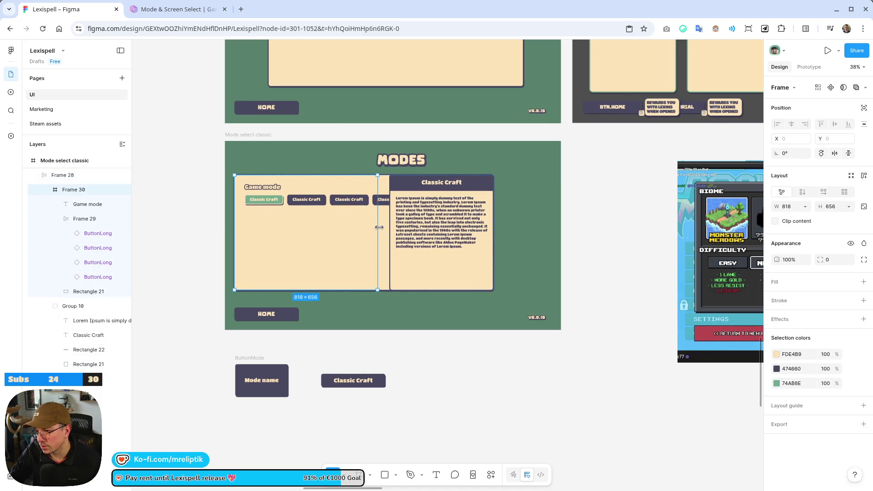
key("ctrl+z")
left_click(82, 219)
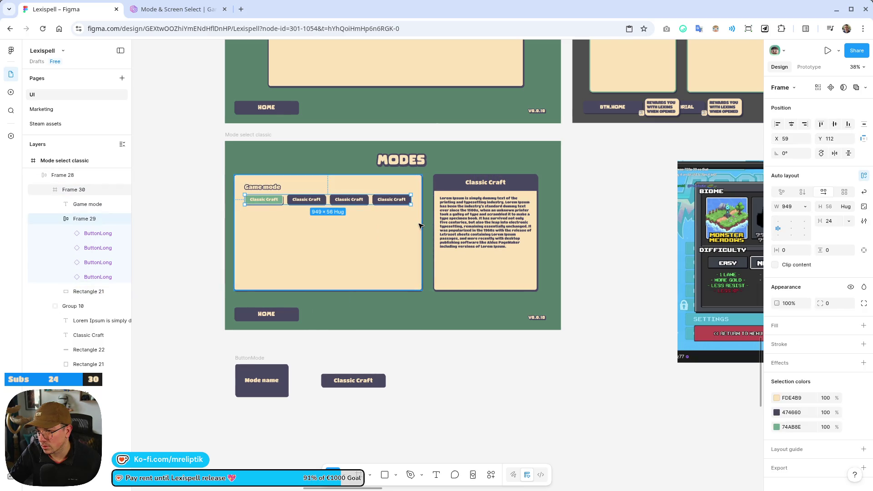
left_click(421, 224)
left_click_drag(421, 223, 364, 225)
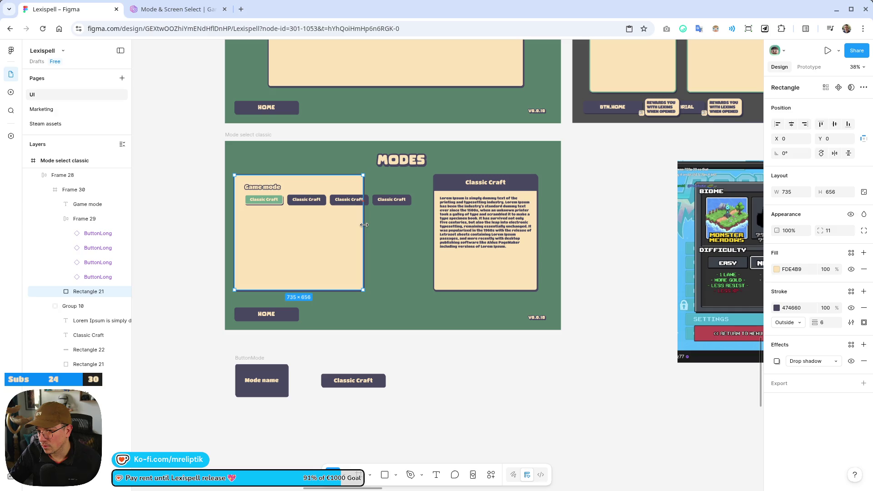
mouse_move(82, 291)
left_mouse_down()
mouse_move(85, 202)
mouse_move(87, 226)
mouse_move(78, 215)
mouse_move(90, 247)
left_mouse_up()
left_click(86, 218)
left_click(96, 234)
left_click(85, 232)
left_click(80, 220)
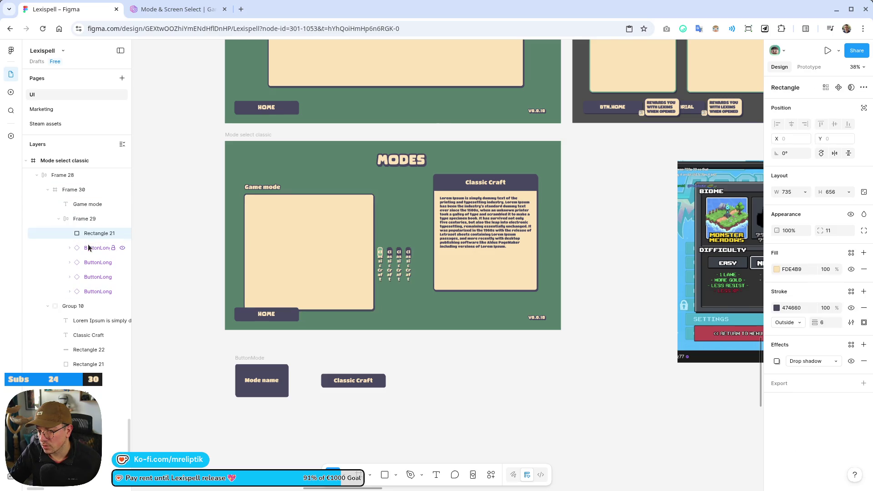
left_click(91, 296, "shift")
left_click(89, 237)
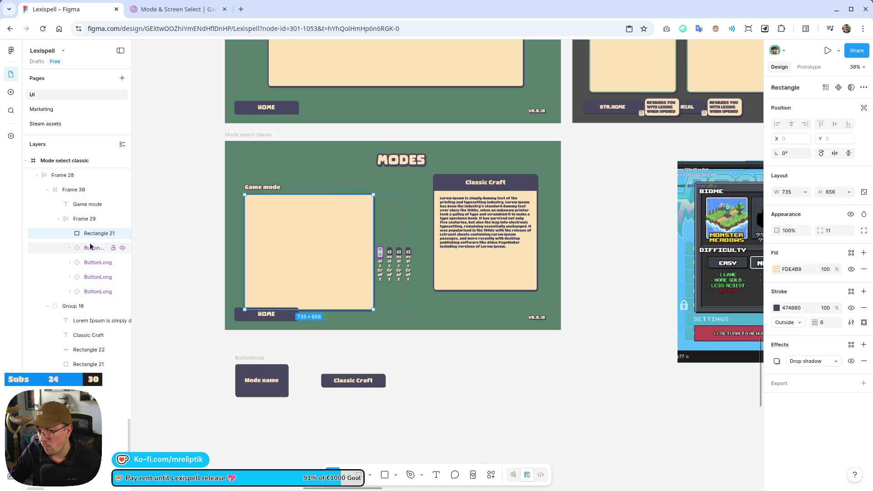
left_click(84, 220)
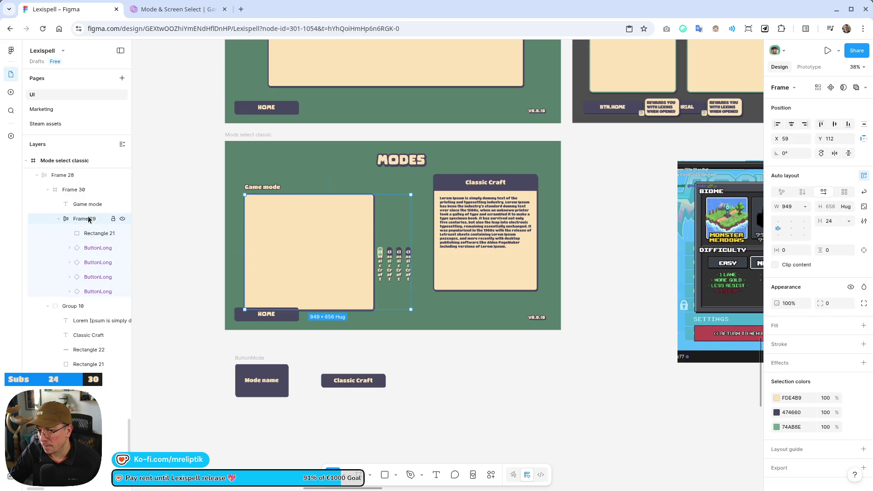
left_click(83, 236)
left_click(84, 220)
left_click(86, 234)
left_click(91, 292, "shift")
left_click(87, 236)
left_click_drag(92, 235, 84, 213)
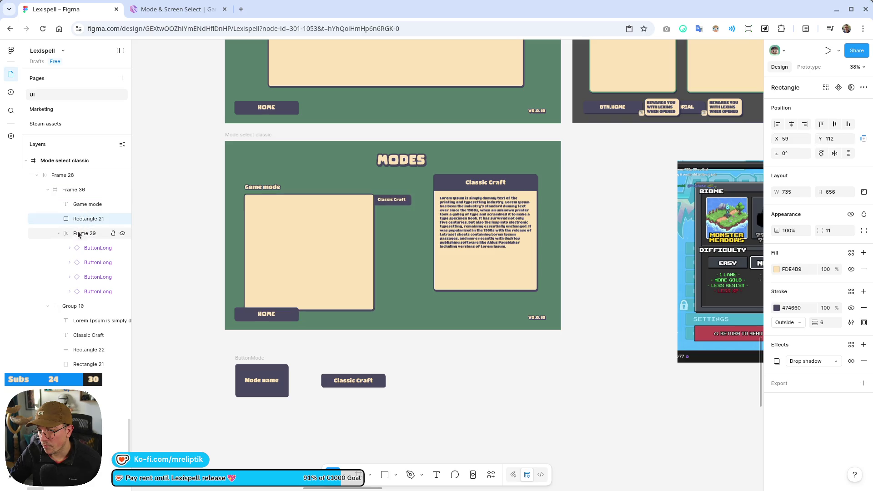
left_click(82, 237)
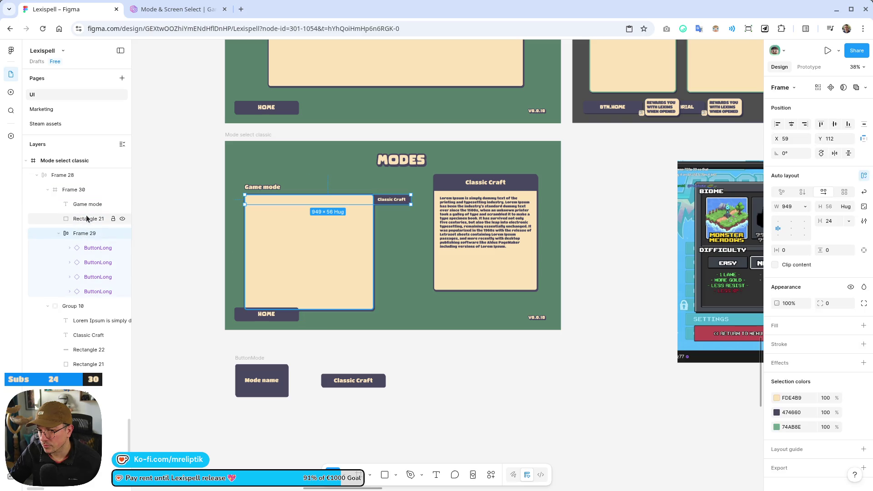
left_click(88, 219)
left_click(318, 200)
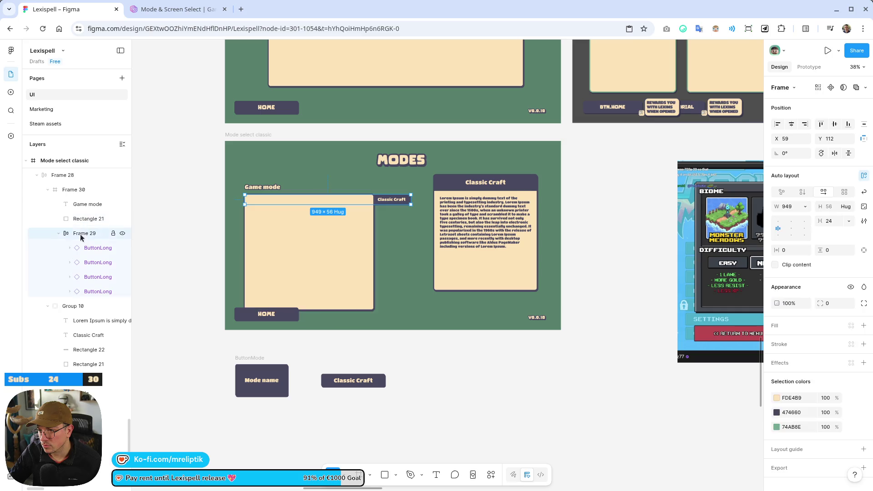
left_click(324, 238)
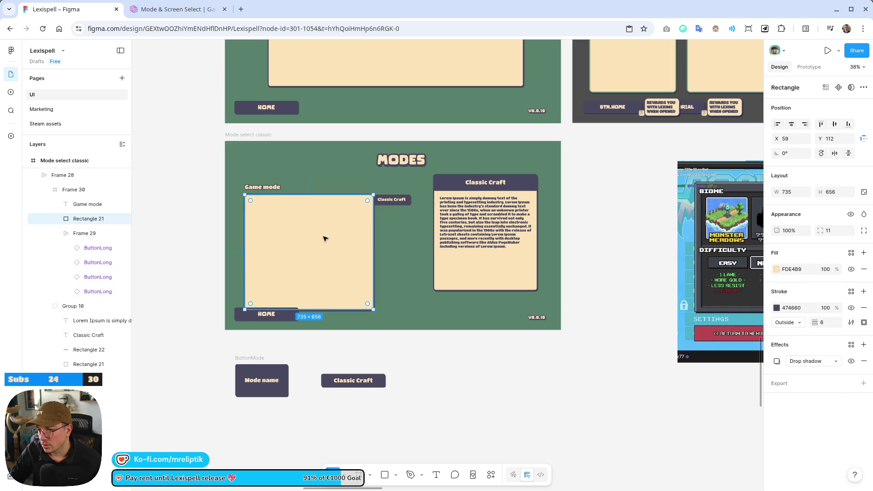
key("ctrl+[")
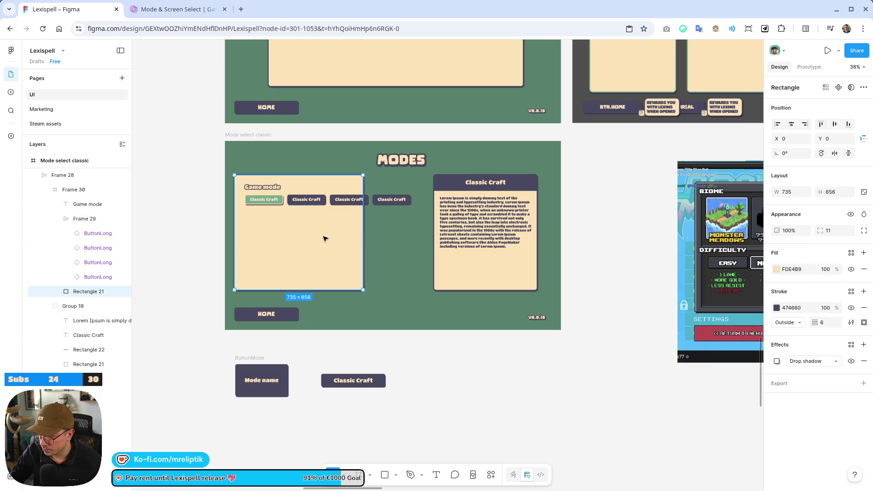
left_click(430, 381)
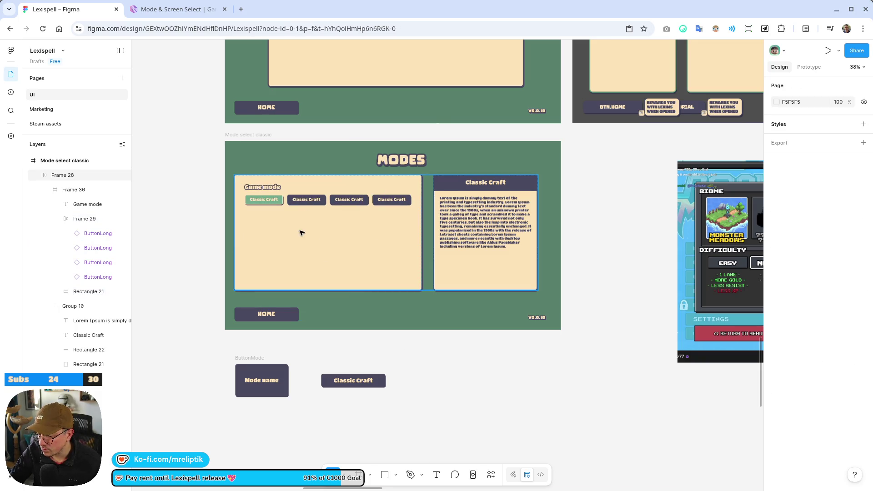
Trim the Classic Craft description's lorem ipsum text so it ends at 'scrambled it'.
left_click_drag(343, 245, 342, 245)
left_click(498, 357)
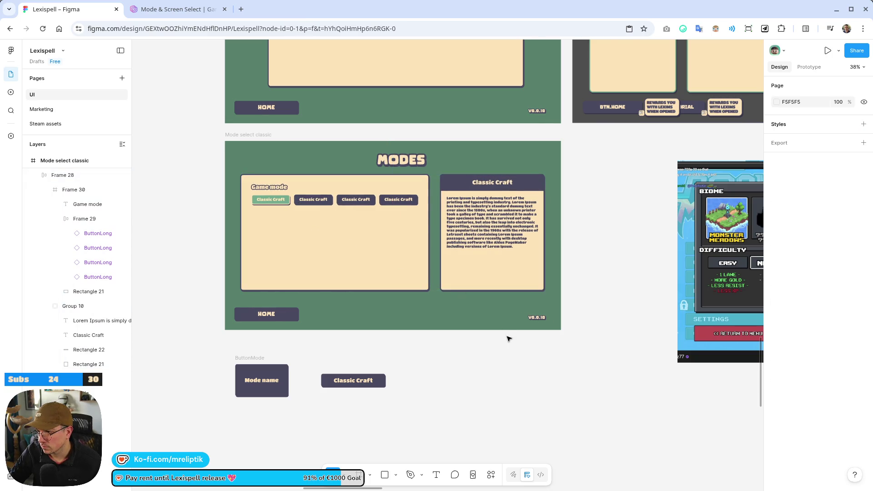
left_click(357, 224)
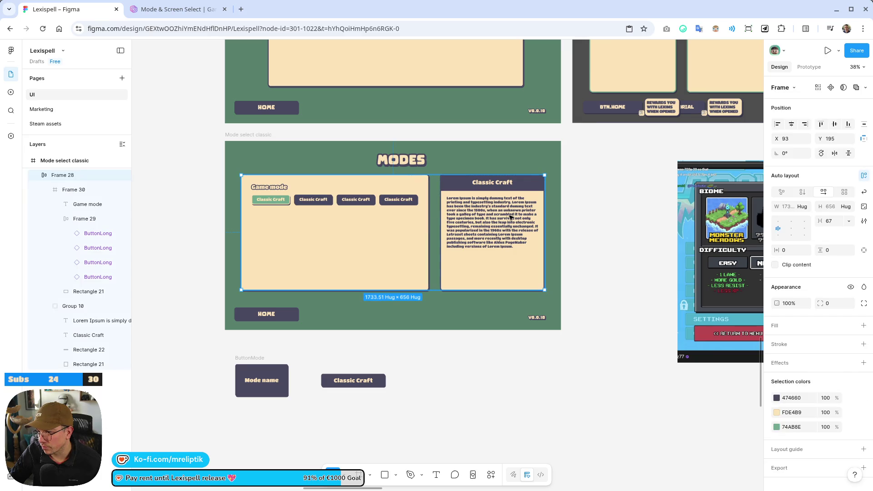
left_click(441, 221)
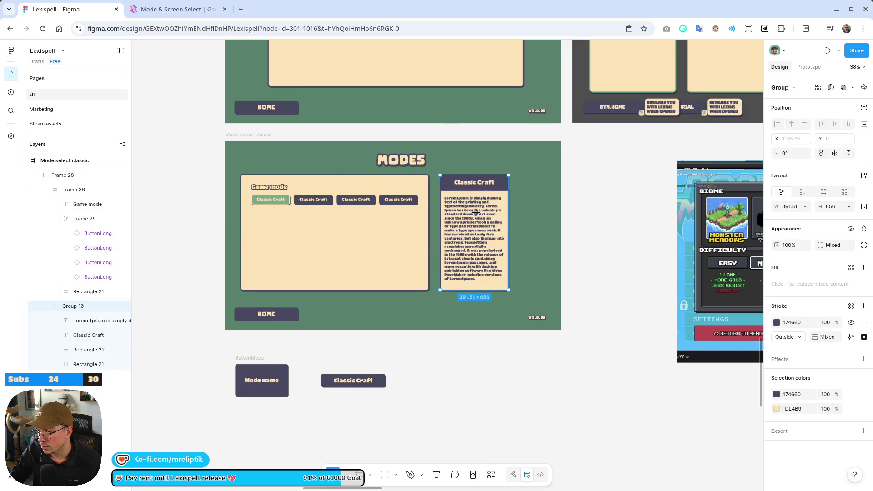
double_click(491, 250)
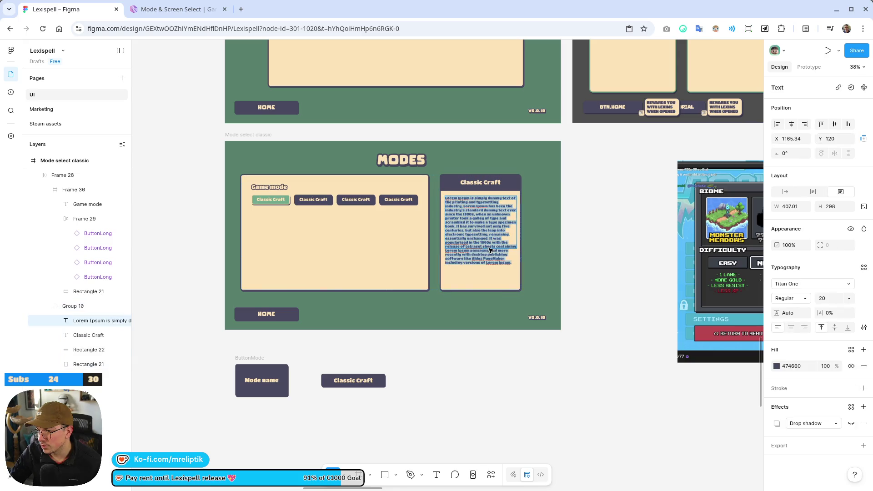
left_click(502, 257)
left_click_drag(474, 222, 525, 276)
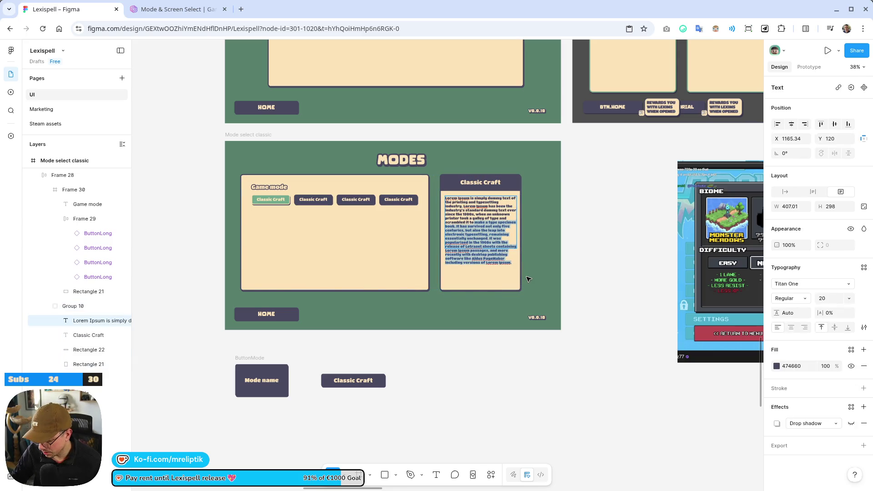
key("BackSpace")
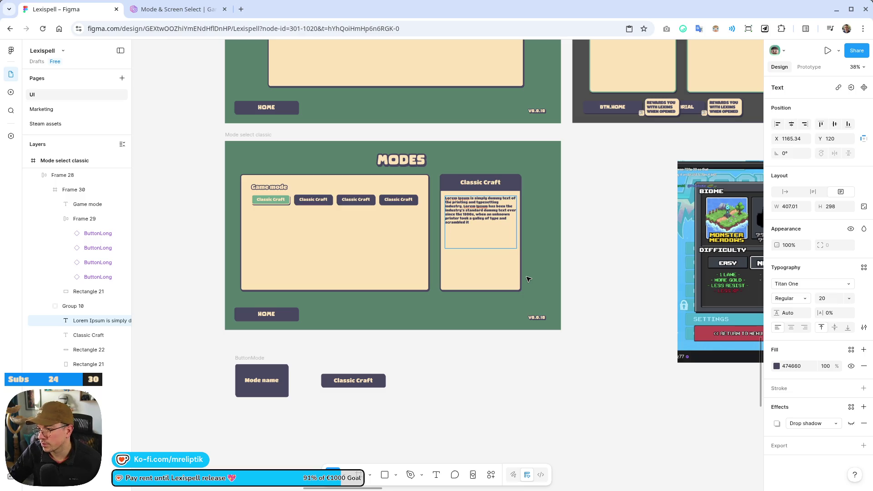
Nudge the row of both panels right to centre it on the Modes screen.
left_click(317, 240)
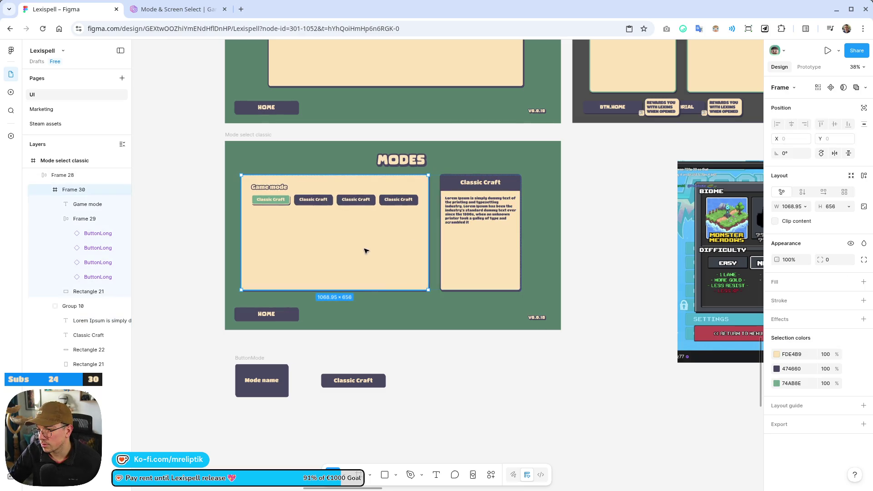
key("Escape")
key("shift+Right")
key("shift+Right")
key("shift+Right")
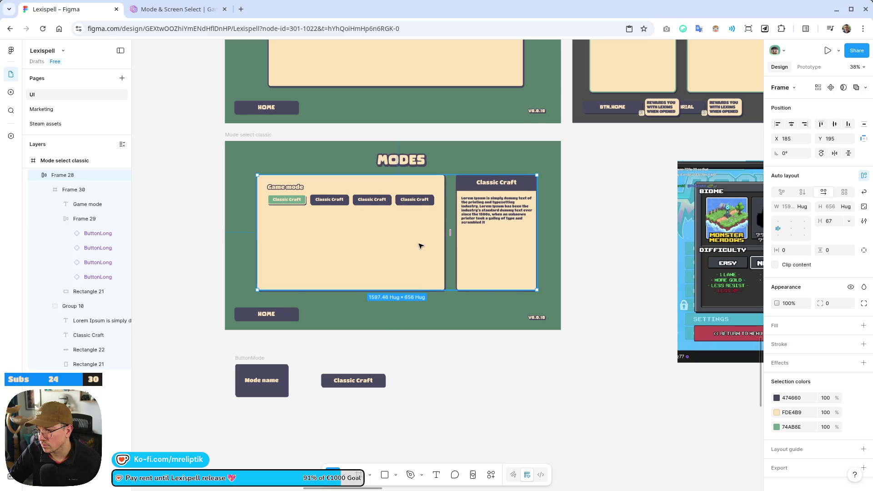
left_click(460, 387)
scroll(385, 267, "down", 3)
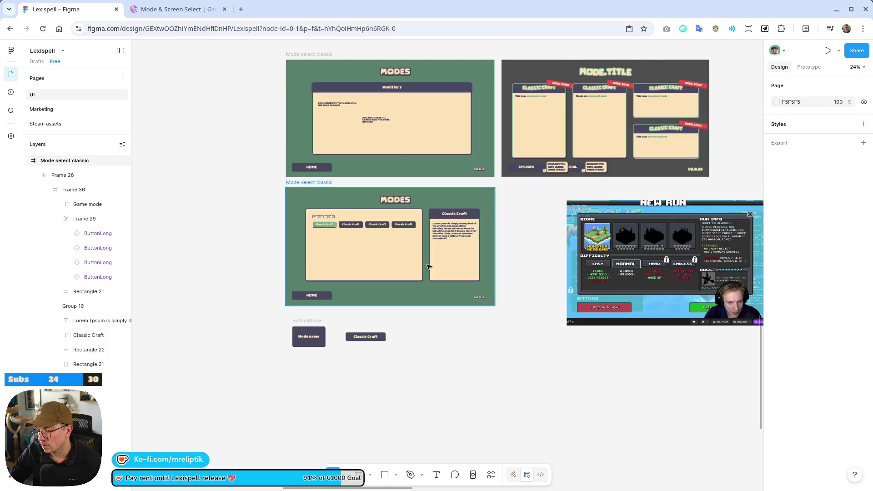
Duplicate the second Classic Craft button and move the copy beside the description card.
scroll(436, 254, "up", 3)
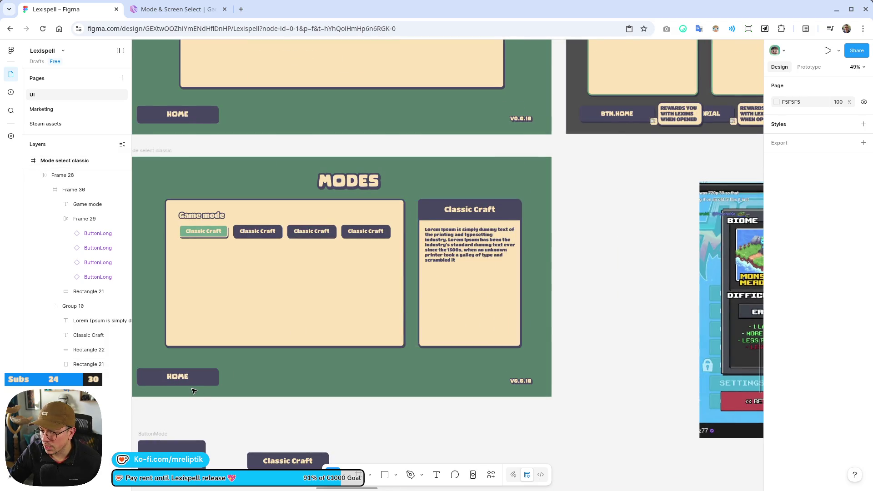
left_click(203, 377)
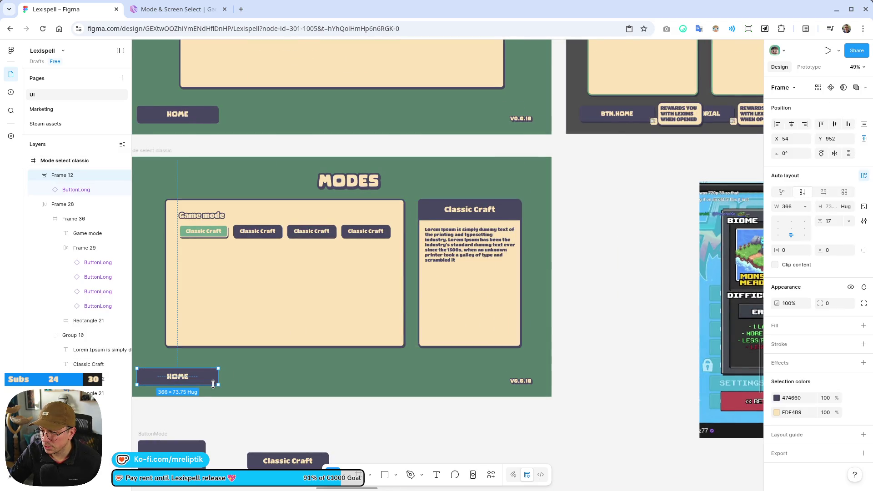
left_click(186, 234)
left_click(256, 237)
left_click(262, 237)
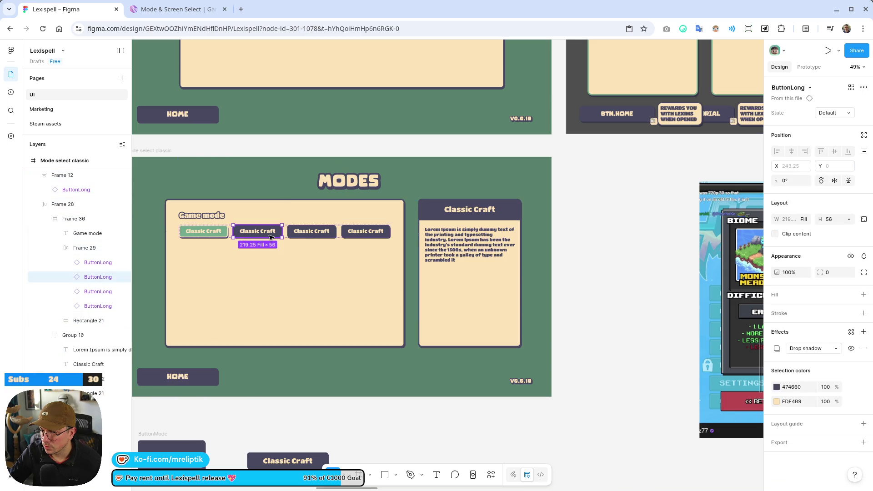
key("ctrl+d")
mouse_move(281, 234)
left_mouse_down()
mouse_move(505, 334)
mouse_move(480, 331)
mouse_move(550, 269)
mouse_move(482, 306)
mouse_move(509, 293)
left_mouse_up()
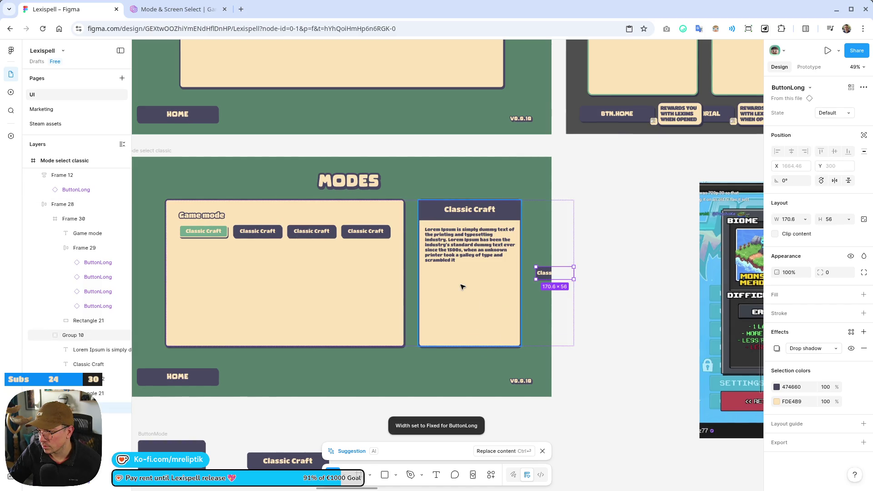
Wrap the description card and the button copy in an auto-layout stack.
left_click(463, 286, "shift")
key("shift+a")
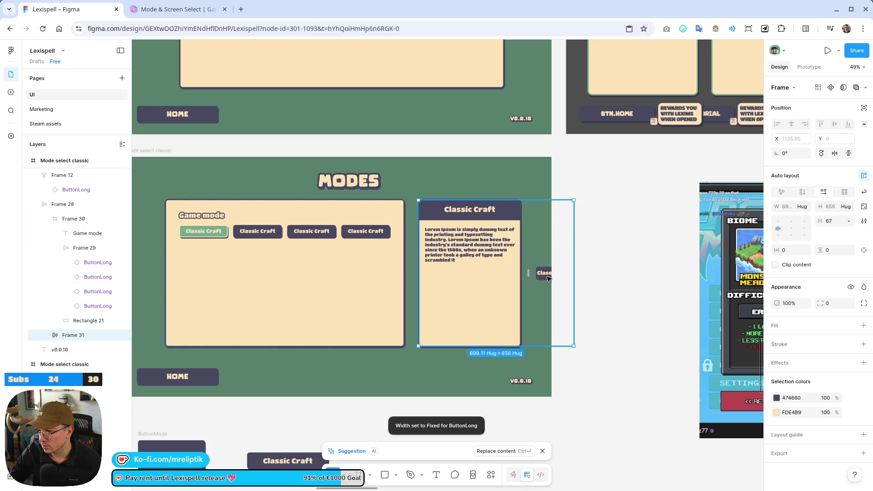
left_click(535, 282)
left_click(543, 273)
double_click(543, 273)
double_click(544, 273)
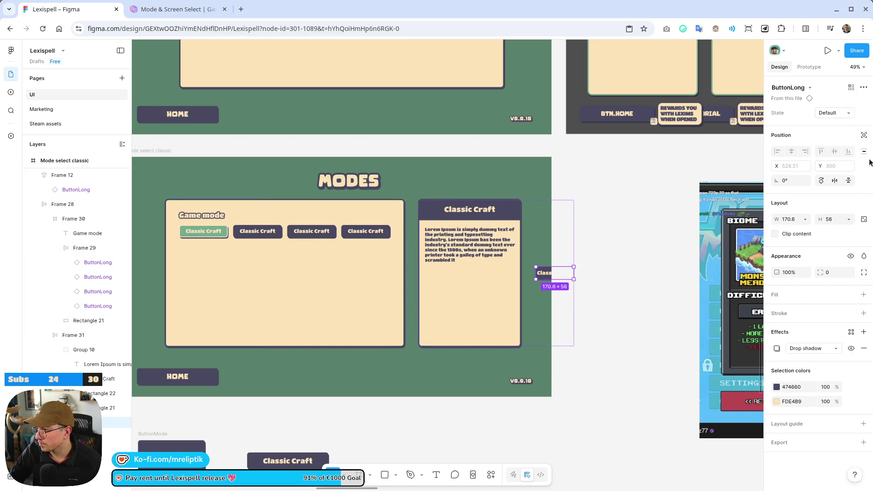
Give the button absolute positioning so it ignores the stack's auto layout.
left_click(865, 152)
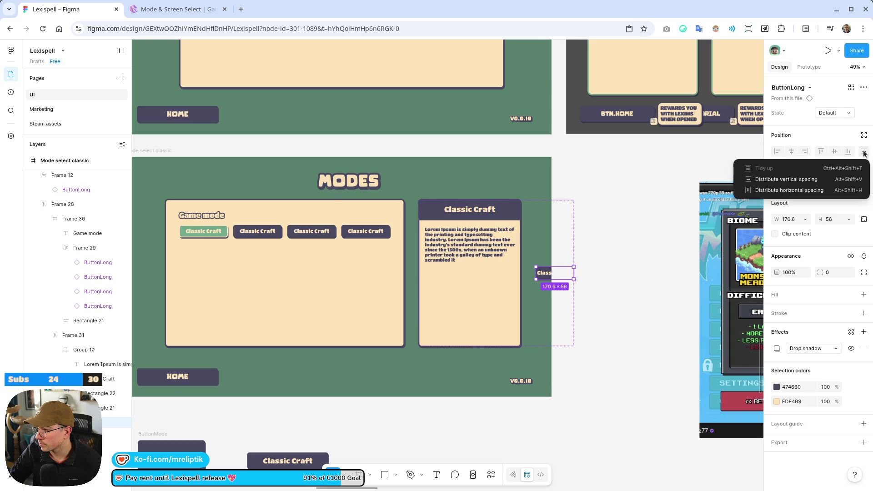
left_click(824, 118)
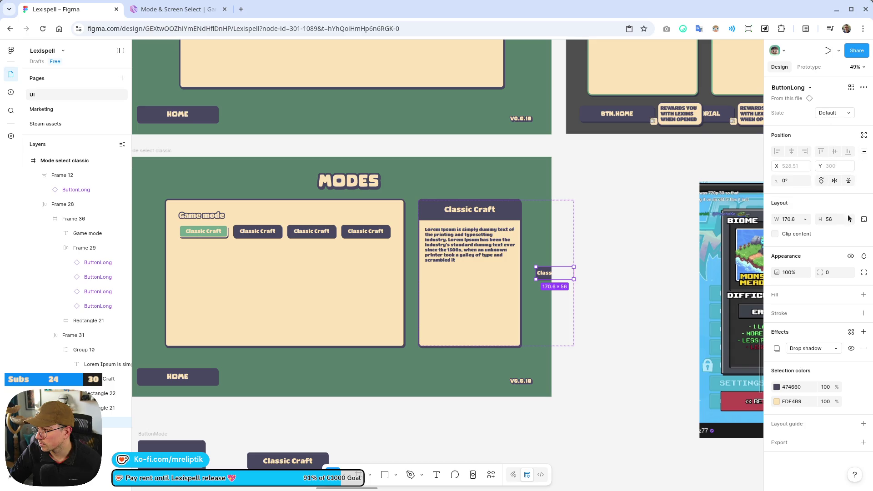
left_click(864, 273)
mouse_move(557, 277)
left_mouse_down()
mouse_move(527, 292)
mouse_move(502, 344)
mouse_move(498, 339)
left_mouse_up()
key("ctrl+z")
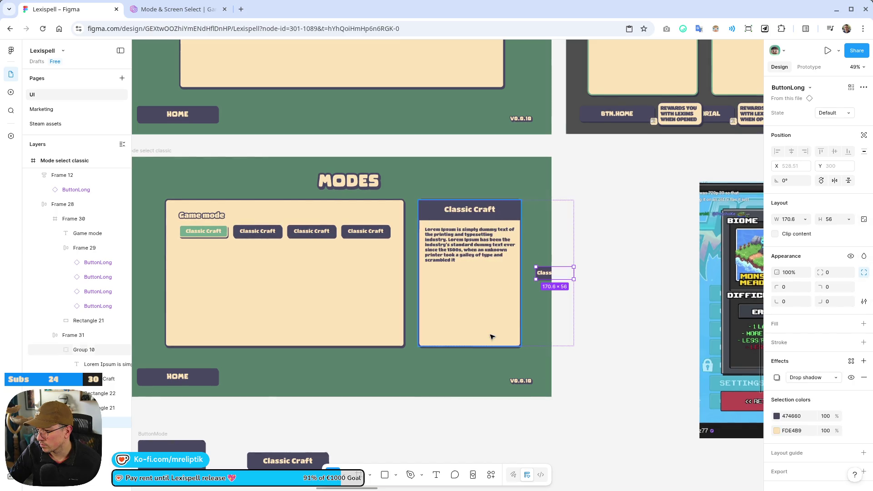
left_click(864, 273)
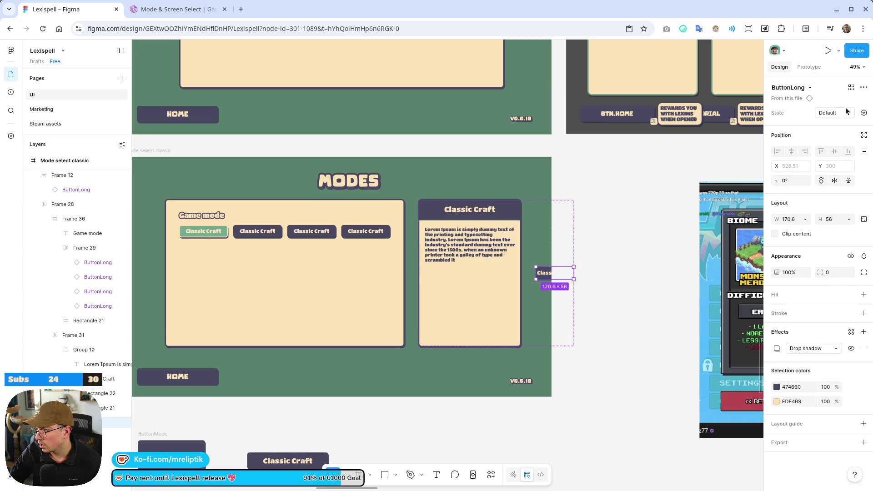
left_click(864, 137)
Place the button at the card's bottom and relabel it 'Start!'.
left_click_drag(555, 275, 503, 334)
scroll(503, 334, "up", 5)
double_click(468, 331)
double_click(465, 328)
type("S")
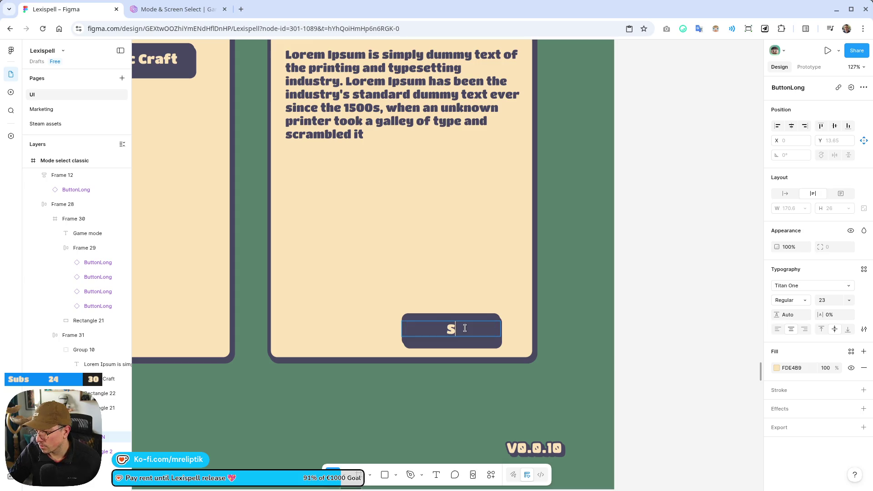
type("tart!")
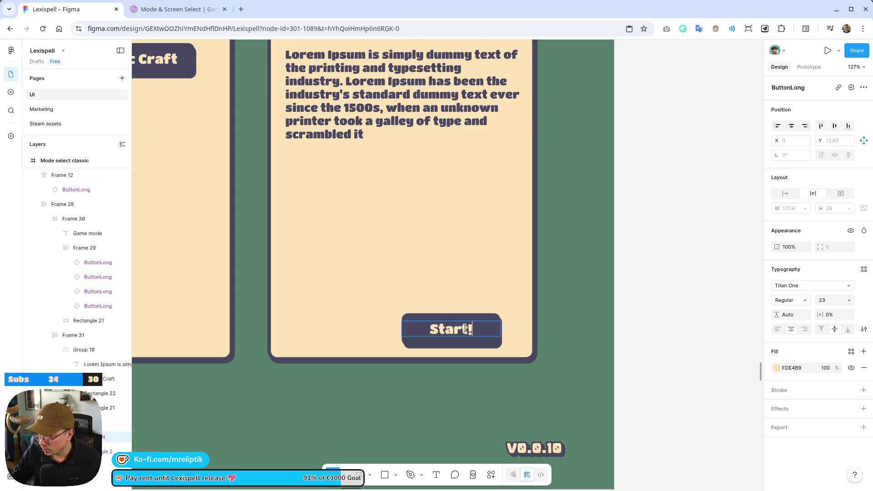
key("Escape")
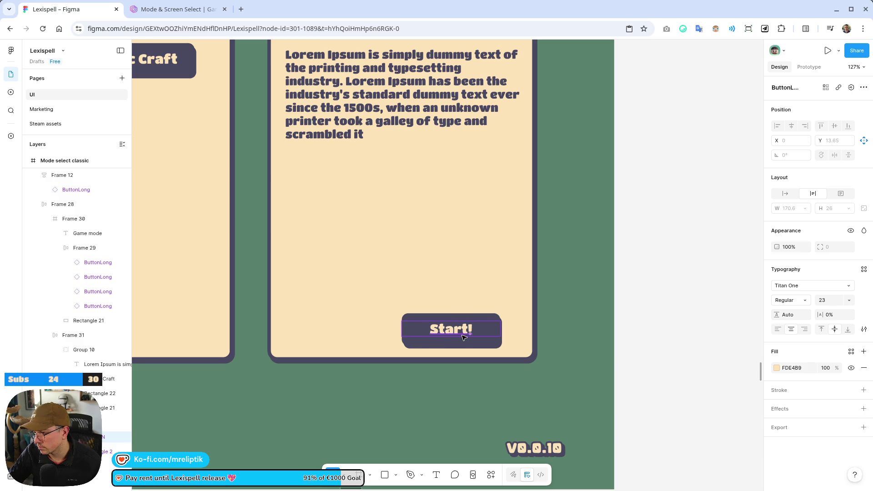
key("Escape")
Widen the Start! button to 416×56 across the bottom of the Classic Craft card.
scroll(422, 263, "down", 5)
key("Escape")
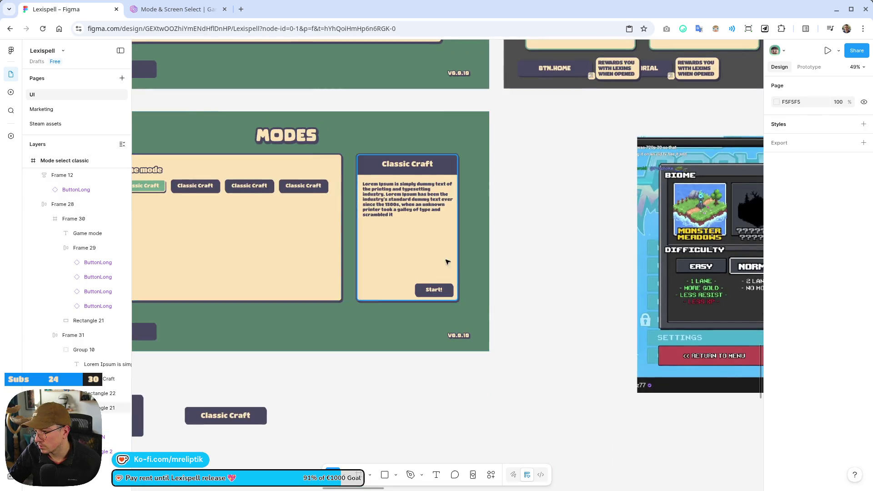
scroll(447, 262, "down", 3)
left_click(457, 277)
scroll(474, 272, "up", 6)
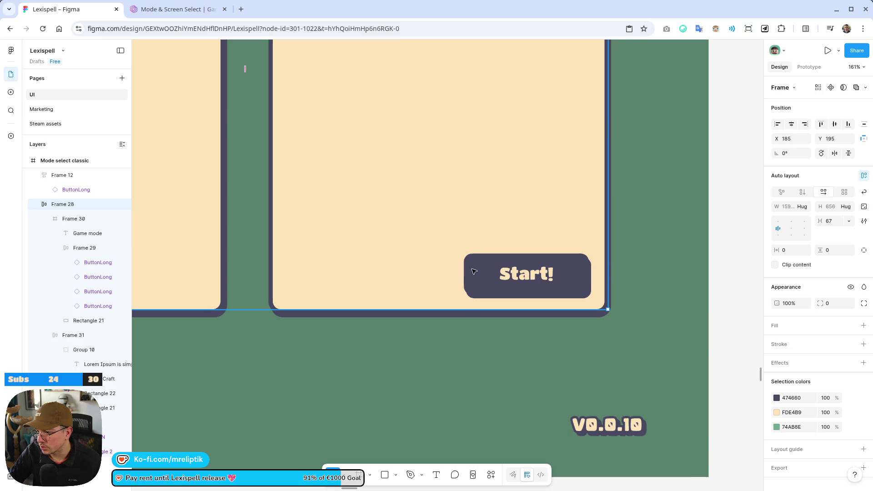
left_click(461, 271)
left_click(483, 271)
mouse_move(464, 274)
left_mouse_down()
mouse_move(258, 276)
mouse_move(284, 279)
left_mouse_up()
scroll(409, 238, "down", 8)
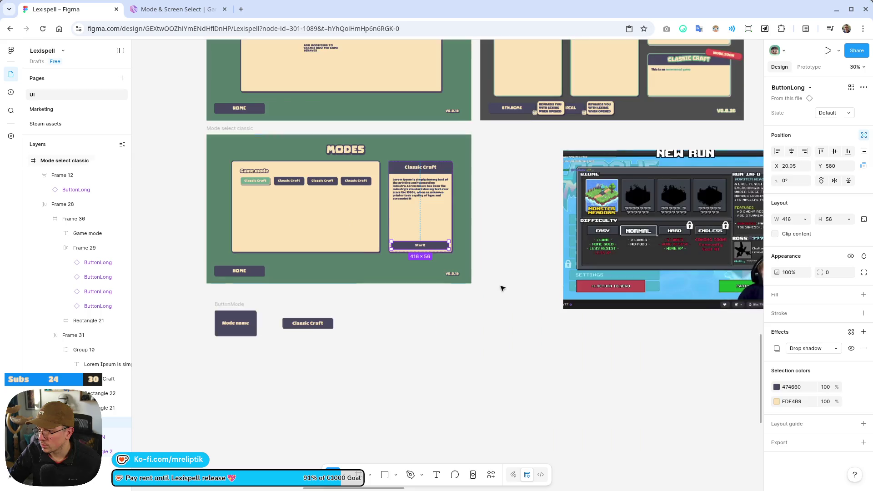
left_click(501, 286)
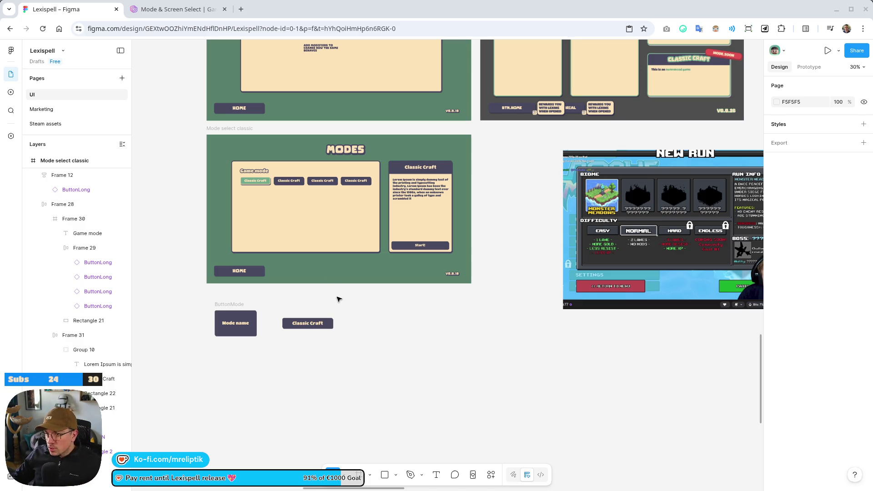
Try resizing the HOME button's width, then restore its original width.
scroll(353, 194, "up", 4)
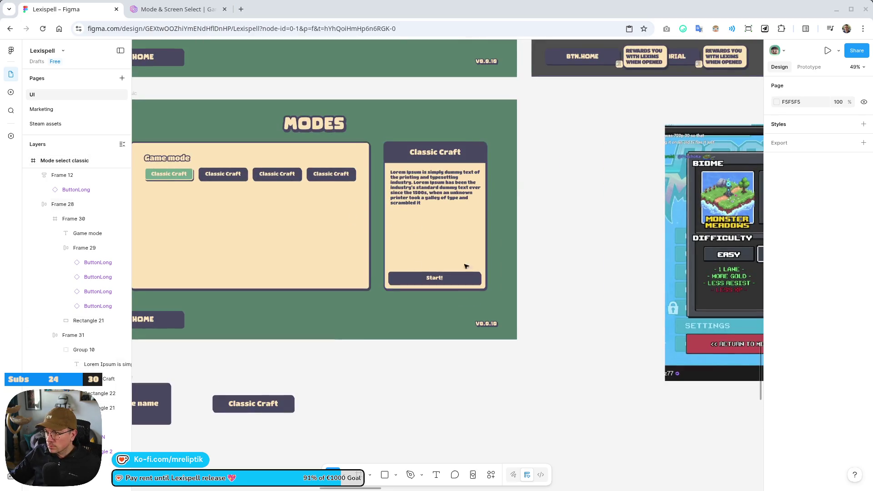
mouse_move(441, 234)
left_mouse_down()
mouse_move(512, 317)
mouse_move(497, 314)
left_mouse_up()
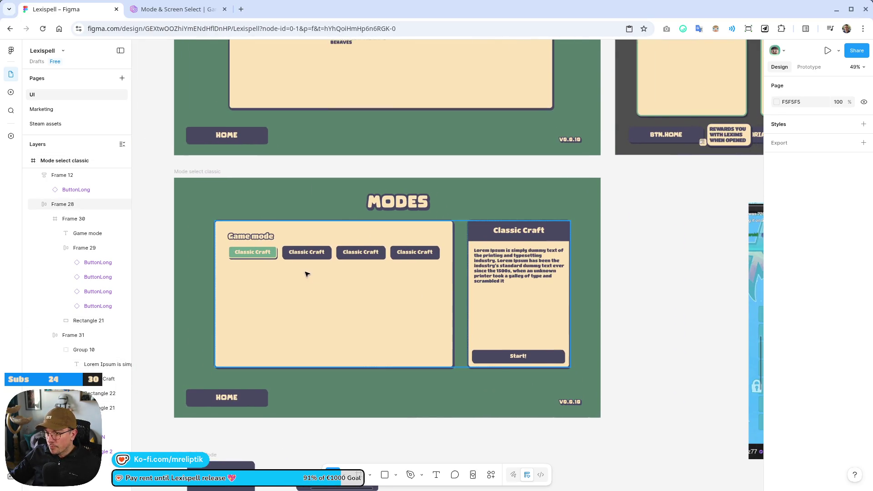
scroll(329, 266, "up", 2)
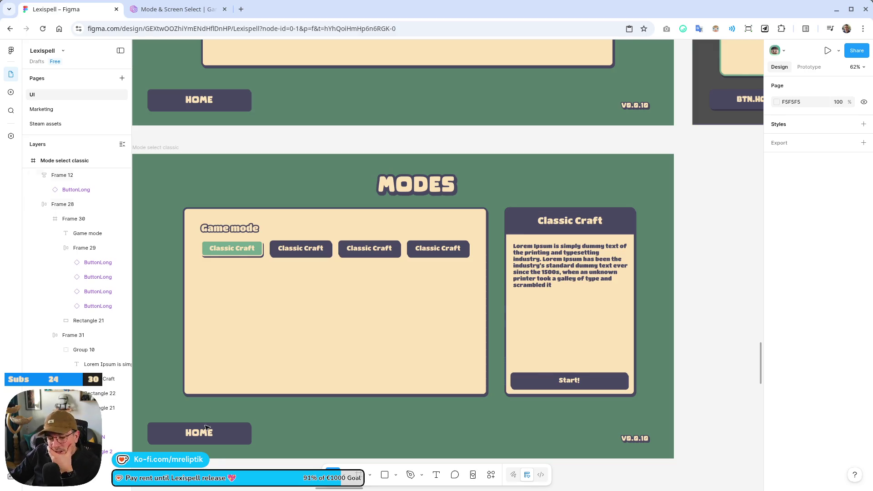
scroll(230, 296, "down", 5)
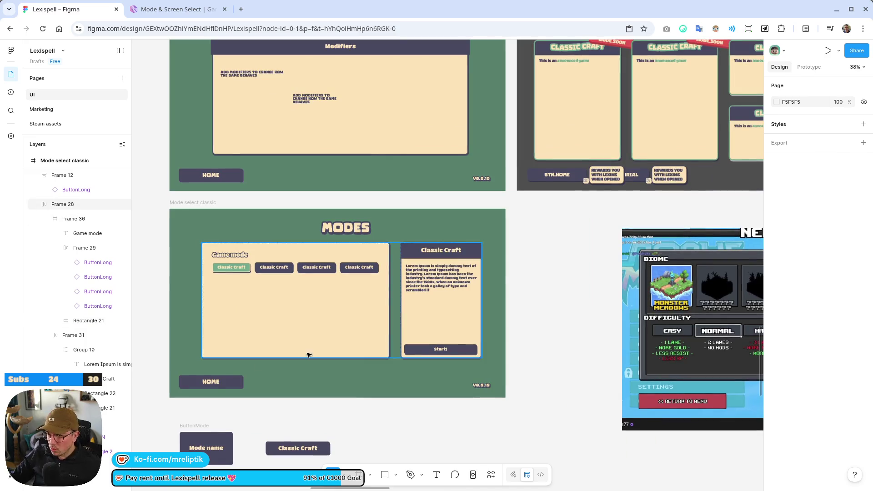
key("shift+0")
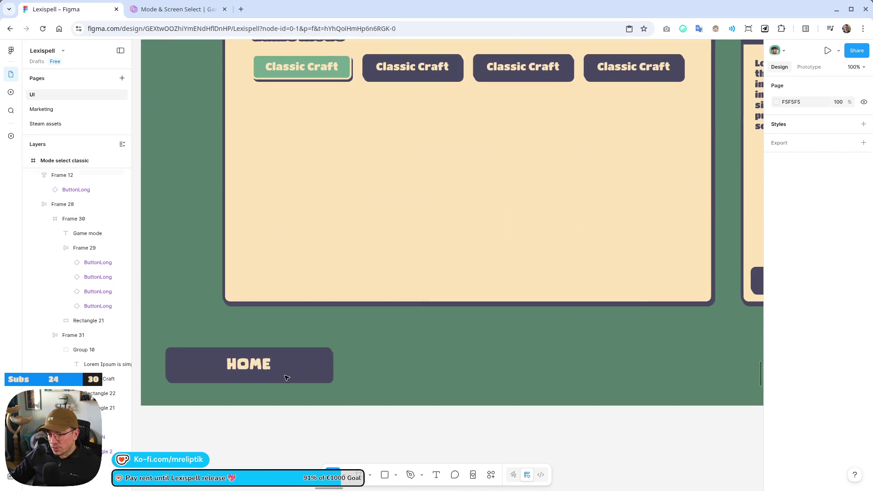
left_click(288, 363)
mouse_move(333, 365)
left_mouse_down()
mouse_move(263, 372)
mouse_move(332, 372)
left_mouse_up()
left_click(69, 175)
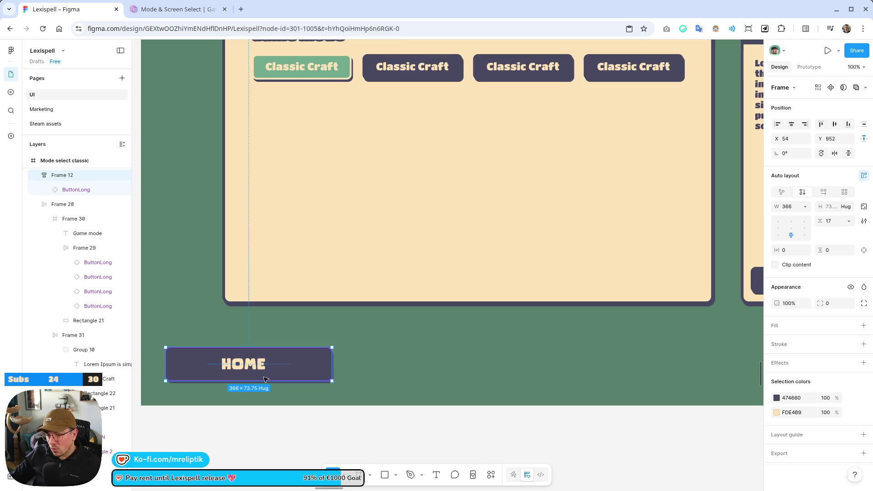
key("shift+1")
key("Escape")
Shift the row of mode buttons right to X 59, aligned with the Game mode heading.
scroll(287, 255, "up", 5)
scroll(273, 263, "down", 3)
left_click(234, 275)
left_click(235, 275)
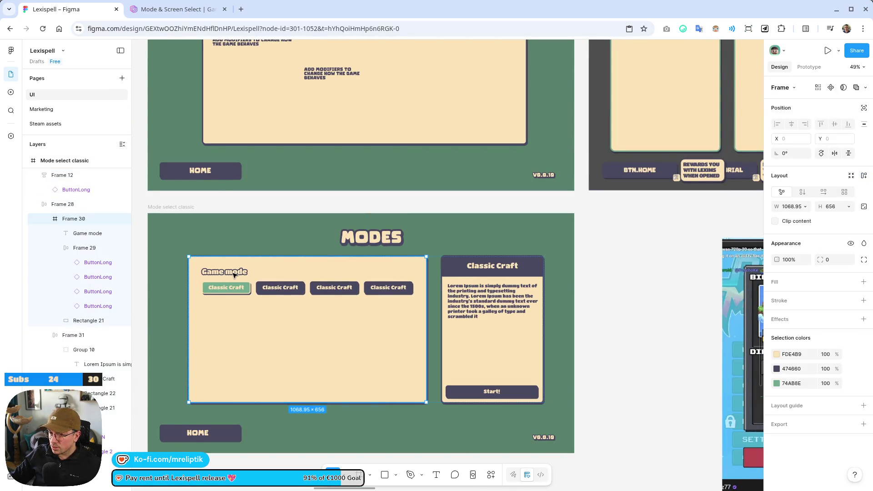
left_click(212, 288)
scroll(213, 289, "up", 5)
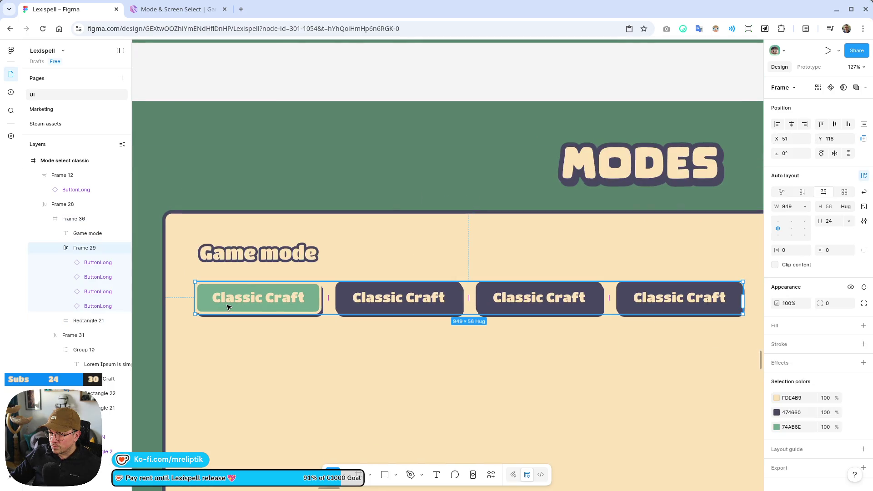
left_click_drag(232, 301, 240, 300)
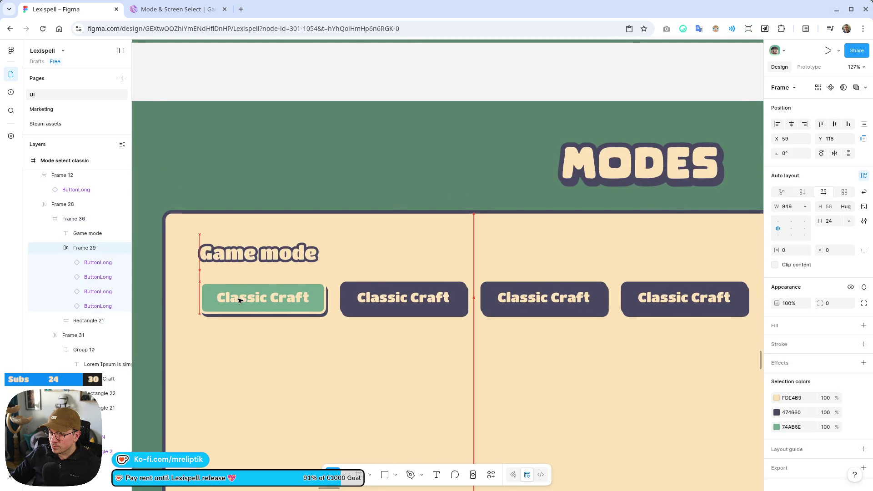
scroll(239, 300, "down", 5)
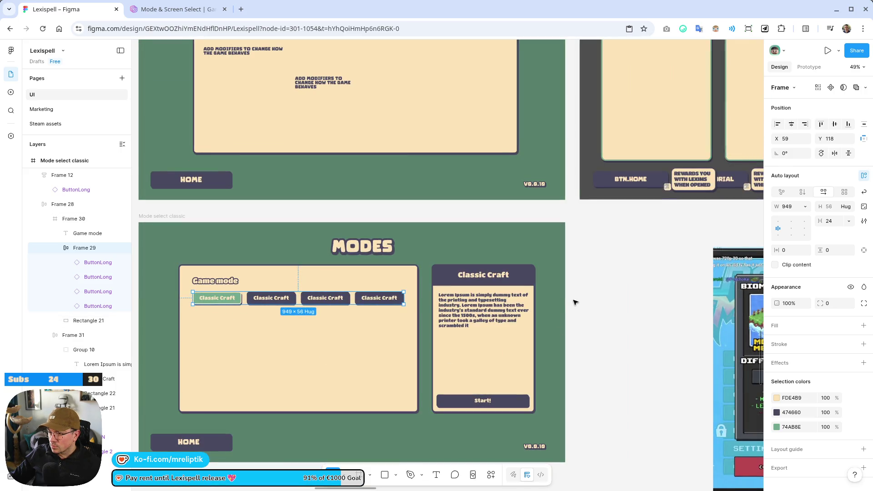
left_click(573, 302)
left_click(366, 296)
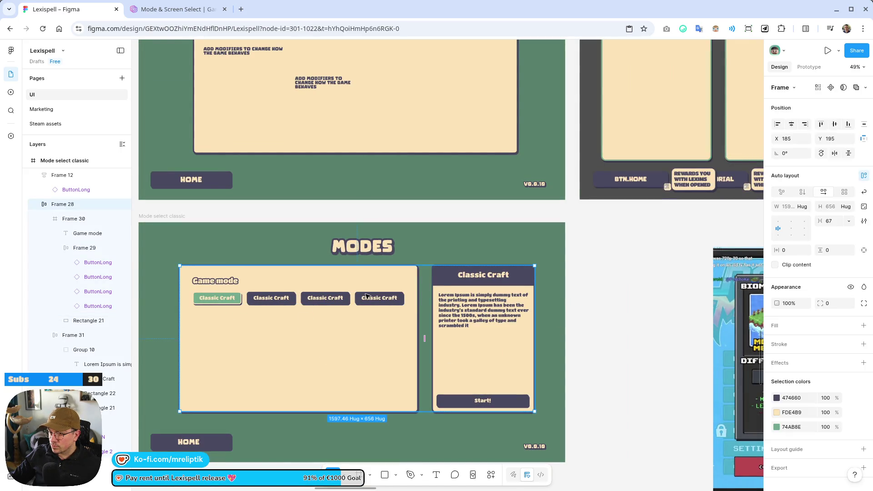
scroll(230, 293, "down", 4)
scroll(233, 282, "up", 6)
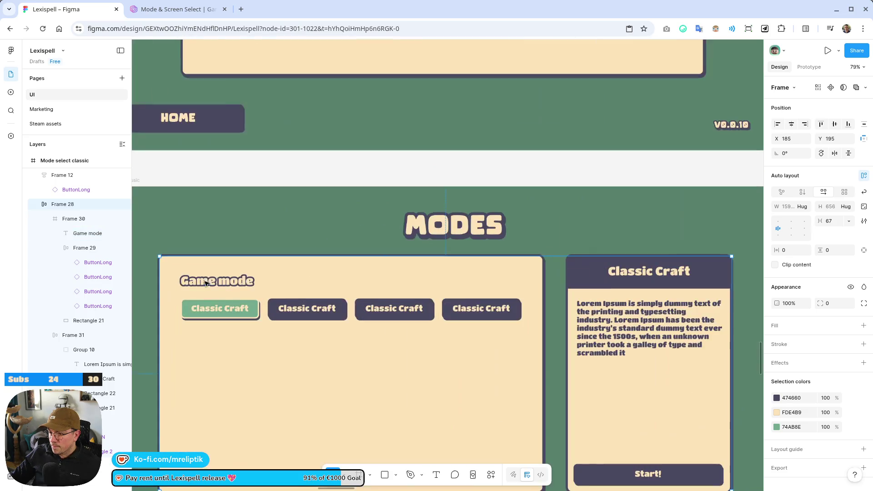
scroll(233, 282, "down", 3)
left_click(245, 285)
left_click(247, 285)
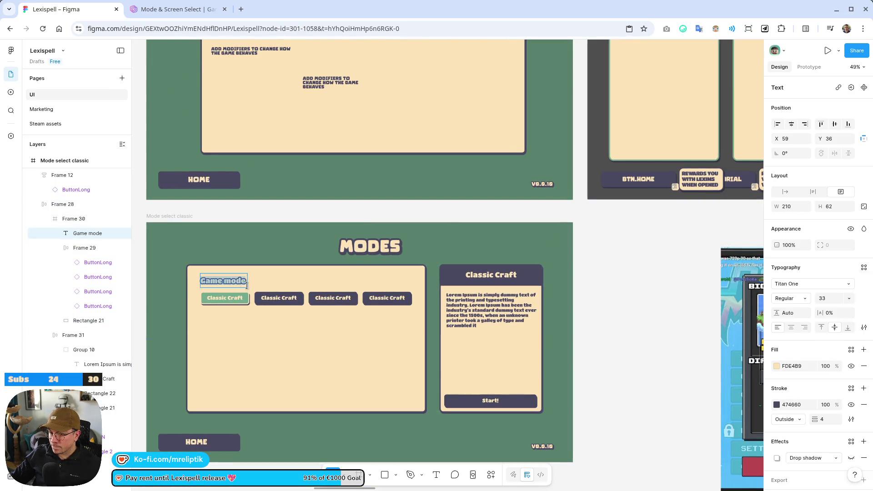
Duplicate the Game mode heading below the buttons and retype it as 'Difficulty'.
key("Escape")
left_click_drag(223, 281, 221, 324)
double_click(221, 323)
type("Difficulty")
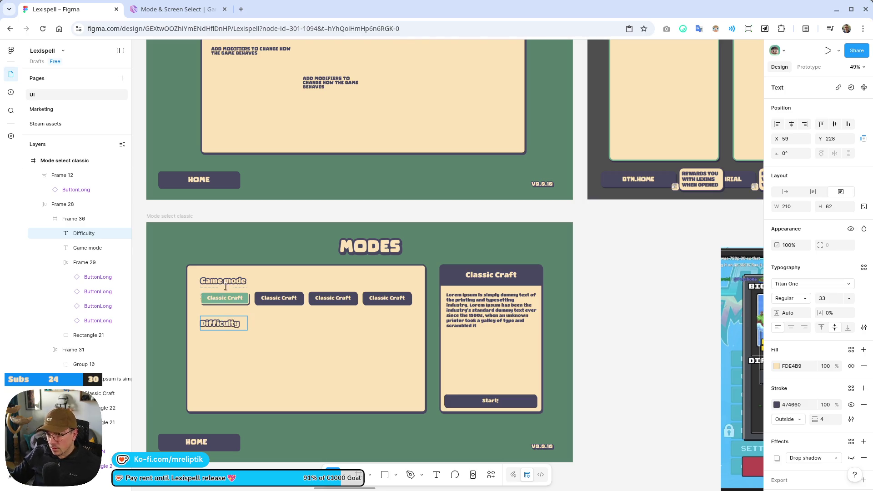
scroll(443, 317, "down", 2)
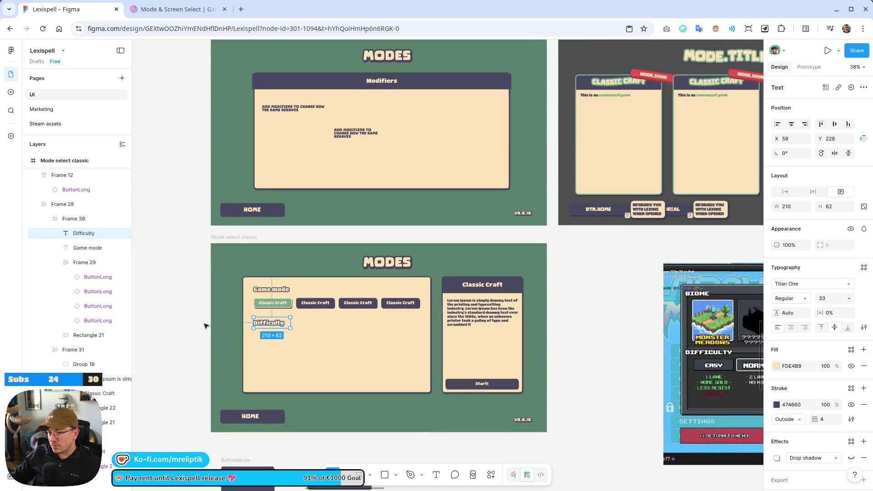
scroll(247, 310, "up", 4)
Copy the button row below the Difficulty heading and begin editing its first label.
left_click(284, 289)
mouse_move(284, 289)
left_mouse_down()
mouse_move(273, 361)
mouse_move(286, 358)
left_mouse_up()
double_click(263, 355)
double_click(258, 358)
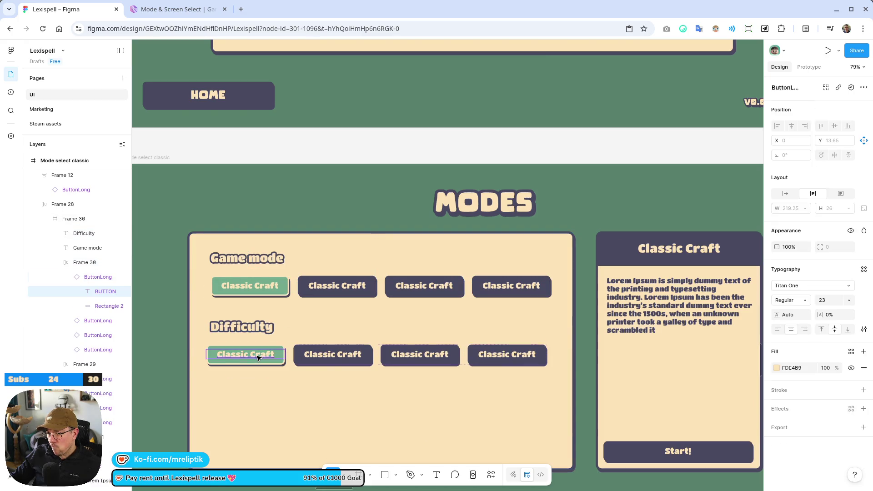
double_click(257, 357)
Label the first Difficulty button 1.0 and shrink it to a narrow 79×56 button.
type("1.0")
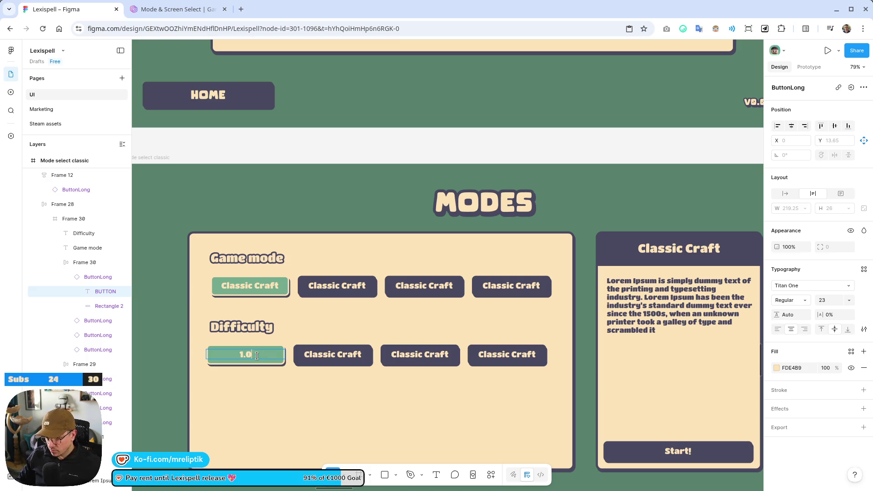
key("Escape")
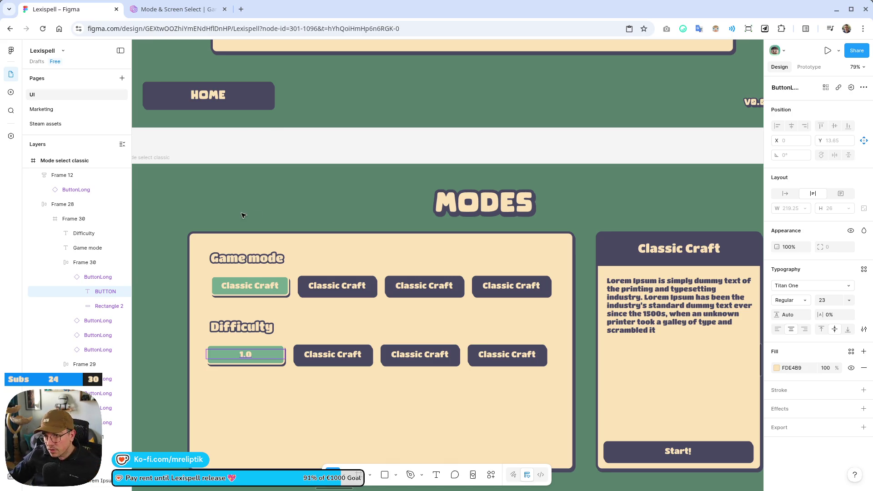
scroll(245, 227, "down", 5)
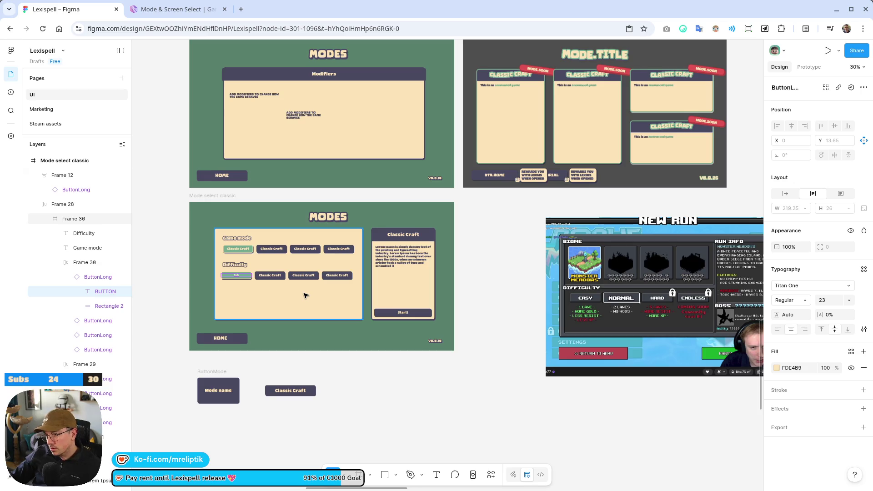
scroll(295, 294, "up", 8)
scroll(176, 270, "down", 2)
scroll(269, 282, "up", 3)
left_click(269, 253)
double_click(282, 254)
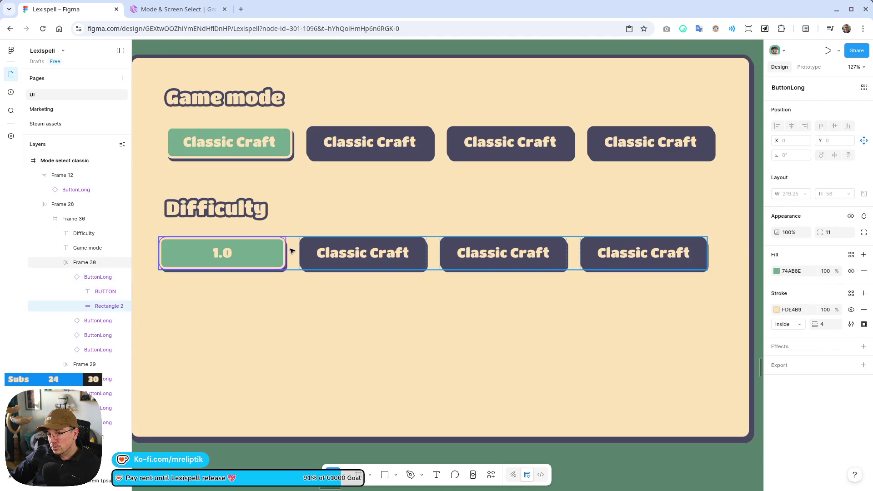
left_click(98, 278)
left_click_drag(286, 251, 205, 251)
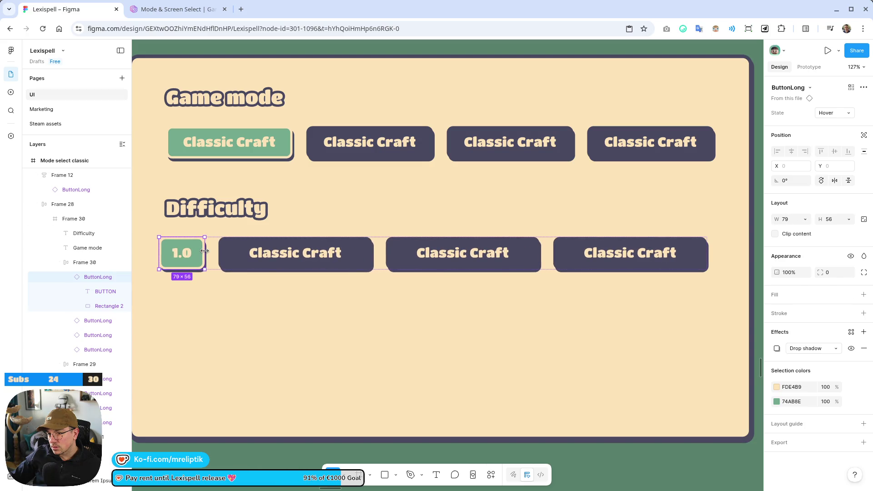
Delete the three Classic Craft buttons beside the 1.0 button in the Difficulty row.
left_click(247, 262)
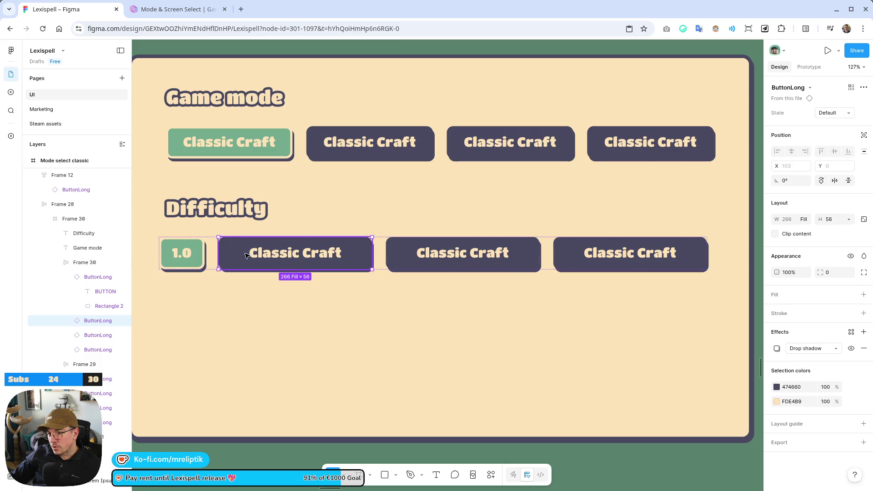
key("Delete")
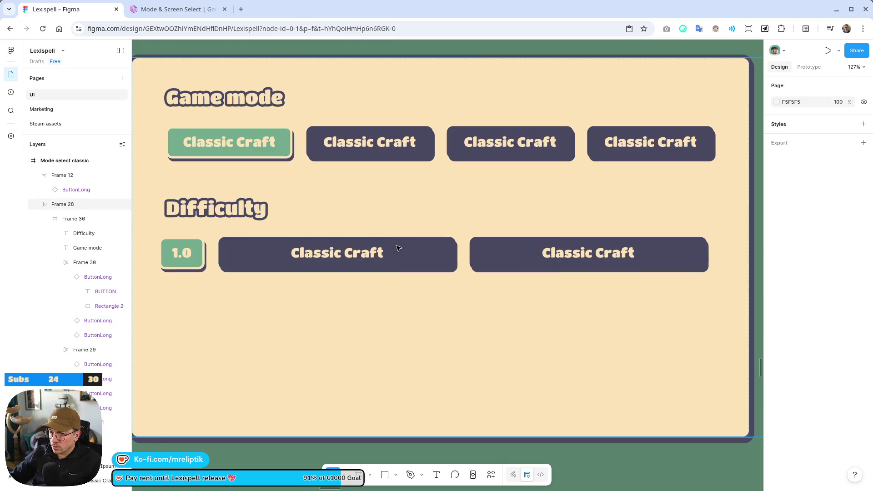
left_click(324, 267)
left_click(326, 266)
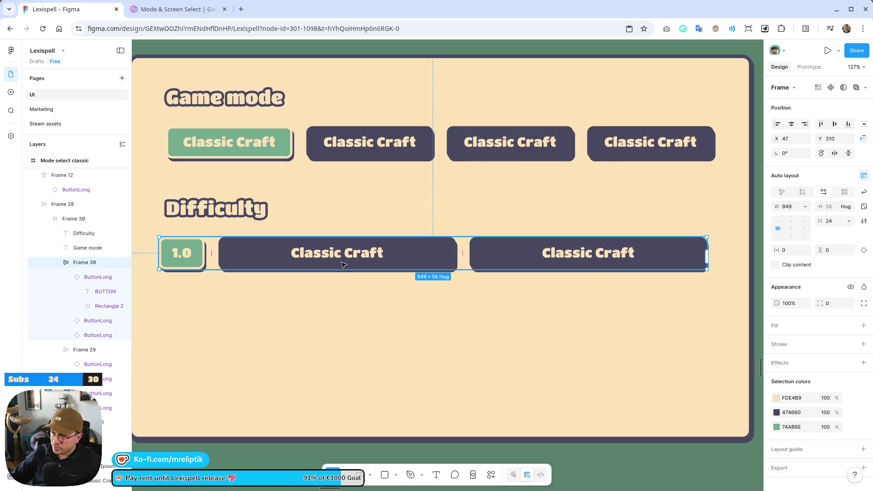
left_click(343, 265)
key("Delete")
left_click(447, 264)
double_click(413, 256)
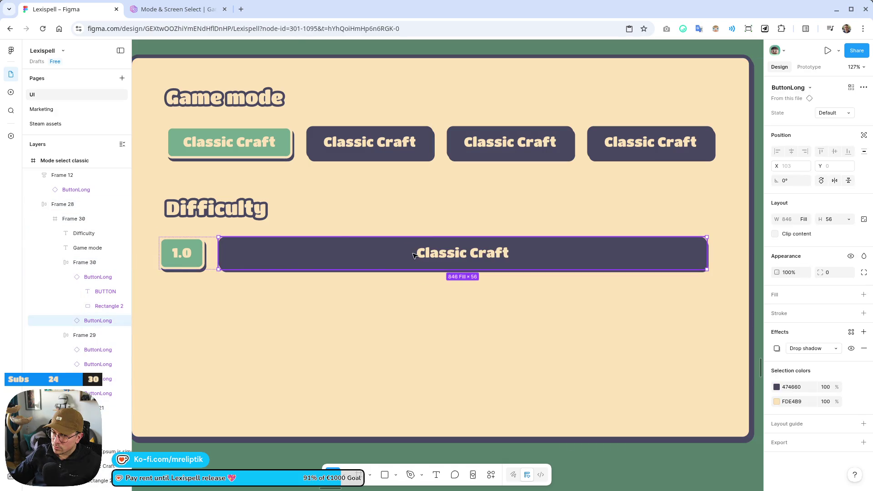
key("Delete")
left_click(182, 253)
double_click(184, 258)
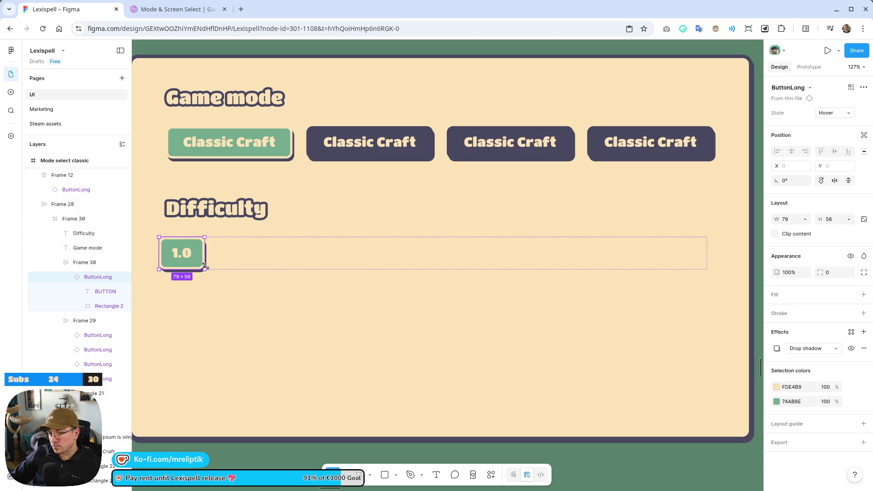
Duplicate the 1.0 button twice and relabel the copies x1.5 and x2.0.
key("ctrl+d")
key("ctrl+d")
left_click(235, 254)
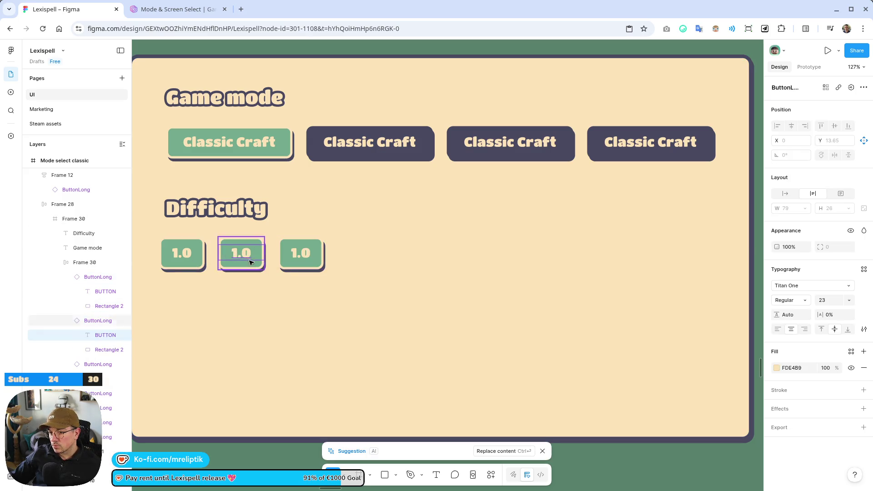
double_click(241, 254)
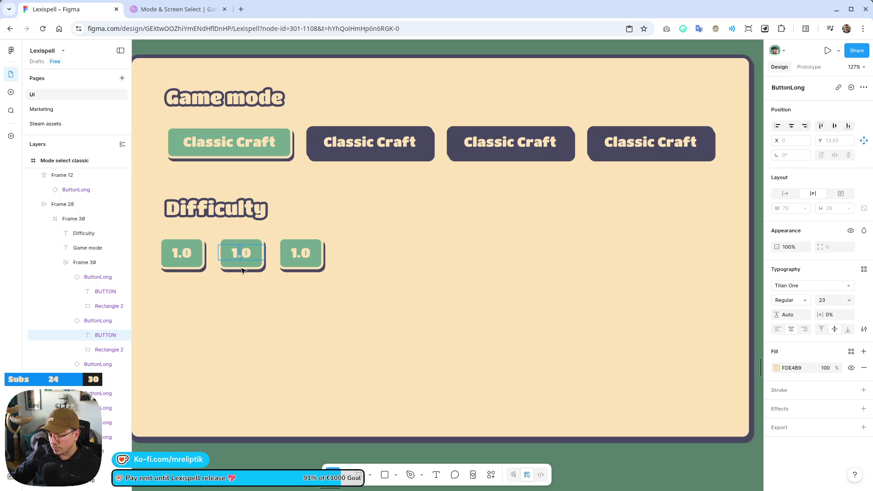
type("1")
type("x")
key("BackSpace")
key("Home")
type("x")
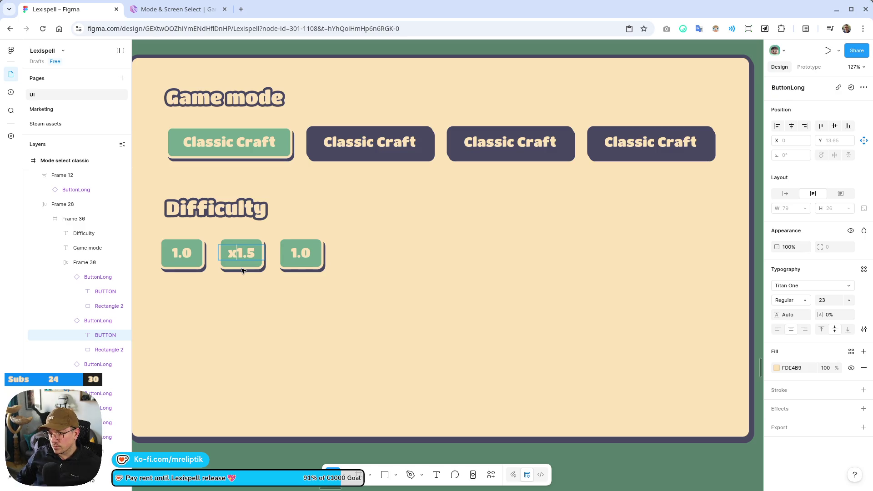
key("Escape")
left_click(294, 259)
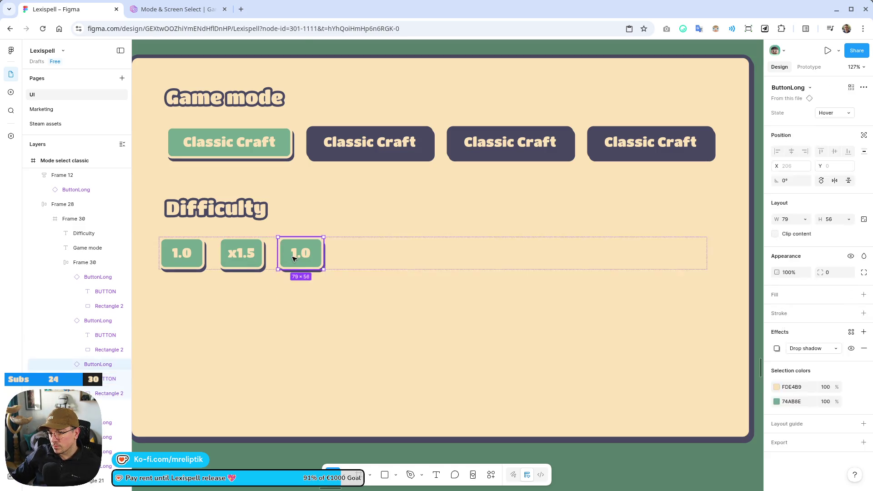
double_click(293, 260)
type("x2")
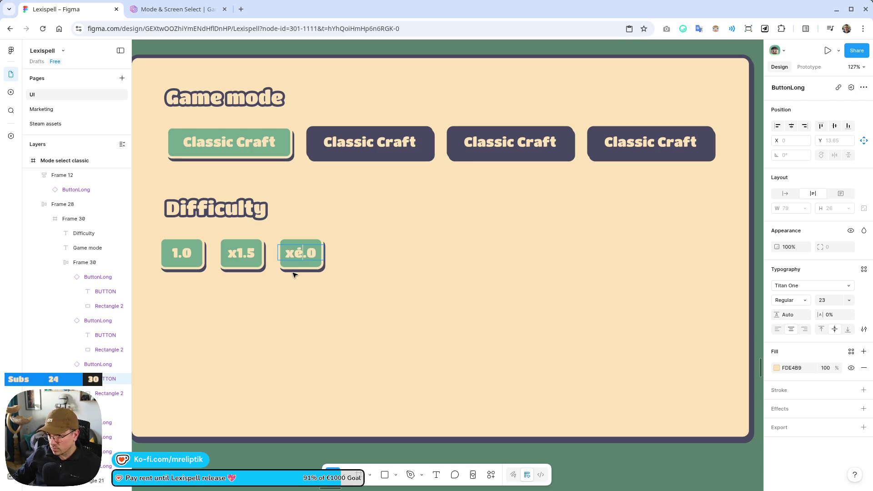
key("Escape")
Set the x1.5 and x2.0 buttons to the dark Default state.
left_click(240, 251)
left_click(300, 254, "shift")
left_click(832, 114)
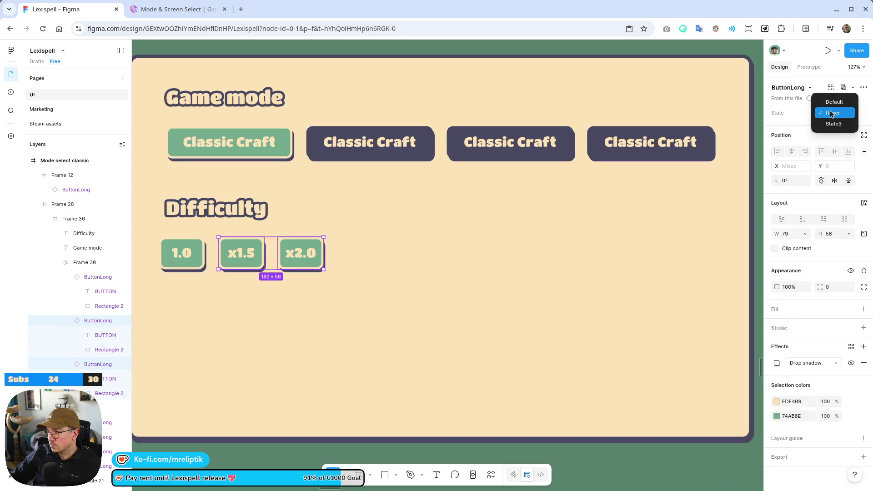
left_click(834, 102)
scroll(364, 236, "down", 5, "ctrl")
left_click(540, 429)
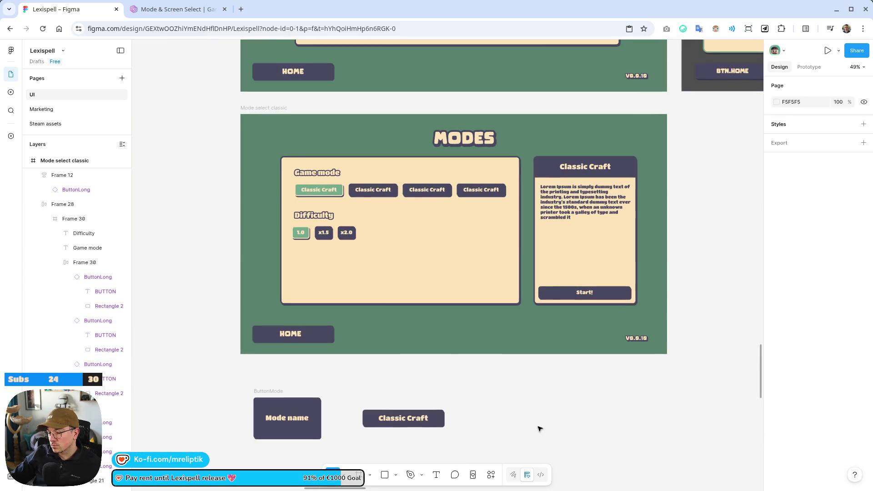
scroll(248, 230, "down", 3, "ctrl")
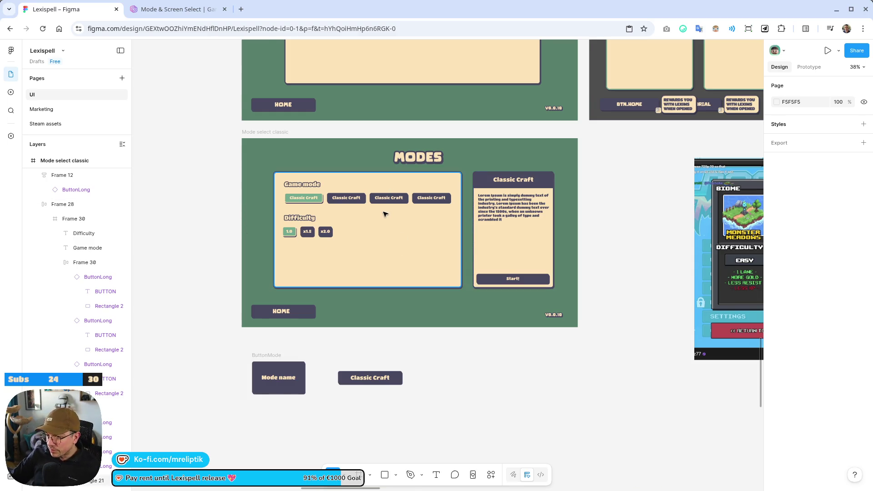
scroll(384, 214, "up", 3)
scroll(384, 215, "up", 2)
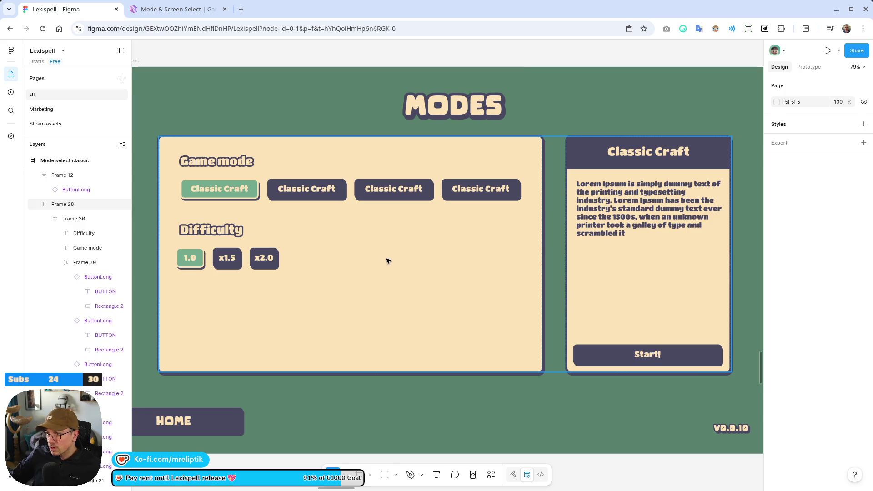
Switch the Game mode button row's auto layout to a 2×2 grid.
left_click(346, 231)
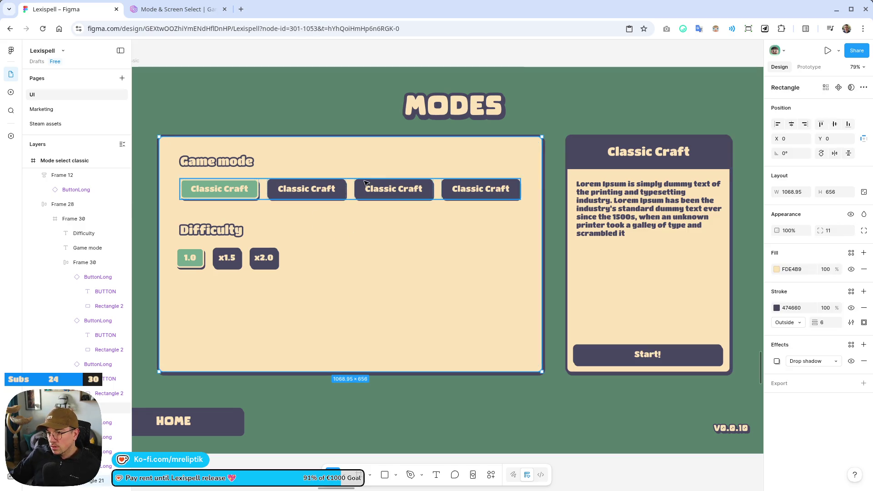
double_click(402, 224)
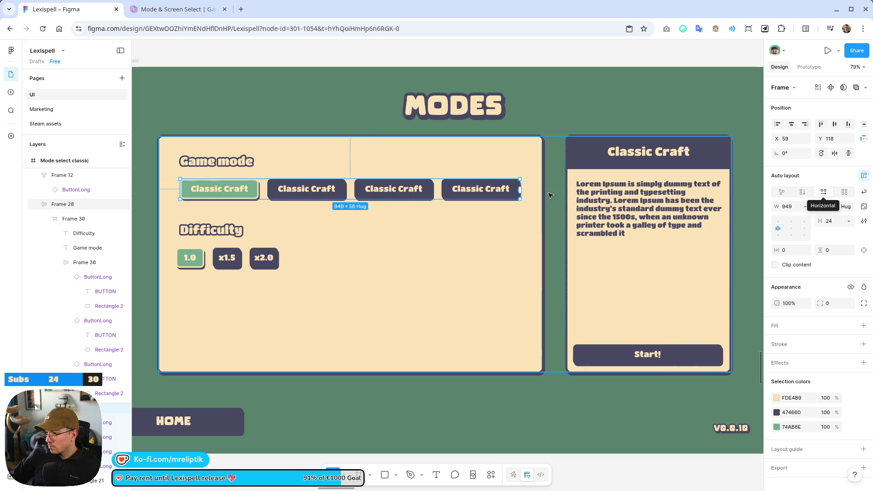
mouse_move(517, 188)
left_mouse_down()
mouse_move(351, 189)
mouse_move(519, 191)
left_mouse_up()
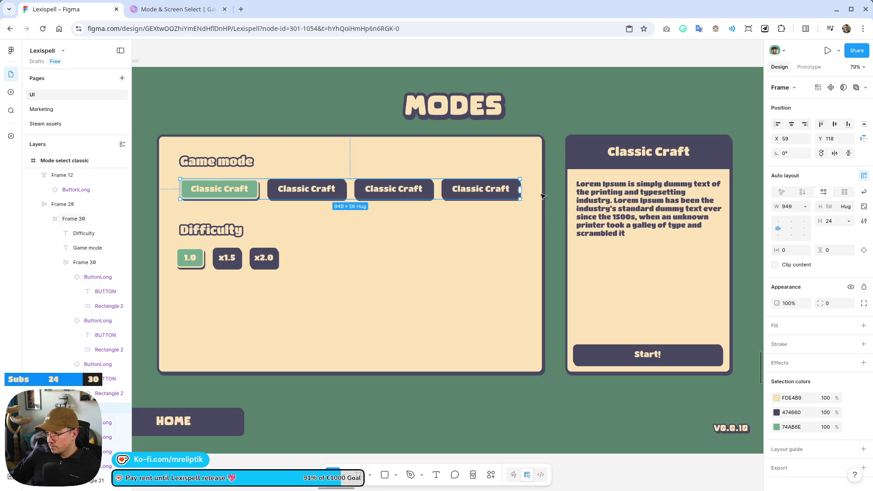
left_click(803, 192)
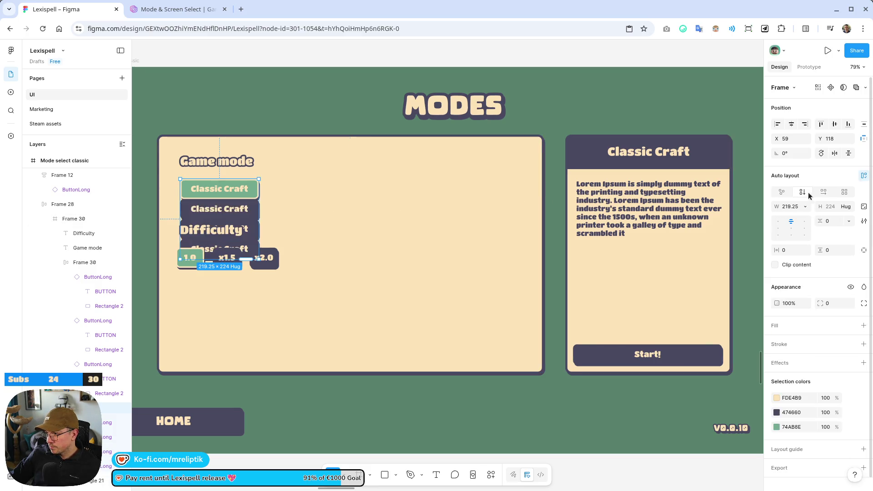
left_click(824, 192)
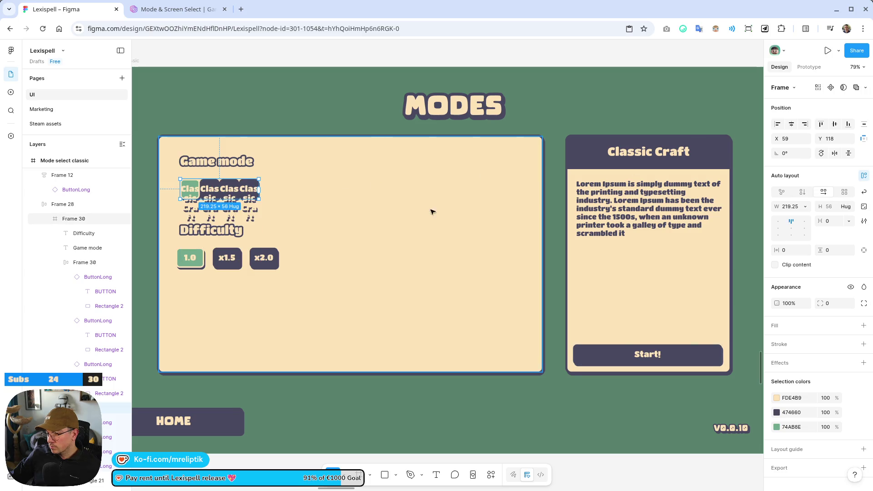
key("ctrl+z")
key("ctrl+z")
left_click(844, 192)
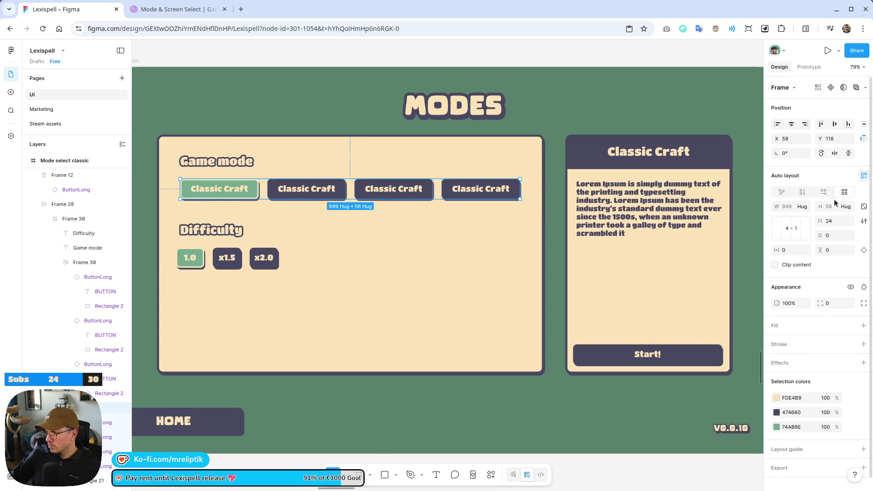
left_click(800, 241)
left_click(783, 230)
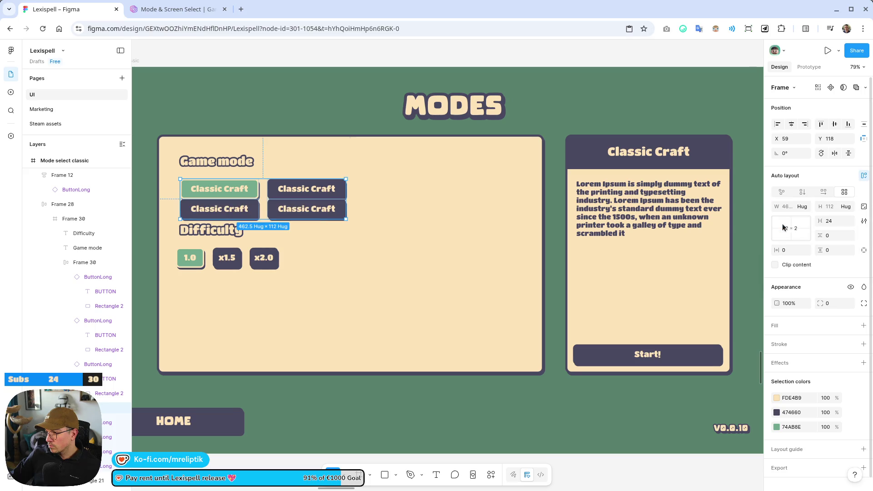
Make the button grid's width Hug with a 24 row gap, keeping Difficulty below.
mouse_move(347, 200)
left_mouse_down()
mouse_move(490, 201)
mouse_move(353, 200)
left_mouse_up()
double_click(354, 200)
scroll(256, 200, "up", 5, "ctrl")
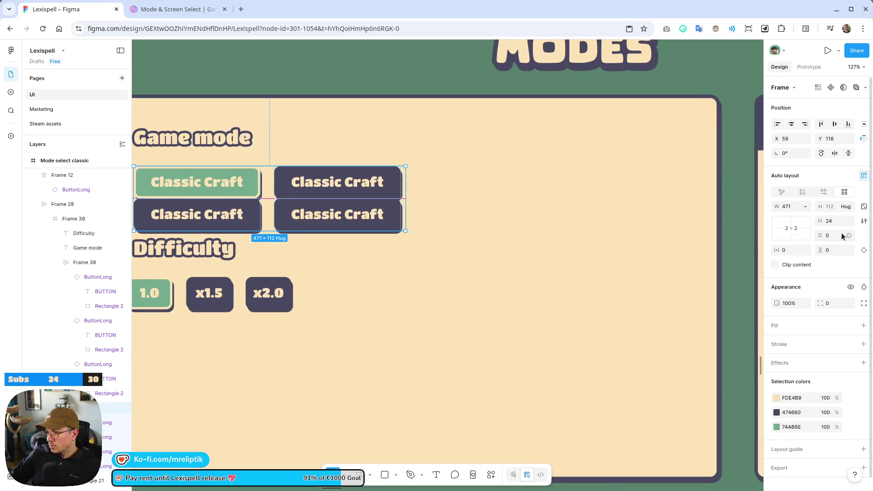
type("24")
key("Return")
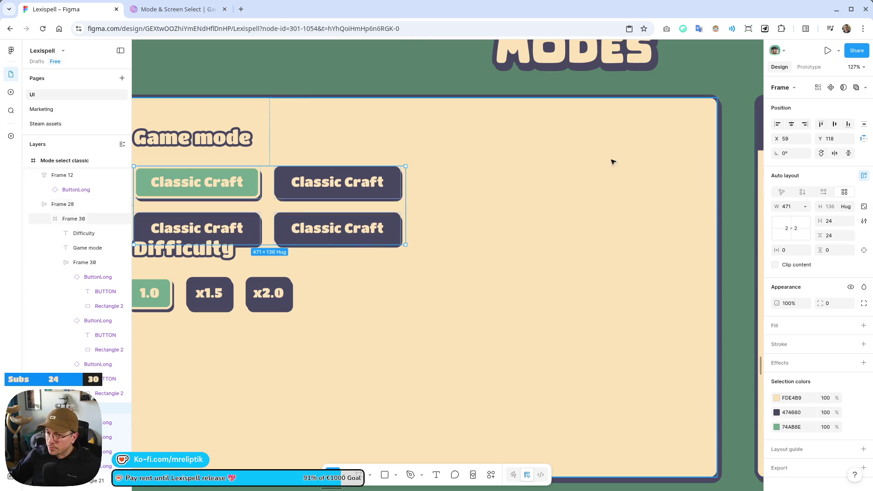
scroll(467, 224, "down", 5, "ctrl")
left_click(327, 230)
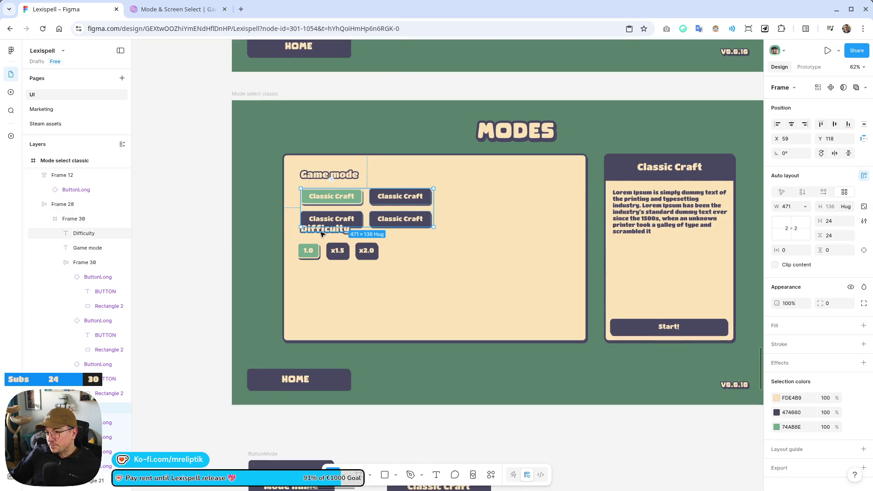
left_click(310, 250, "shift")
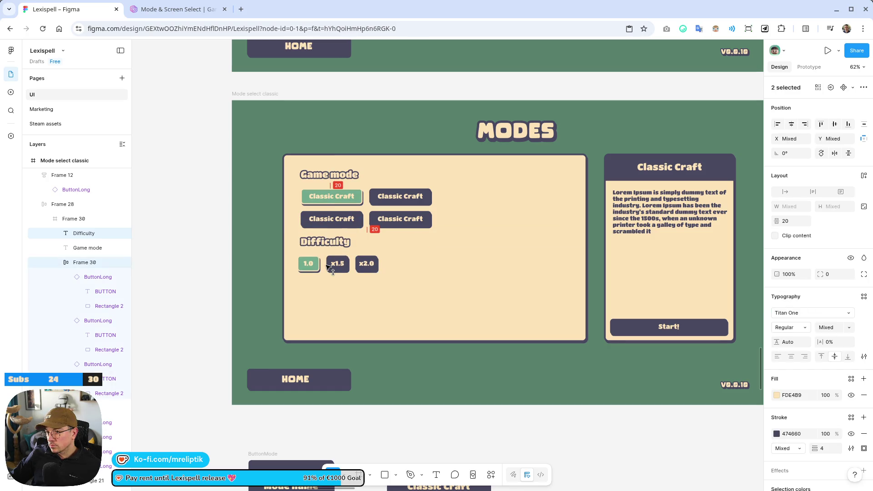
key("Escape")
left_click(284, 205)
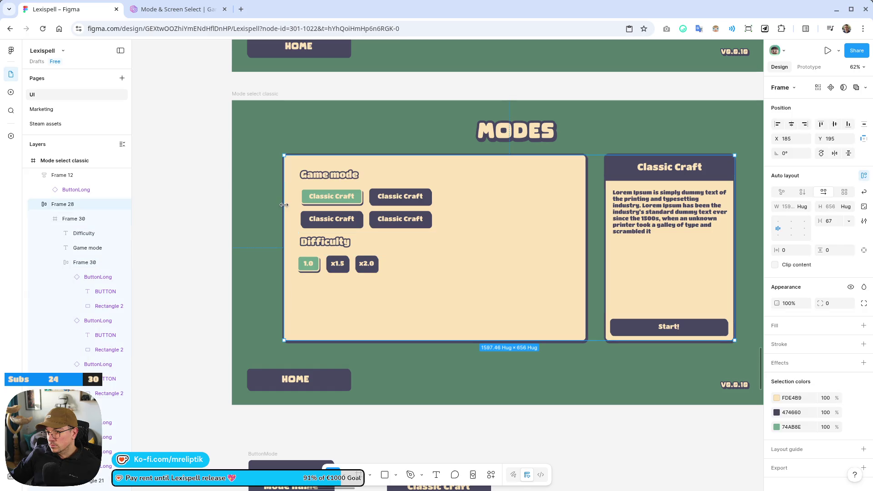
Narrow the Game mode card's frame and background rectangle to about 571 wide.
left_click_drag(283, 232, 388, 231)
key("ctrl+z")
double_click(590, 228)
left_click_drag(591, 227, 445, 228)
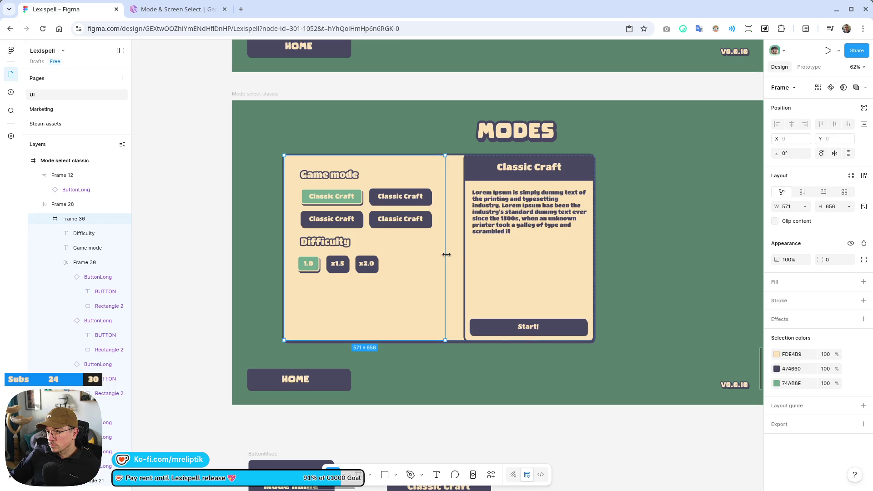
left_click(456, 253)
left_click_drag(587, 243, 452, 242)
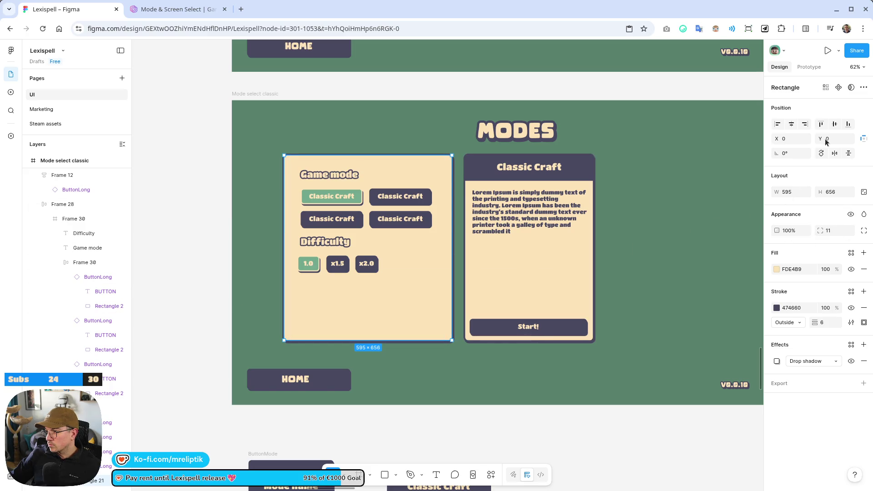
scroll(68, 273, "down", 2)
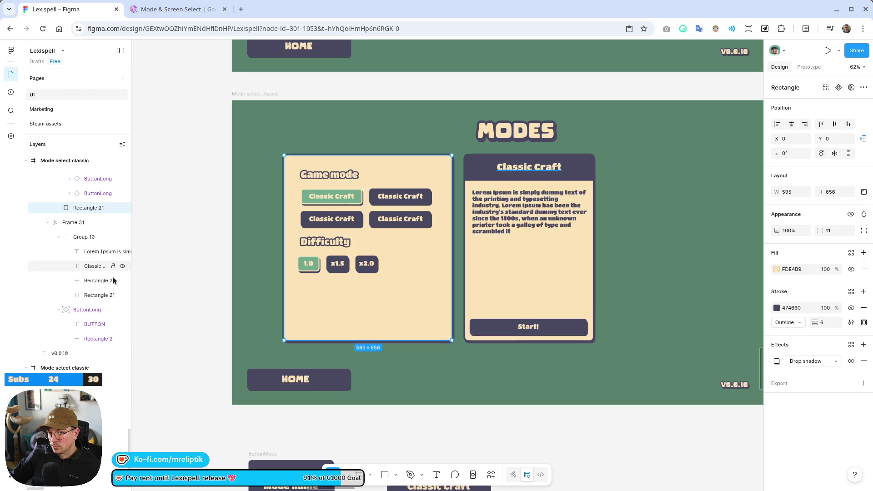
key("Escape")
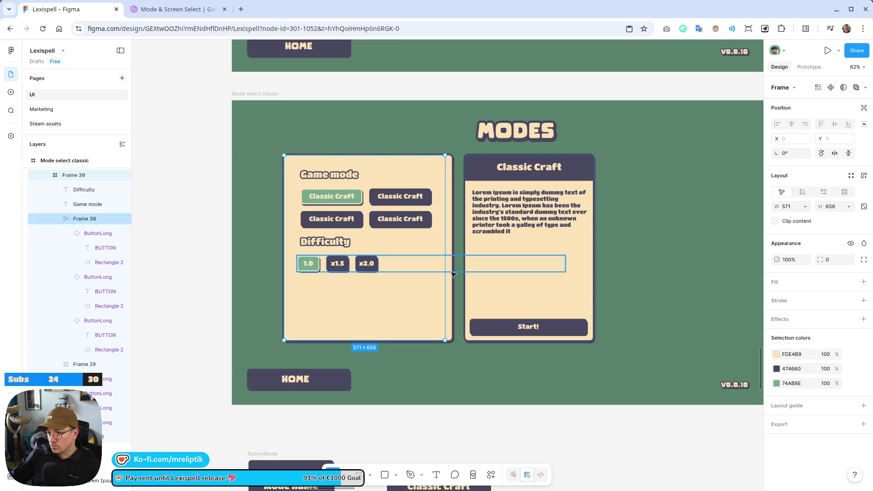
left_click(449, 221)
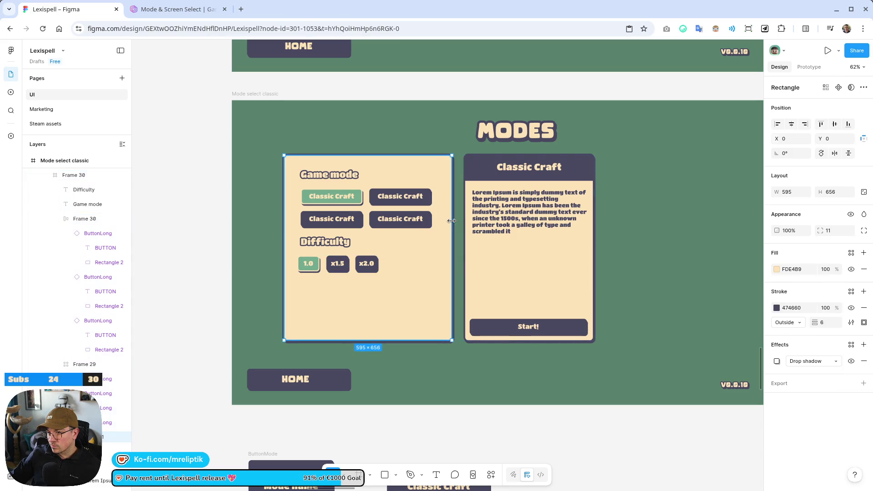
left_click_drag(449, 221, 442, 221)
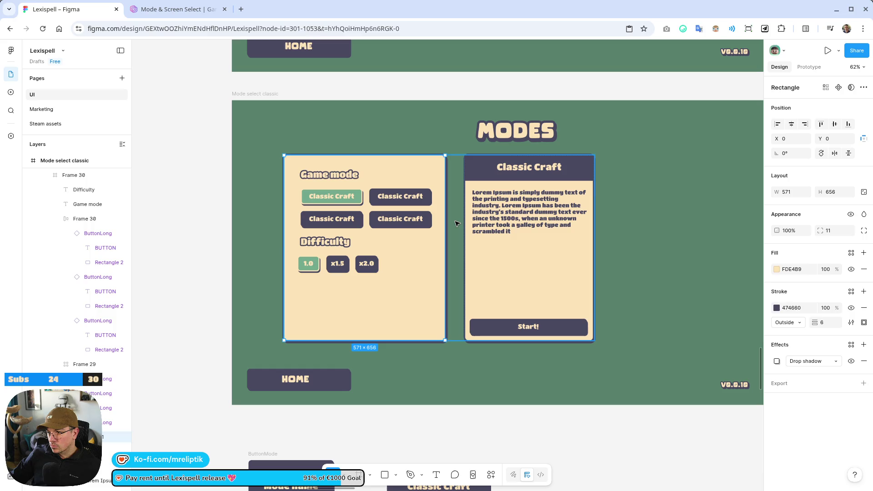
Widen the Game mode card to 670 and set the gap between cards to 53.
left_click(456, 237)
left_click_drag(455, 248, 483, 254)
double_click(439, 250)
double_click(435, 254)
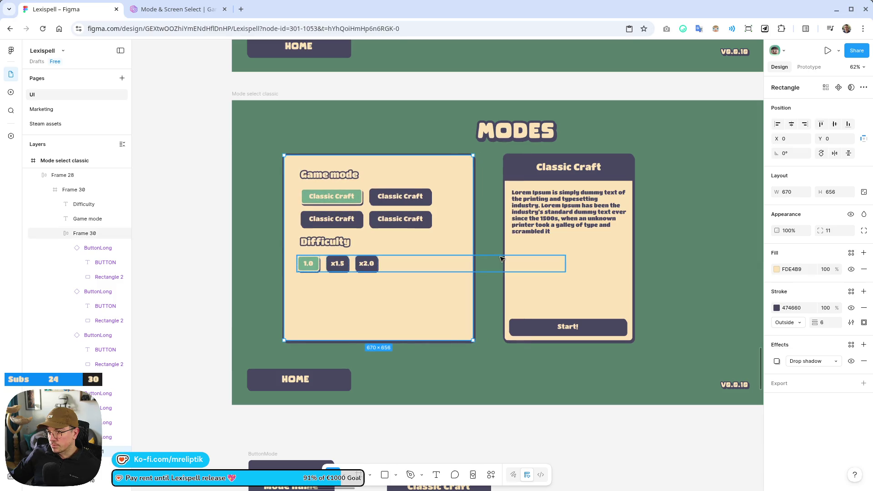
left_click(474, 254)
left_click(489, 244)
left_click_drag(489, 252, 473, 251)
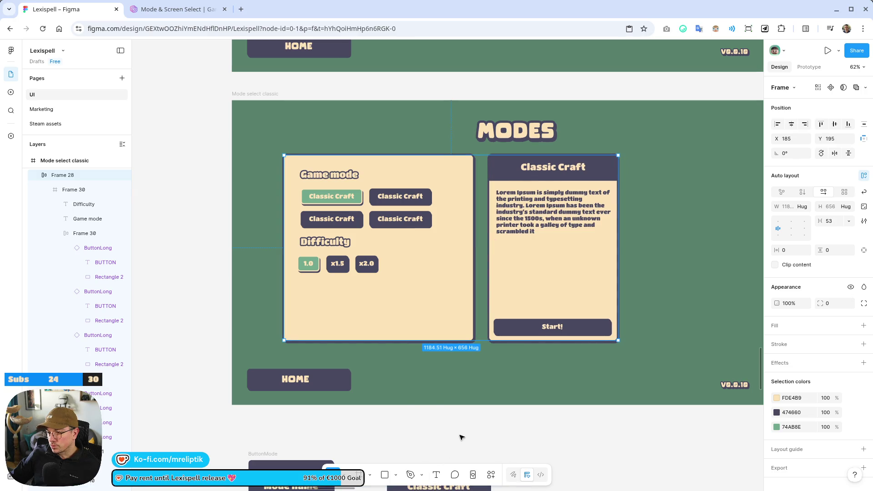
Move both cards right under the MODES title and nudge the Classic Craft grid up.
mouse_move(421, 275)
left_mouse_down()
mouse_move(525, 280)
mouse_move(488, 286)
left_mouse_up()
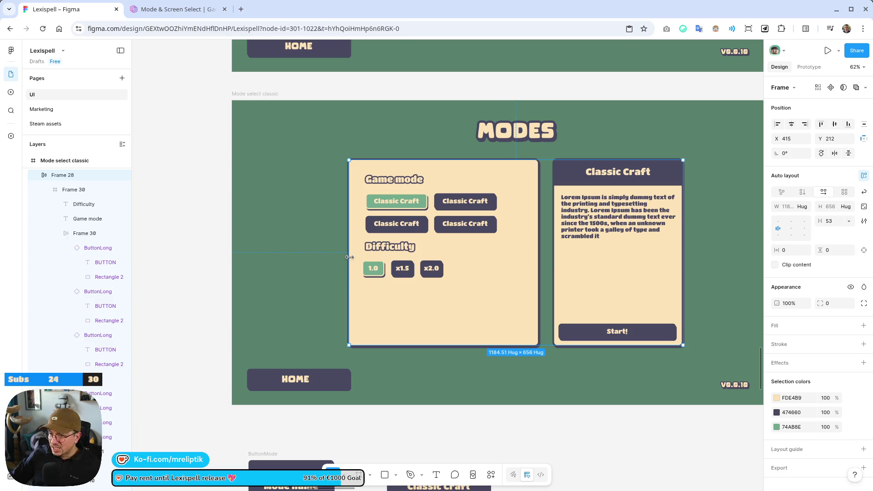
scroll(349, 257, "down", 2)
scroll(326, 269, "up", 10)
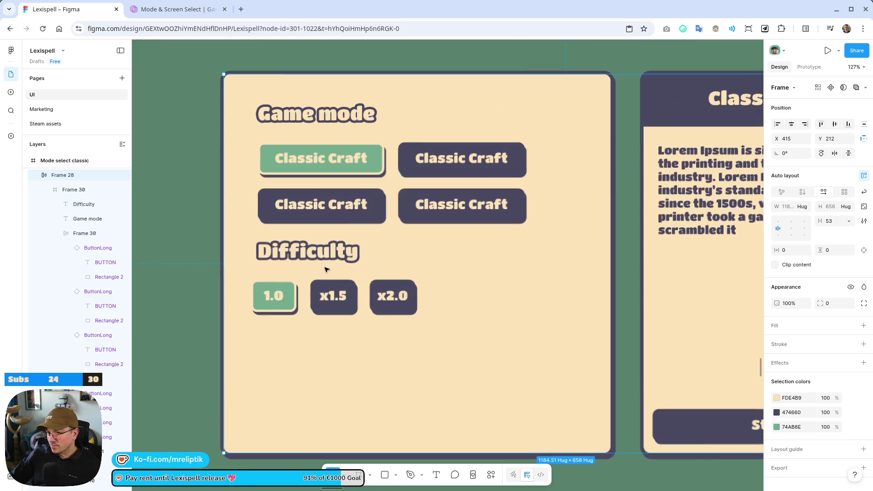
scroll(321, 166, "up", 2)
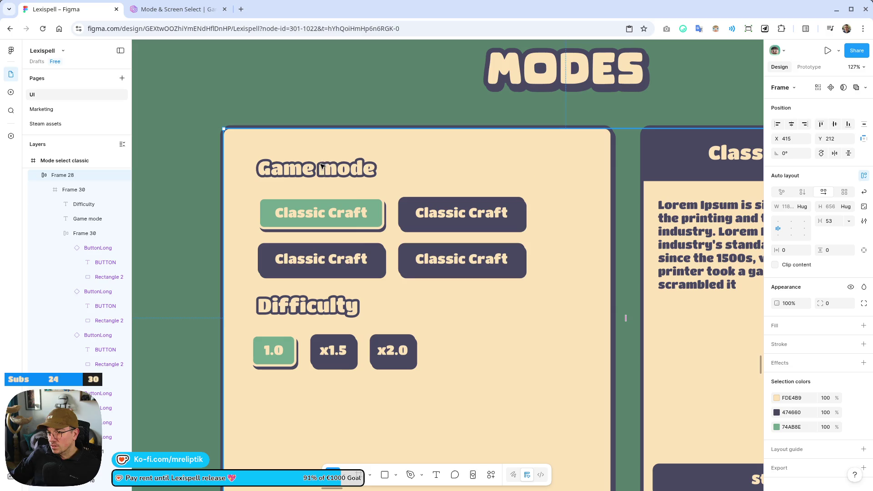
left_click(382, 230)
left_click_drag(376, 224, 376, 217)
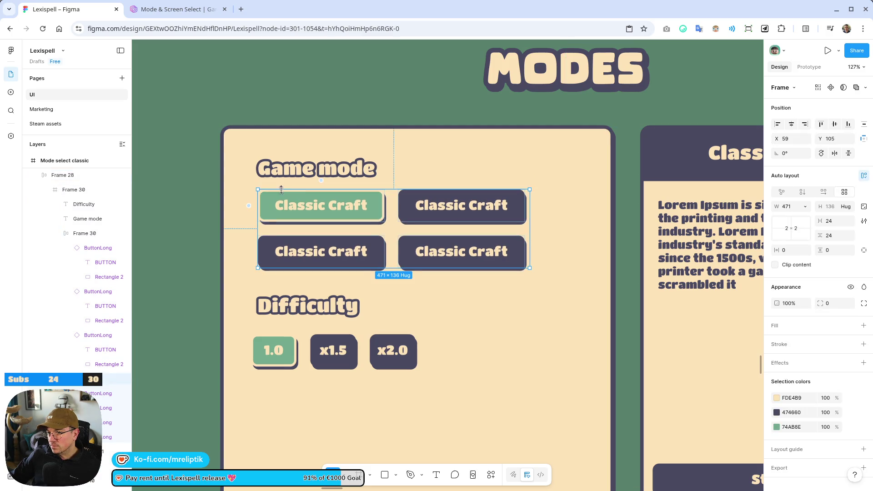
Move the Difficulty button row up slightly and narrow its width.
mouse_move(324, 346)
left_mouse_down()
mouse_move(335, 339)
mouse_move(343, 346)
left_mouse_up()
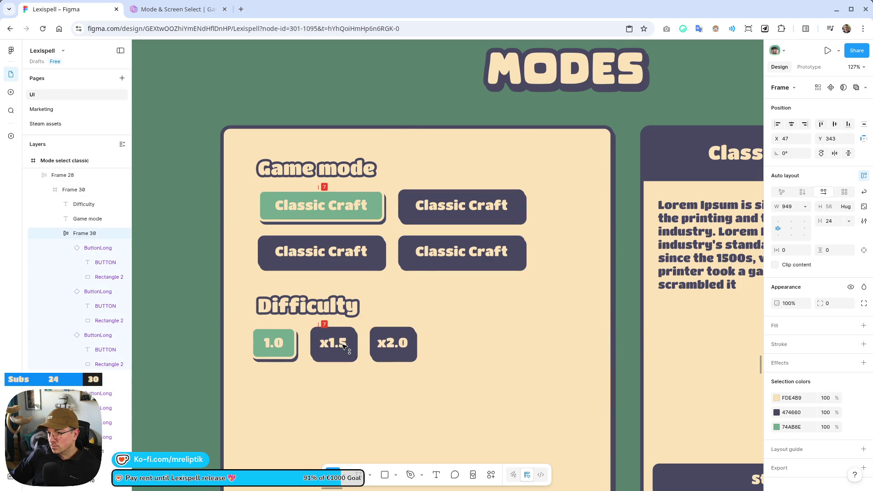
scroll(344, 347, "down", 5)
left_click_drag(475, 327, 378, 329)
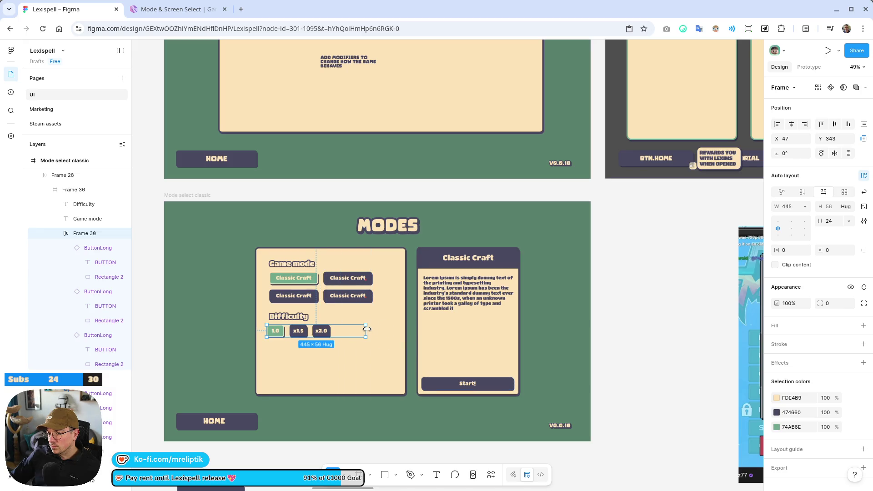
left_click(324, 272)
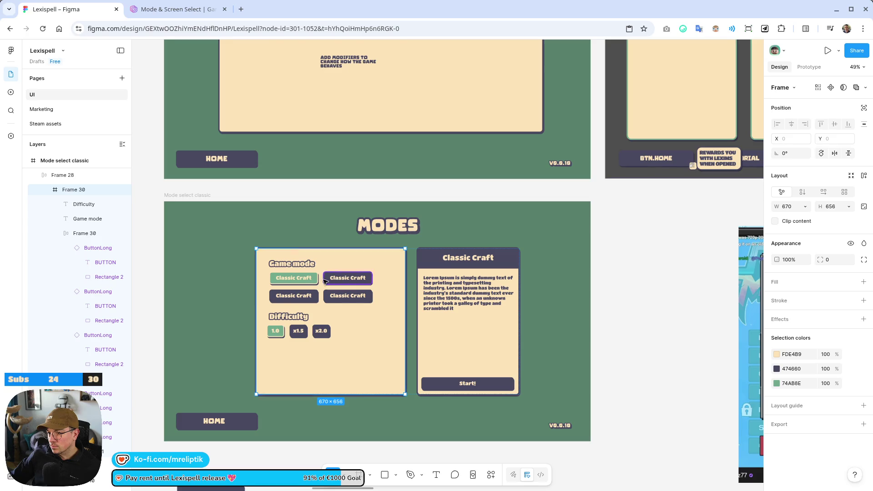
Try shifting the Classic Craft grid toward centre, then undo the stray move.
scroll(337, 280, "up", 5)
left_click(345, 277)
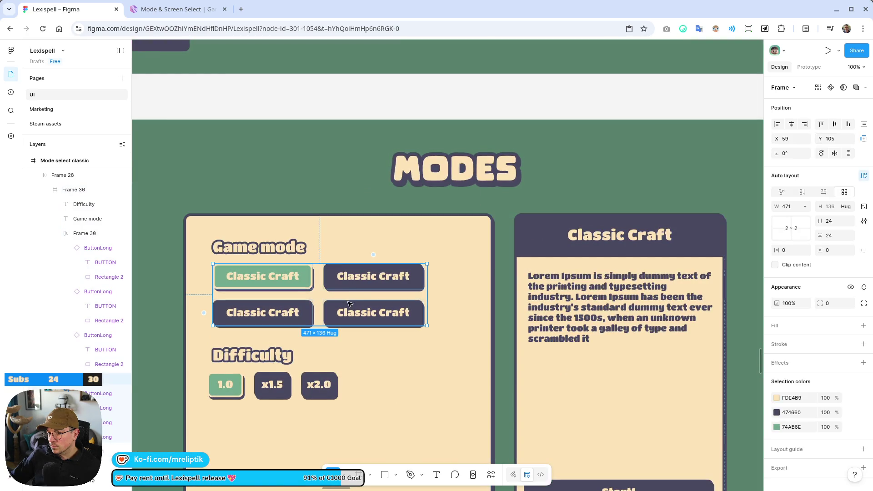
mouse_move(356, 281)
left_mouse_down()
mouse_move(364, 282)
mouse_move(321, 282)
mouse_move(337, 282)
left_mouse_up()
key("ctrl+z")
key("ctrl+z")
key("ctrl+z")
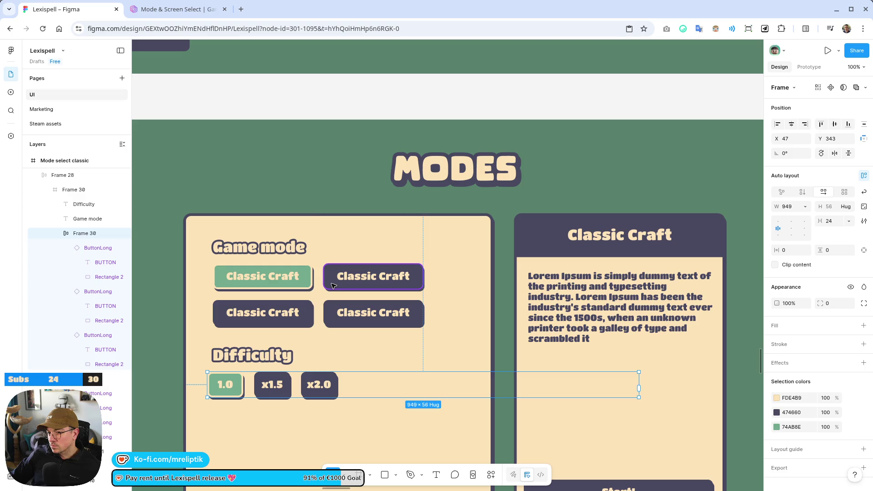
key("ctrl+z")
key("ctrl+shift+z")
left_click(302, 197)
Trim the Difficulty row frame from 528 down to 475 wide.
scroll(302, 197, "down", 5, "ctrl")
left_click(324, 313)
scroll(323, 314, "up", 5, "ctrl")
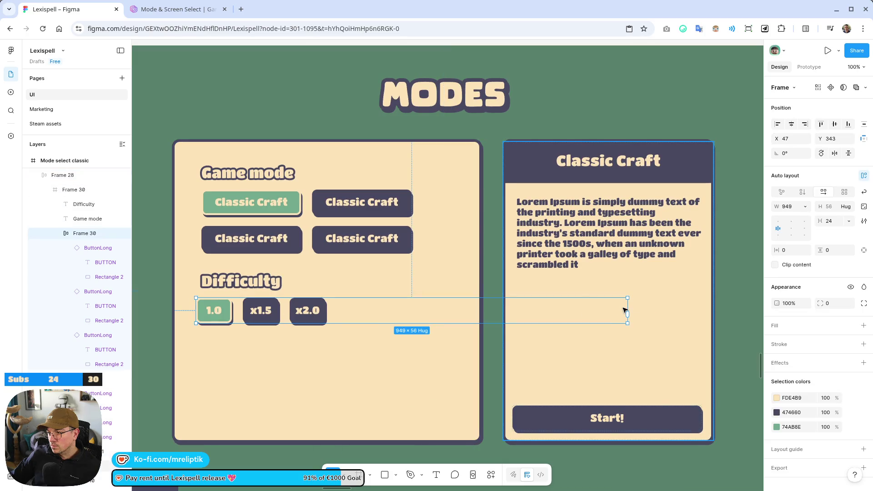
left_click_drag(628, 306, 436, 303)
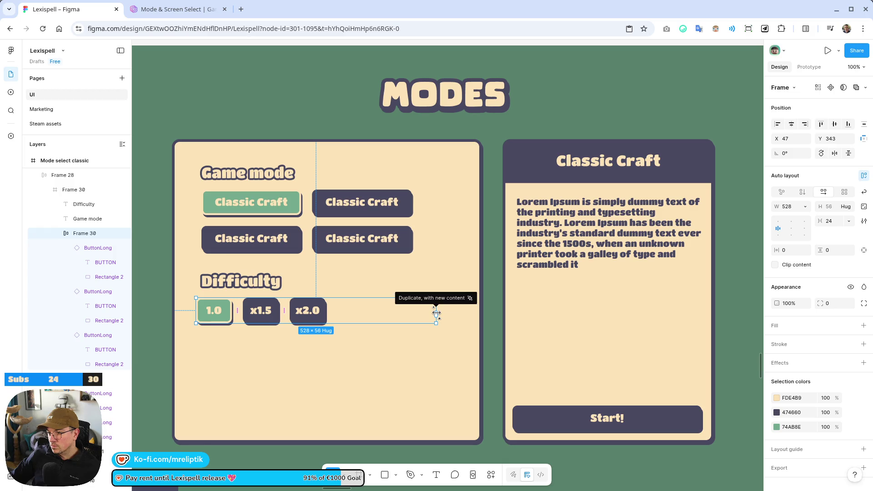
left_click_drag(418, 304, 394, 304)
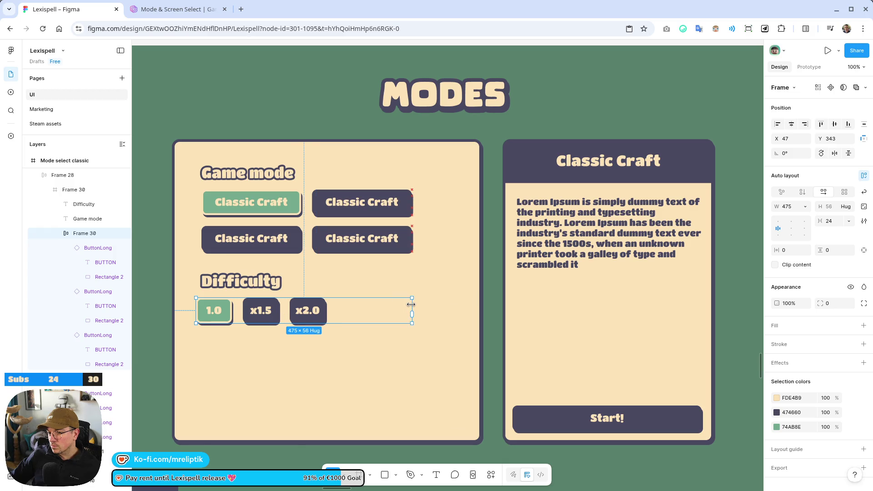
scroll(288, 242, "down", 5, "ctrl")
scroll(258, 340, "down", 3, "ctrl")
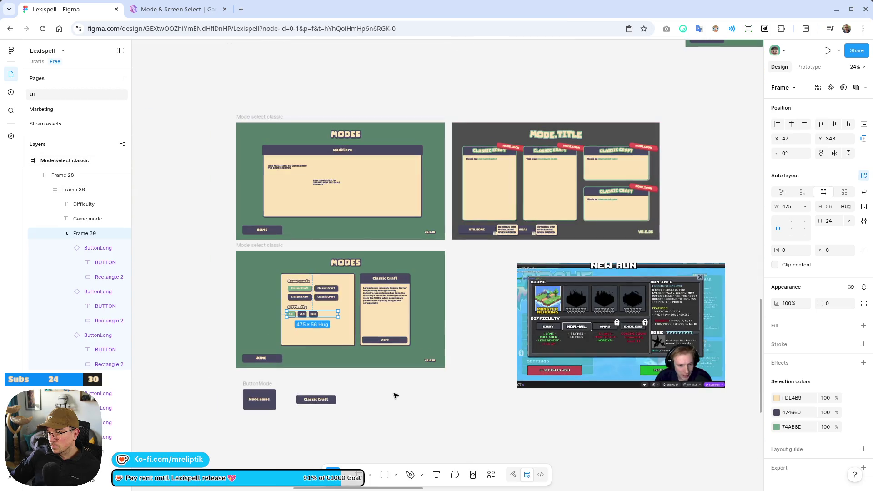
left_click(395, 394)
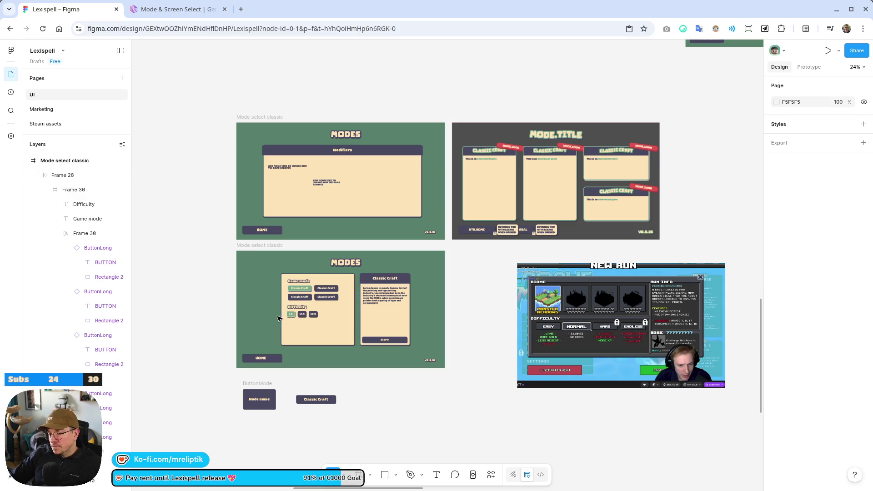
scroll(302, 318, "up", 10, "ctrl")
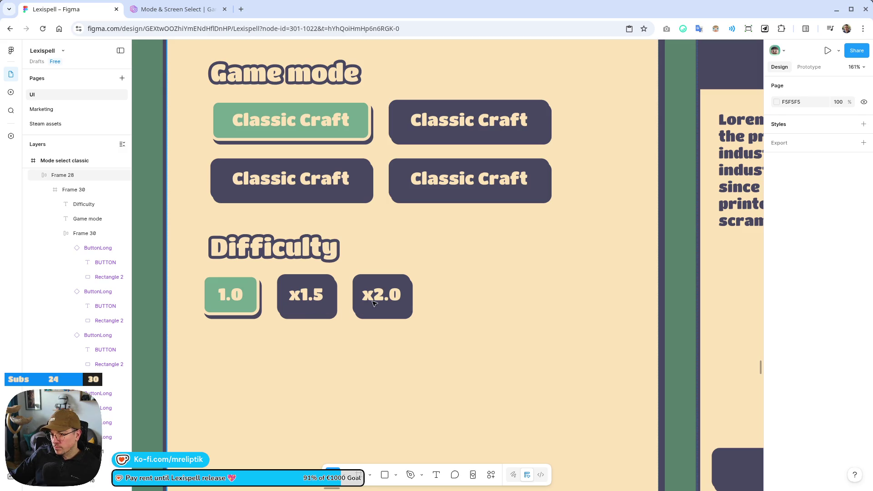
Select the x2.0 button, then zoom out to view the whole MODES screen.
left_click(373, 304)
left_click(368, 305)
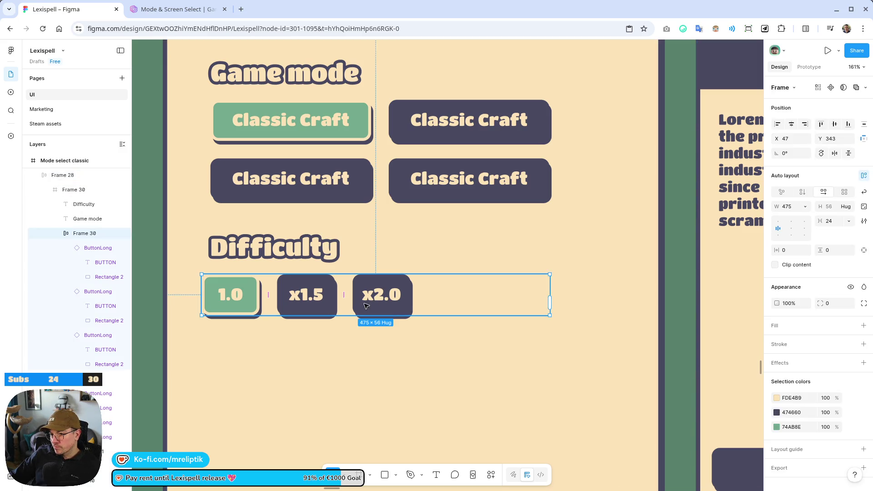
left_click(367, 306)
key("shift+1")
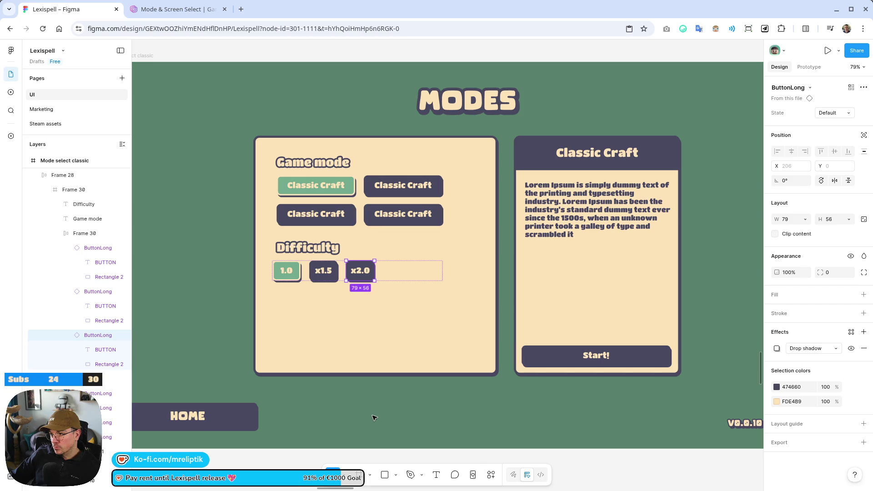
left_click(595, 356)
Move the Start! button into the Game mode card and narrow the card to 577 wide.
left_click_drag(596, 356, 382, 360)
left_click(396, 257)
scroll(396, 258, "down", 3)
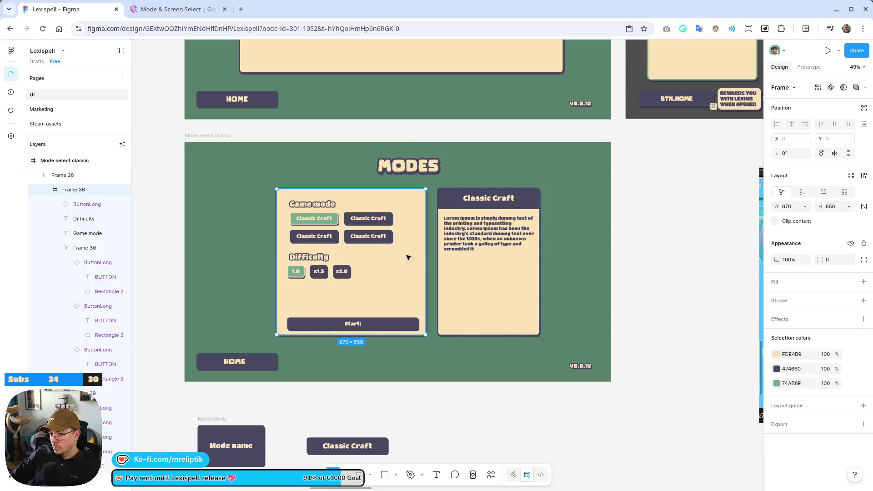
mouse_move(426, 256)
left_mouse_down()
mouse_move(397, 255)
mouse_move(406, 256)
left_mouse_up()
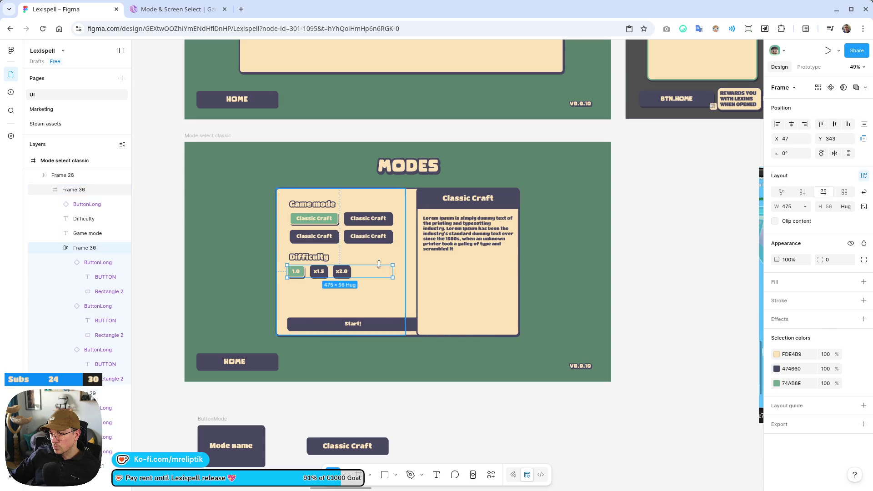
left_click(421, 248)
left_click_drag(422, 247, 403, 251)
Resize the Start! button to 463×56 at X 59, lining up with the buttons above.
left_click(394, 323)
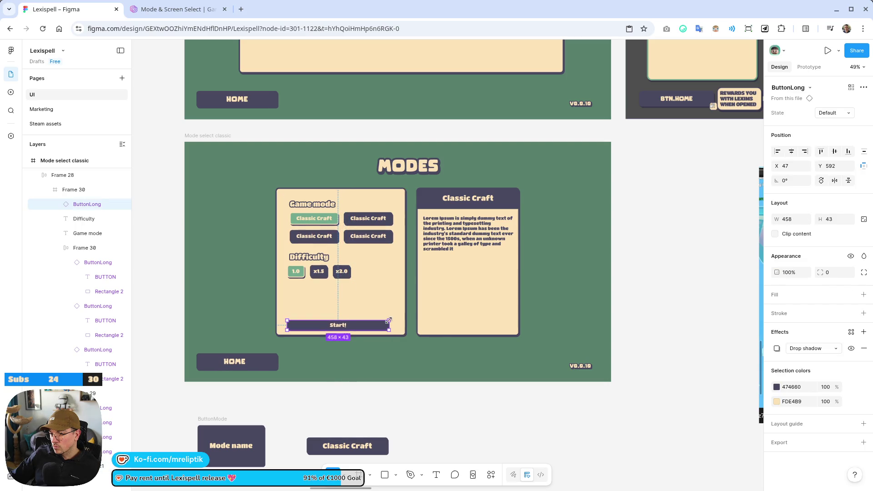
left_click_drag(417, 323, 391, 322)
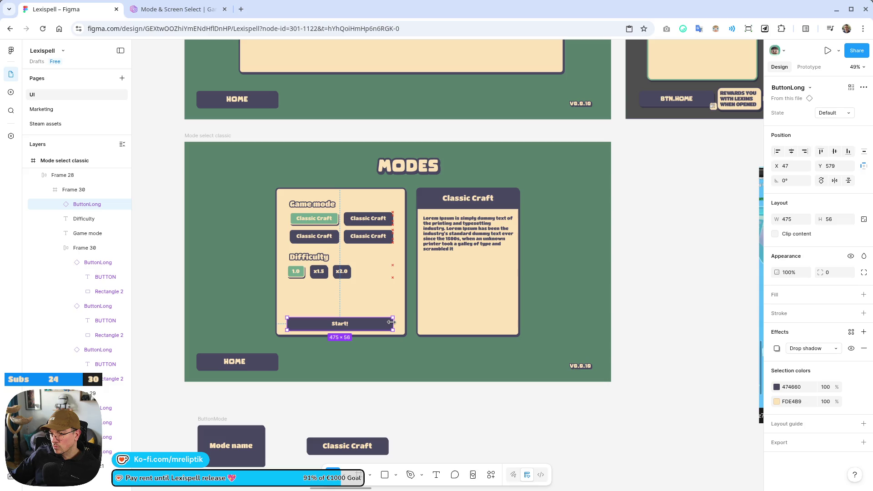
left_click_drag(287, 322, 291, 322)
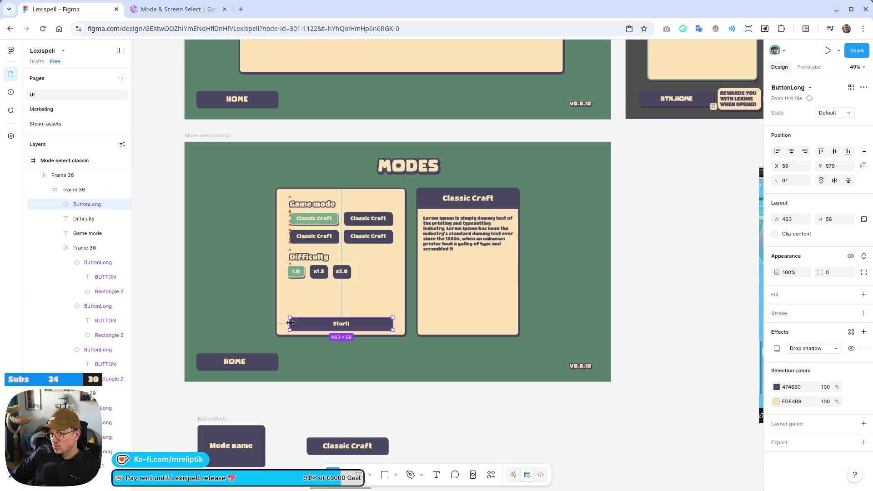
Realign the Difficulty button row vertically within the Game mode card.
scroll(287, 269, "up", 5)
left_click(305, 289)
left_click_drag(305, 289, 309, 295)
scroll(310, 268, "down", 5)
scroll(311, 267, "up", 5)
left_click_drag(380, 310, 380, 301)
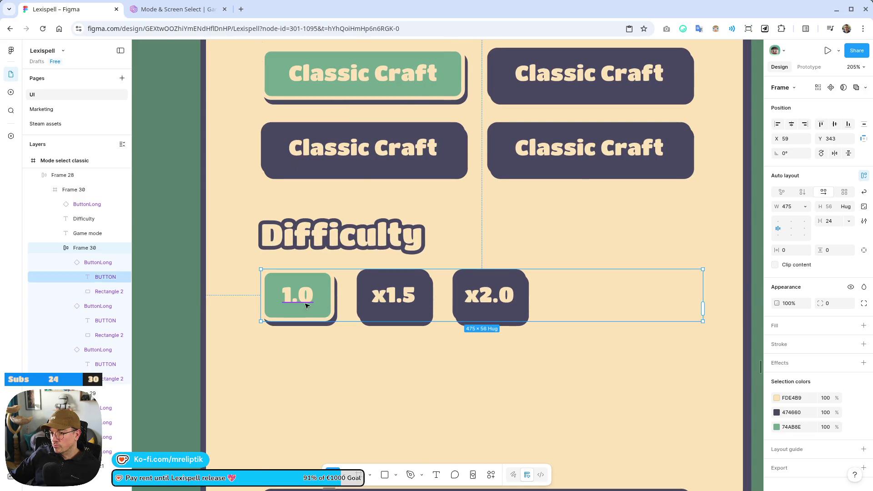
scroll(264, 302, "down", 6)
scroll(277, 346, "down", 4)
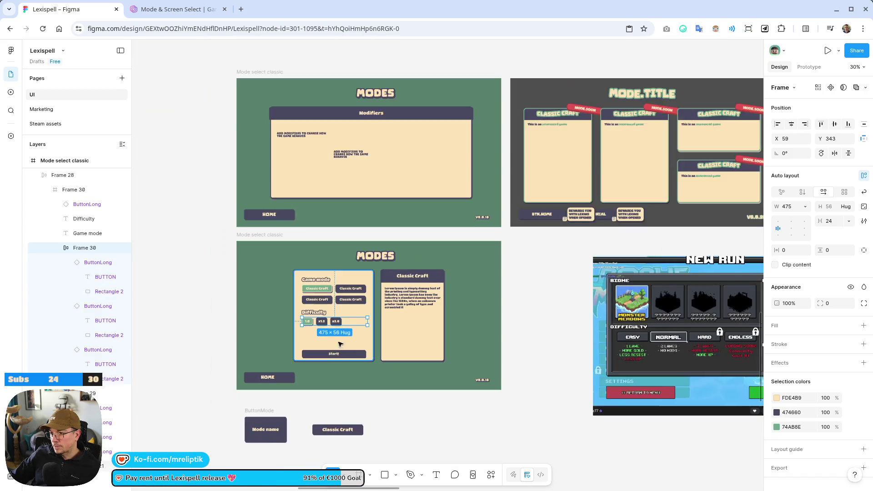
left_click(585, 292)
left_click(415, 320)
scroll(414, 320, "up", 4)
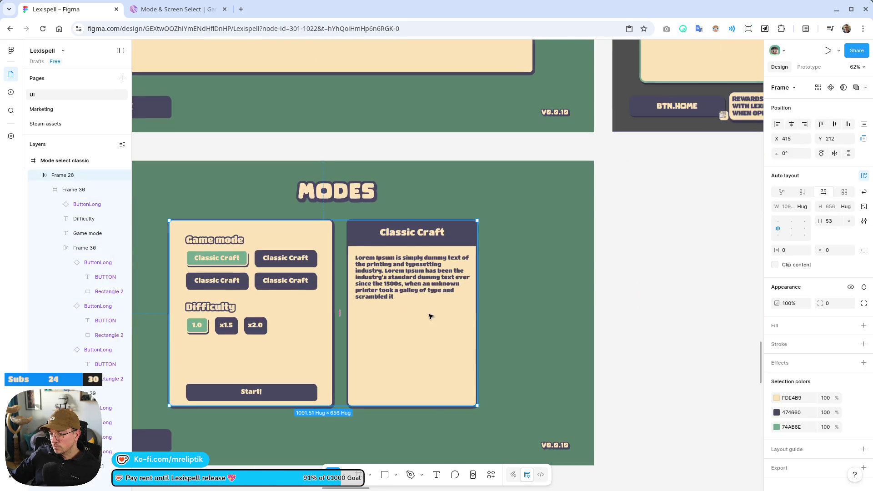
Widen the Classic Craft description card to 577 px to match the Game mode panel.
left_click(443, 318)
left_click_drag(477, 313, 493, 314)
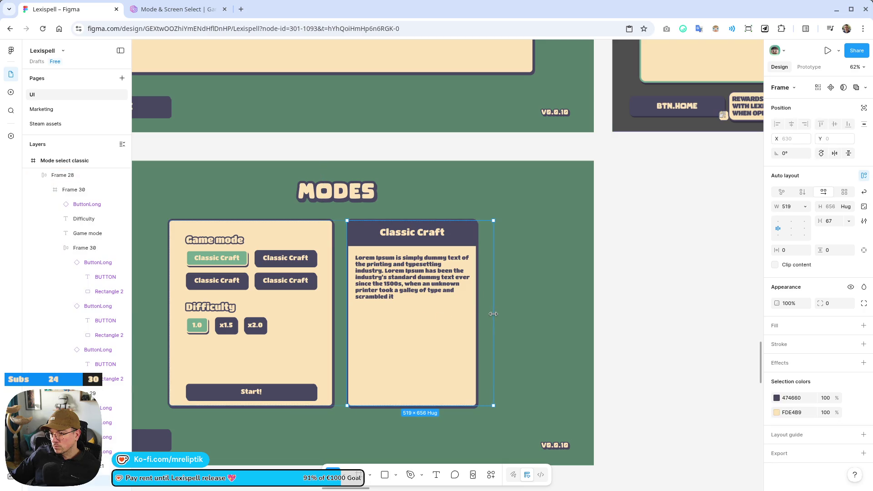
key("Escape")
left_click(262, 234)
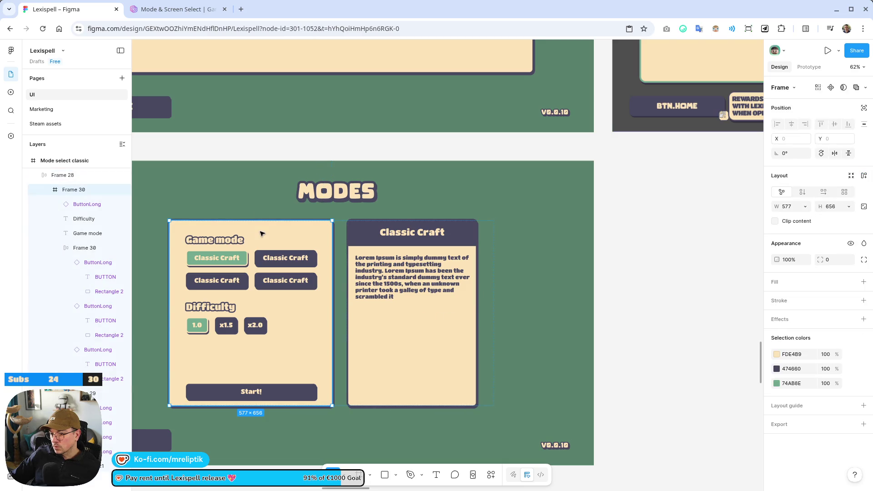
left_click(431, 325)
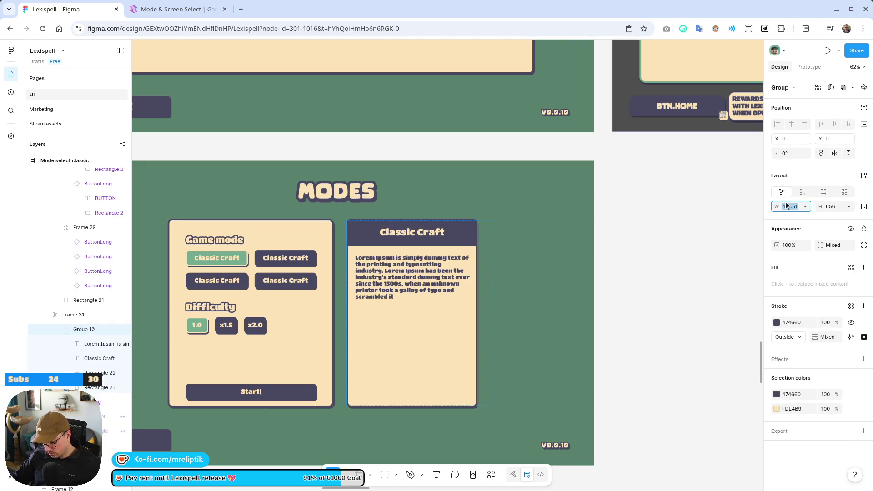
type("77")
key("Return")
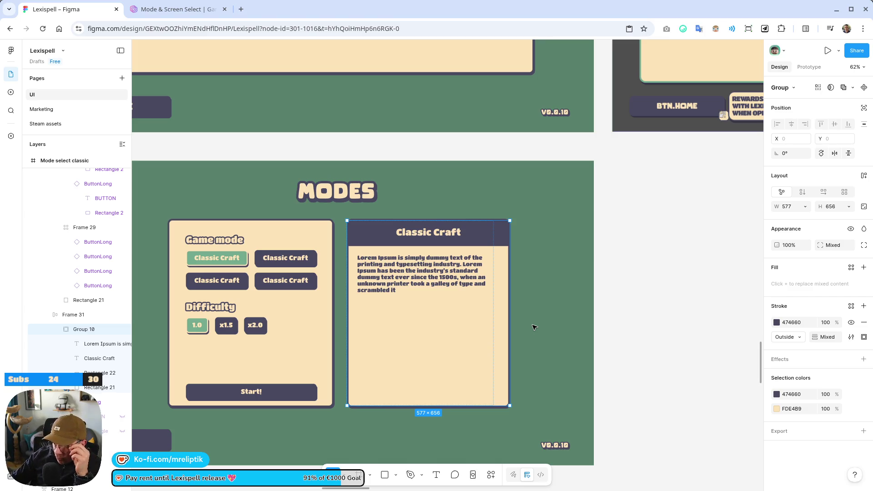
Move both ButtonMode buttons beside the Mode select frames.
scroll(534, 328, "right", 12)
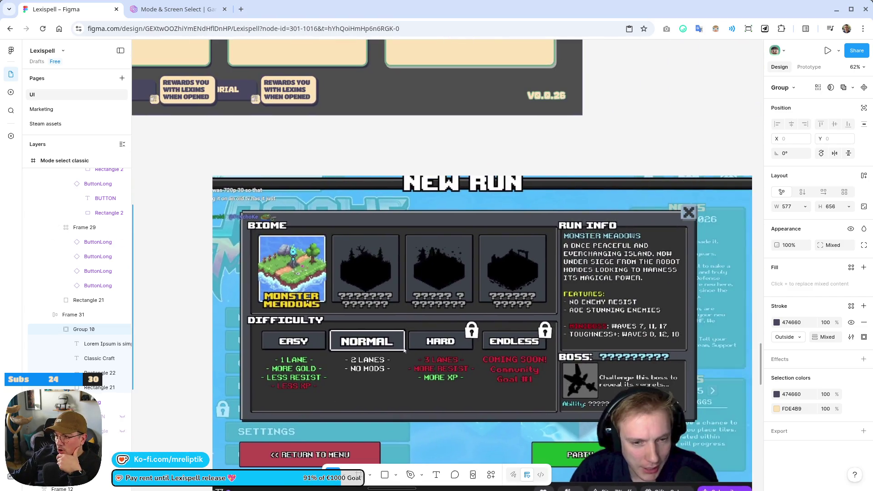
scroll(404, 350, "left", 12)
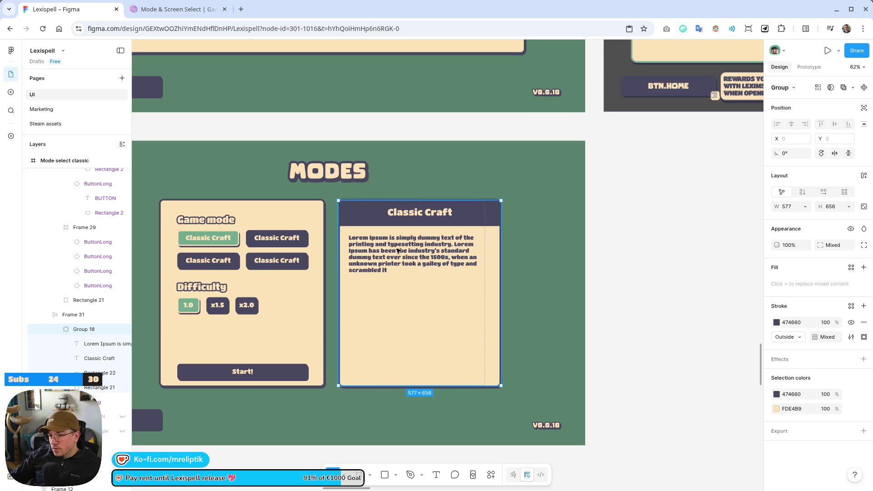
scroll(397, 250, "down", 6)
scroll(373, 137, "up", 5)
scroll(355, 273, "down", 4)
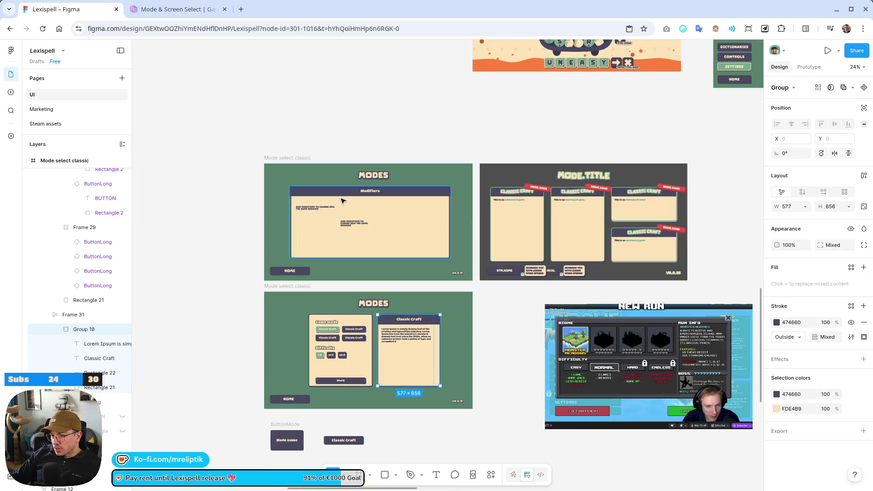
scroll(408, 359, "up", 2)
scroll(373, 273, "up", 3)
scroll(356, 243, "down", 3)
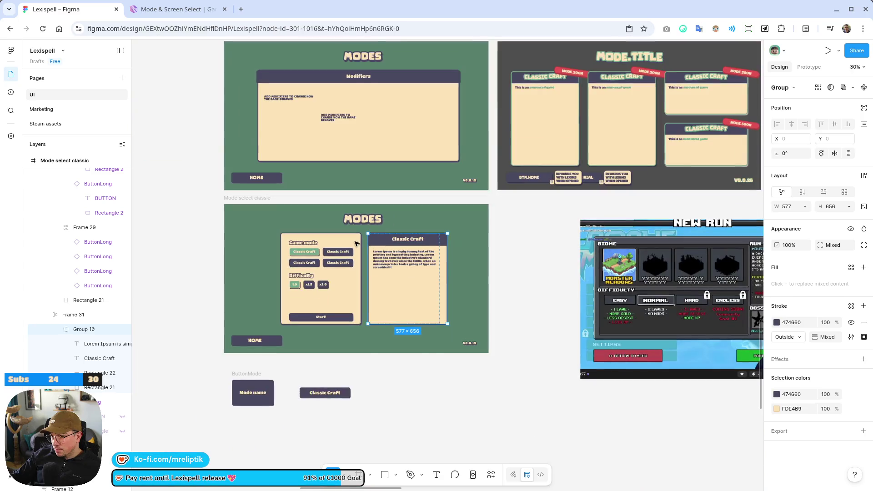
mouse_move(356, 367)
left_mouse_down()
mouse_move(291, 403)
mouse_move(217, 285)
left_mouse_up()
scroll(369, 408, "down", 2)
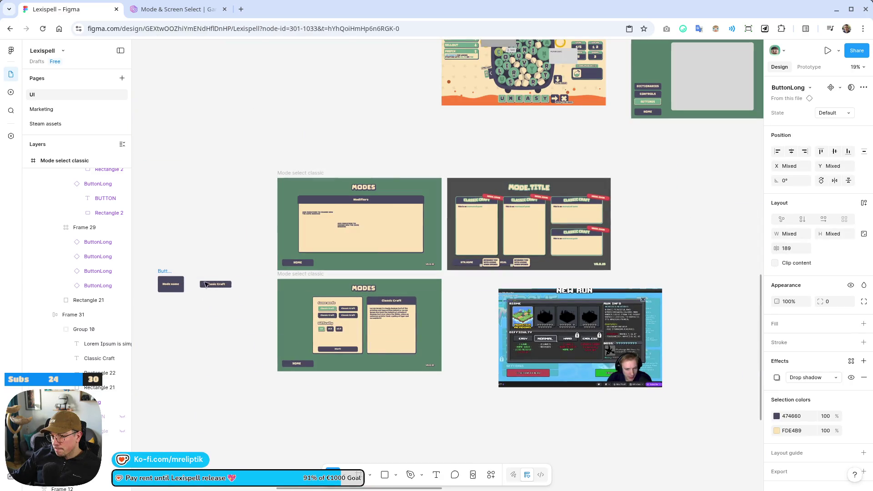
left_click(323, 274)
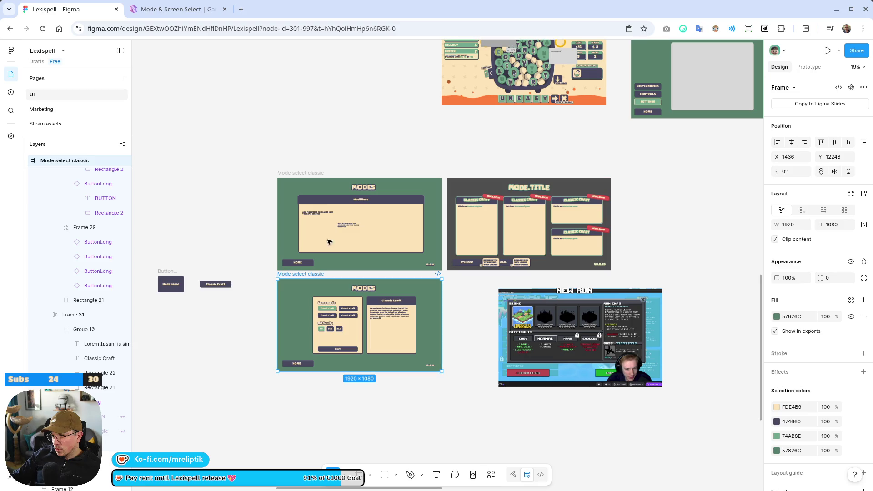
left_click(320, 172)
Delete the Modifiers frame and duplicate the Modes frame into the empty slot above.
key("Delete")
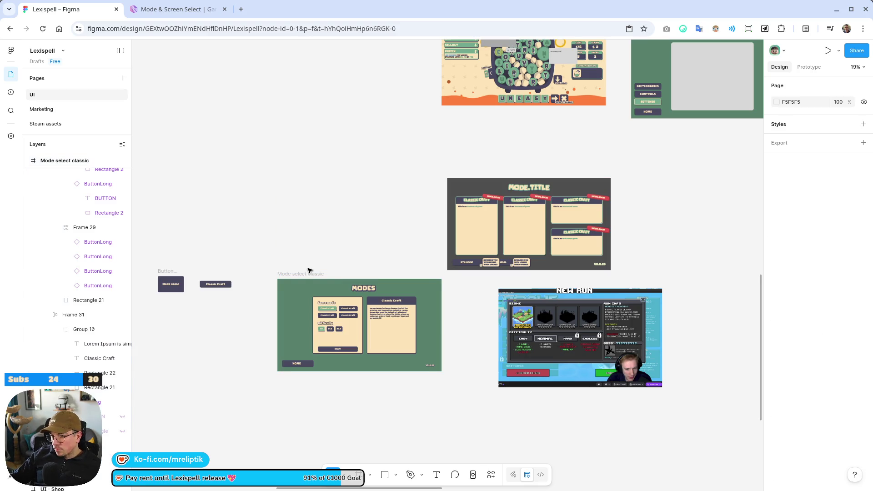
left_click(310, 274)
mouse_move(309, 273)
left_mouse_down()
mouse_move(312, 197)
mouse_move(330, 137)
left_mouse_up()
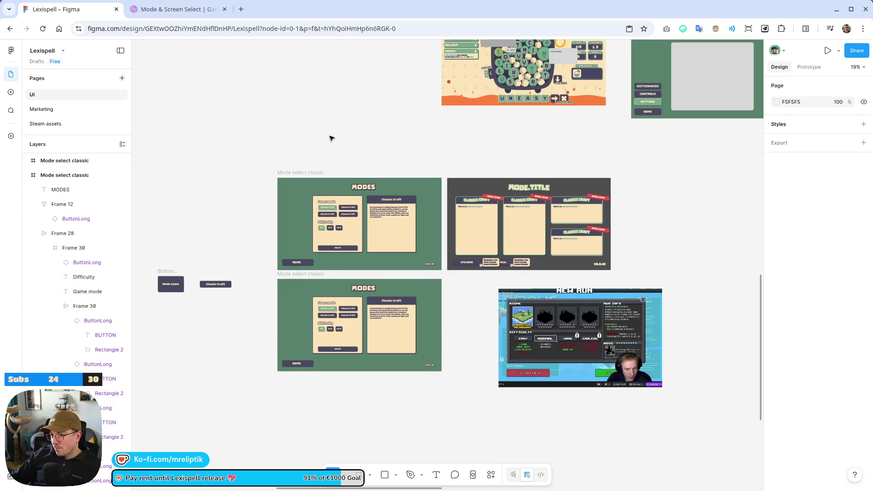
scroll(355, 212, "up", 5)
Pull the Classic Craft card out of the duplicate's container to above the frame.
left_click(422, 297)
scroll(458, 296, "down", 3)
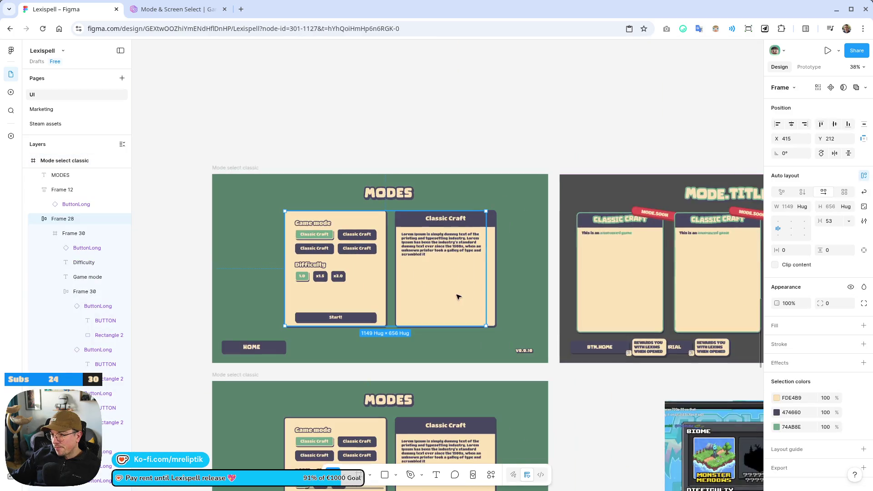
double_click(454, 285)
left_click_drag(471, 317, 459, 121)
Widen the cream Game mode panel background to 1158 px.
left_click(382, 276)
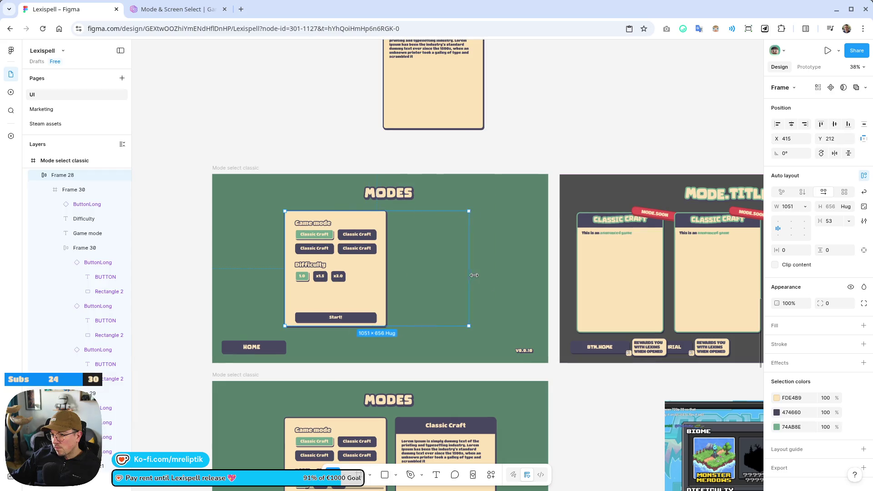
left_click(380, 283)
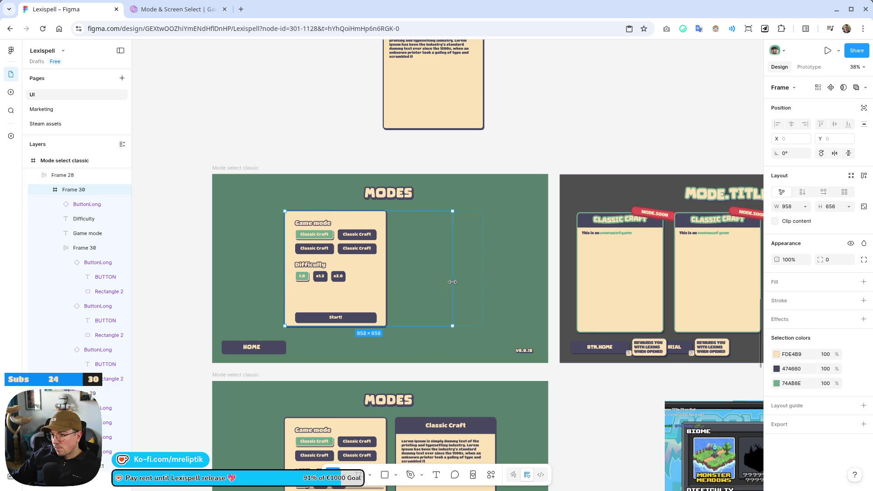
left_click(48, 190)
left_click(385, 278)
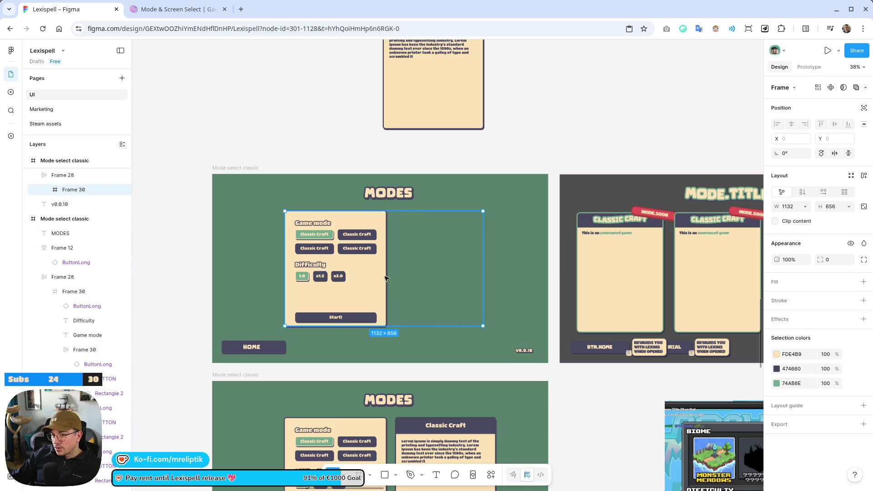
left_click(364, 278)
double_click(380, 262)
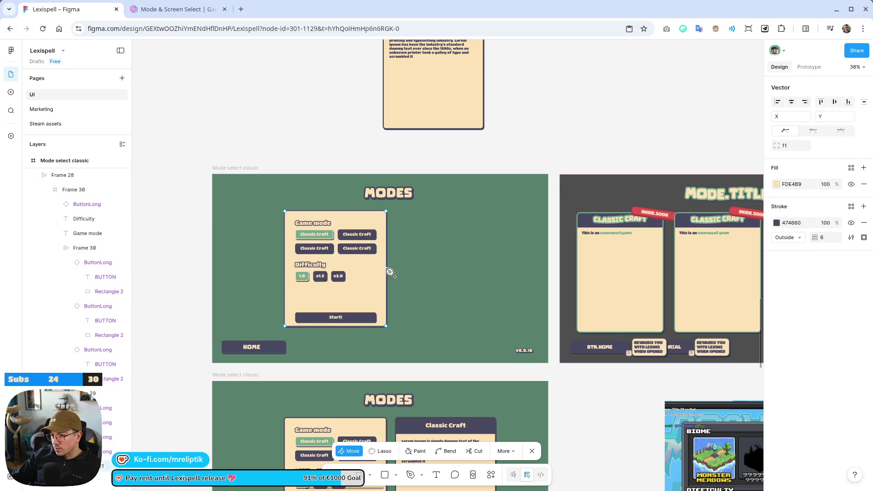
left_click(75, 205)
left_click(69, 252)
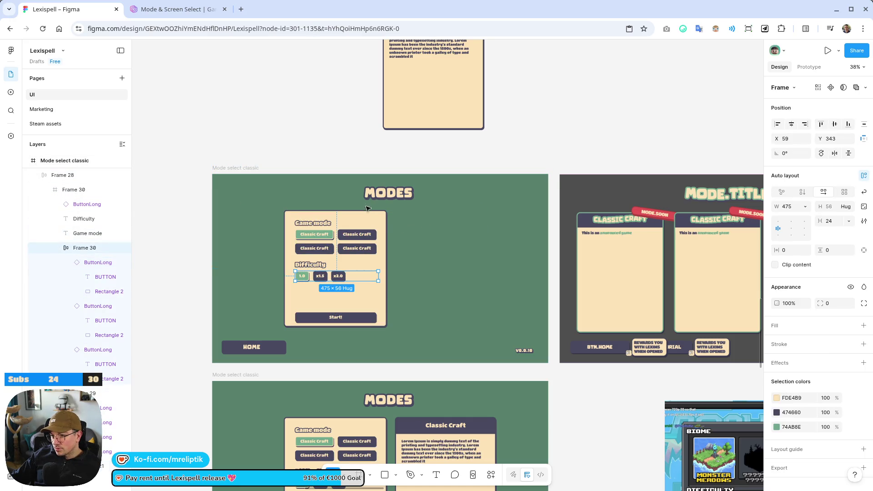
left_click(384, 253)
left_click_drag(388, 255, 469, 259)
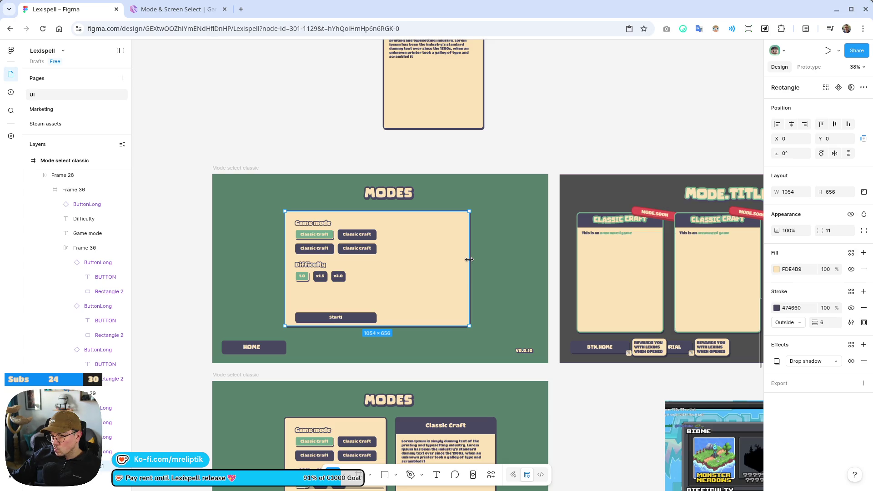
left_click_drag(470, 260, 487, 259)
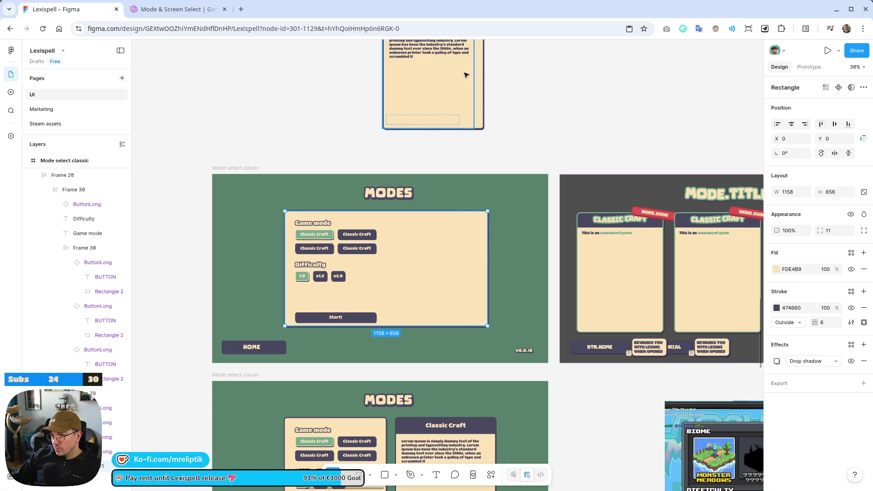
Place a copy of the Classic Craft card inside the panel's right side.
left_click(466, 75)
scroll(463, 140, "up", 3)
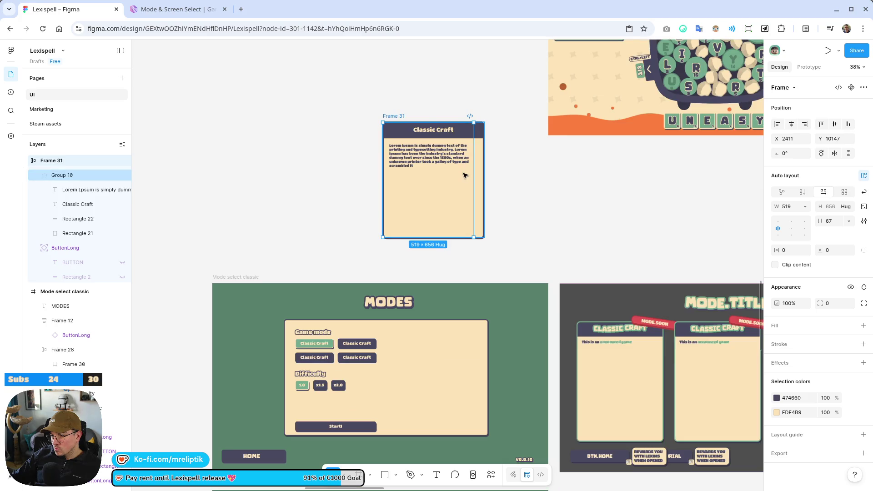
mouse_move(463, 173)
left_mouse_down()
mouse_move(464, 344)
mouse_move(489, 325)
mouse_move(447, 354)
left_mouse_up()
left_click(84, 364)
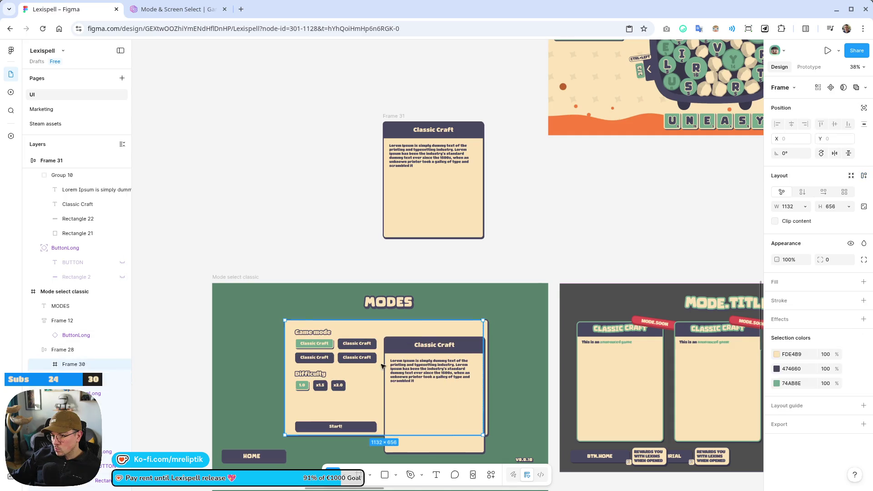
left_click(47, 364)
left_click(92, 385)
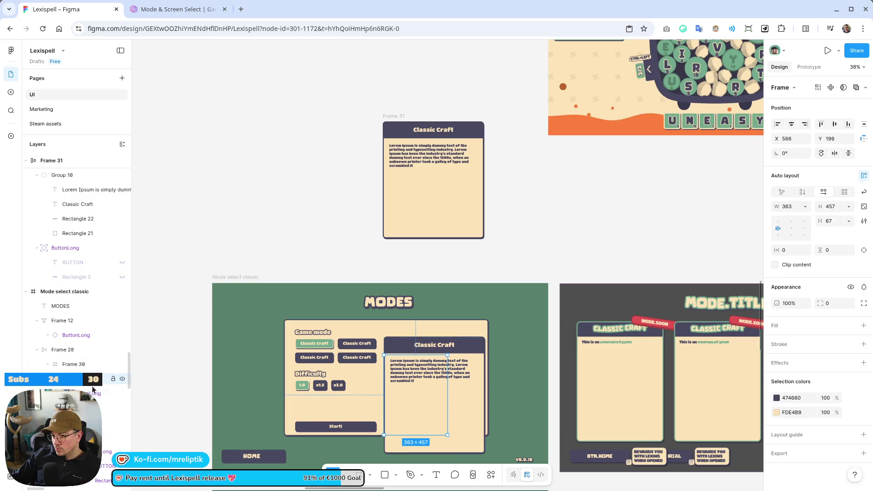
left_click(335, 426)
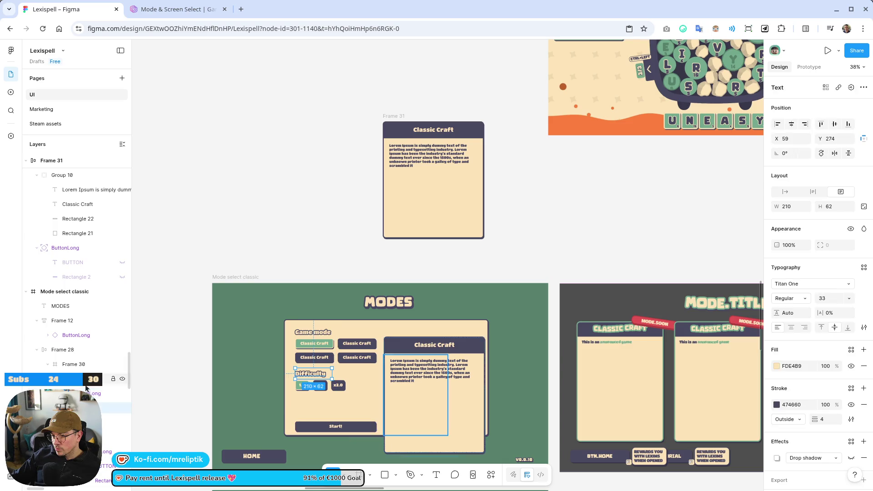
Resize the nested Classic Craft card to about 405×349 in the panel's upper right.
left_click(463, 389)
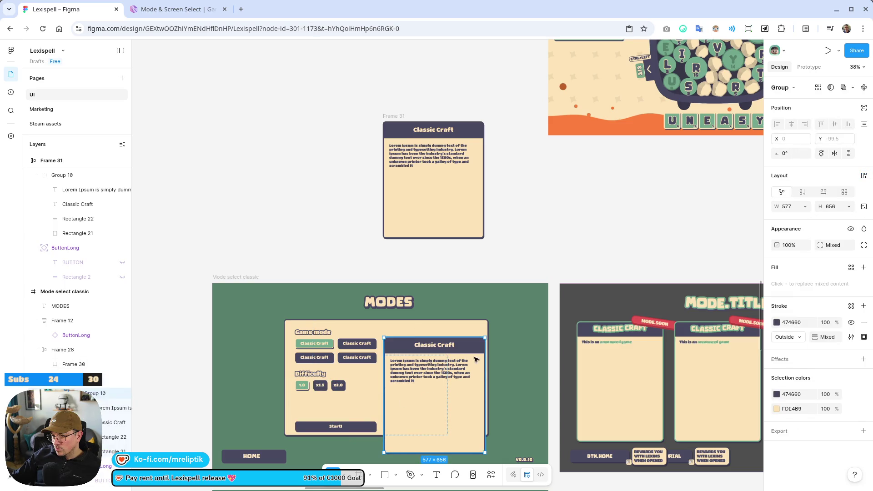
mouse_move(484, 446)
left_mouse_down()
mouse_move(467, 425)
mouse_move(428, 419)
mouse_move(456, 343)
left_mouse_up()
key("ctrl+z")
left_click(546, 238)
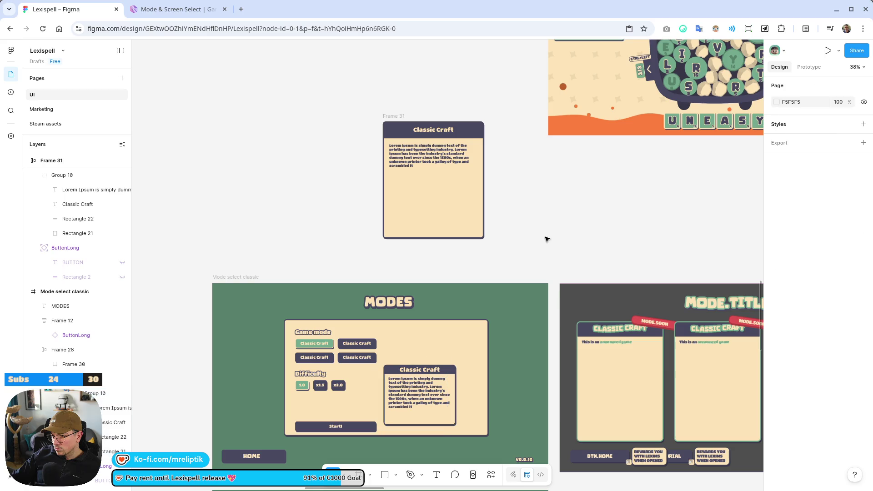
left_click(73, 364)
left_click(88, 379)
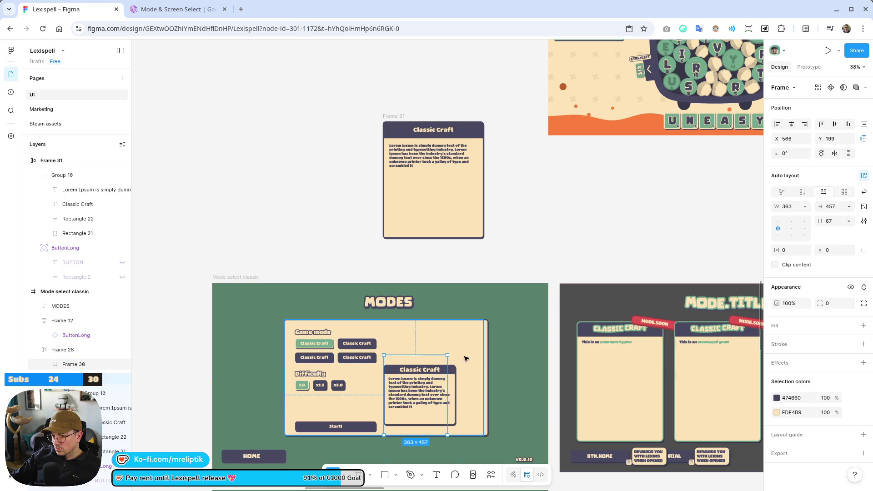
mouse_move(447, 355)
left_mouse_down()
mouse_move(459, 366)
mouse_move(454, 374)
mouse_move(466, 346)
left_mouse_up()
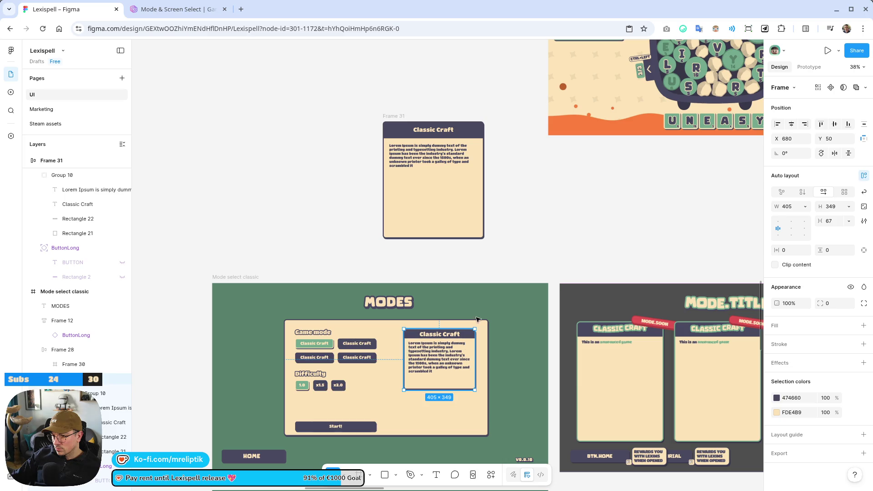
left_click(525, 234)
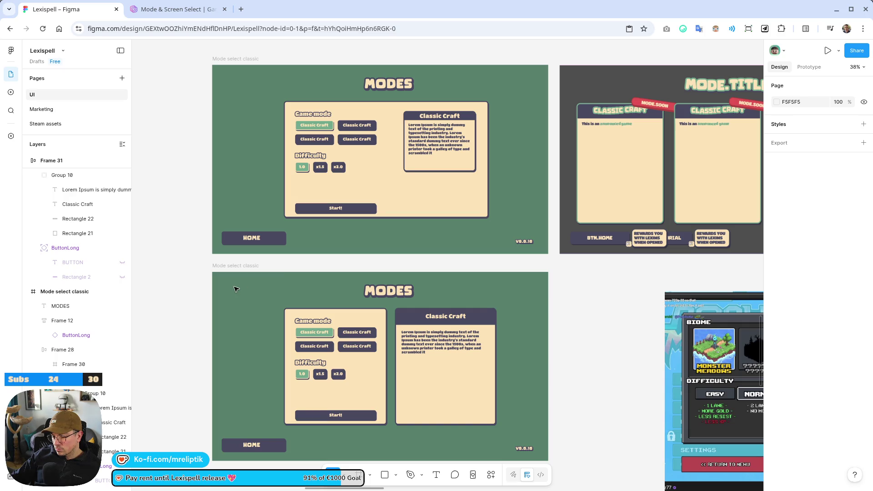
left_click(409, 120)
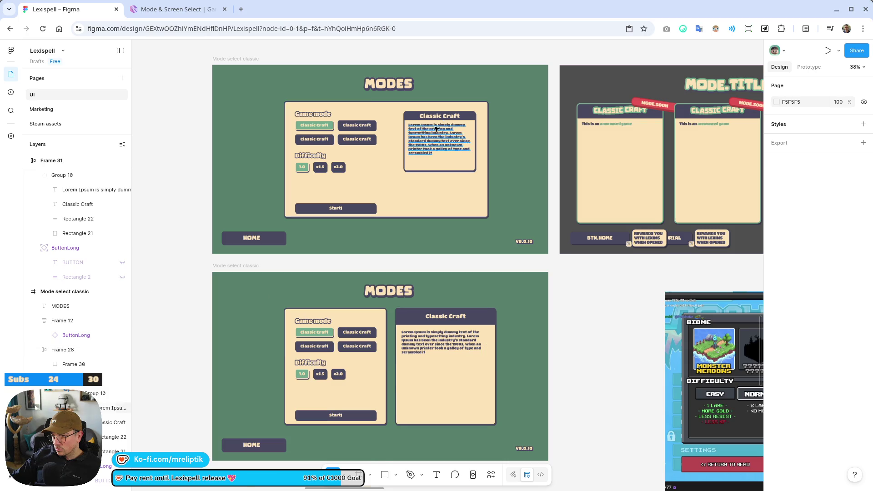
Duplicate the Classic Craft title and Lorem Ipsum text out of the card, then delete the boxed card.
scroll(410, 120, "up", 3)
left_click(392, 109)
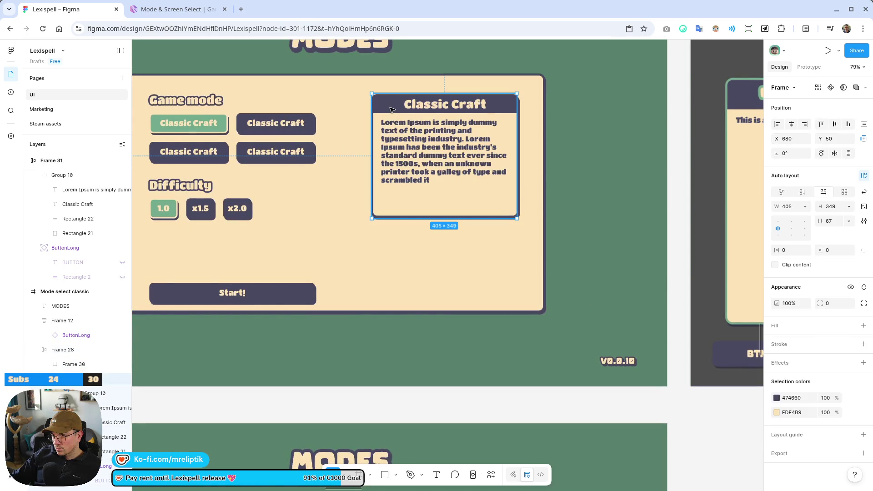
left_click(394, 113)
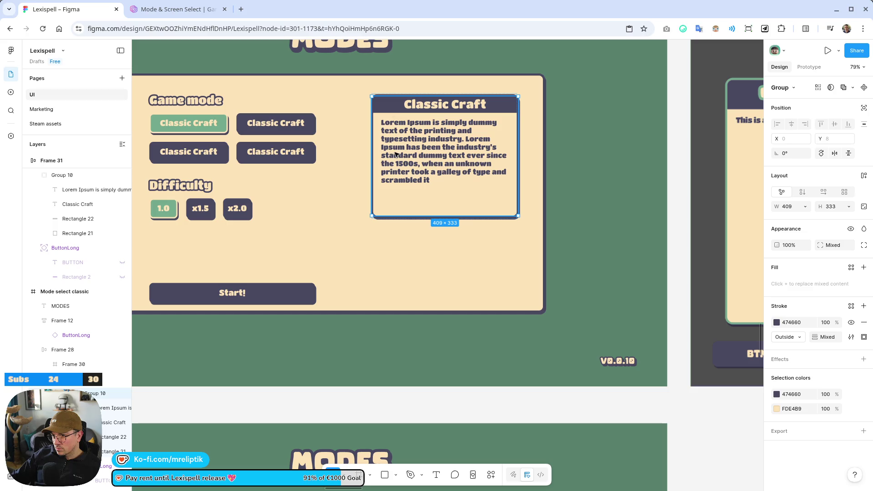
left_click(407, 146)
key("ctrl+d")
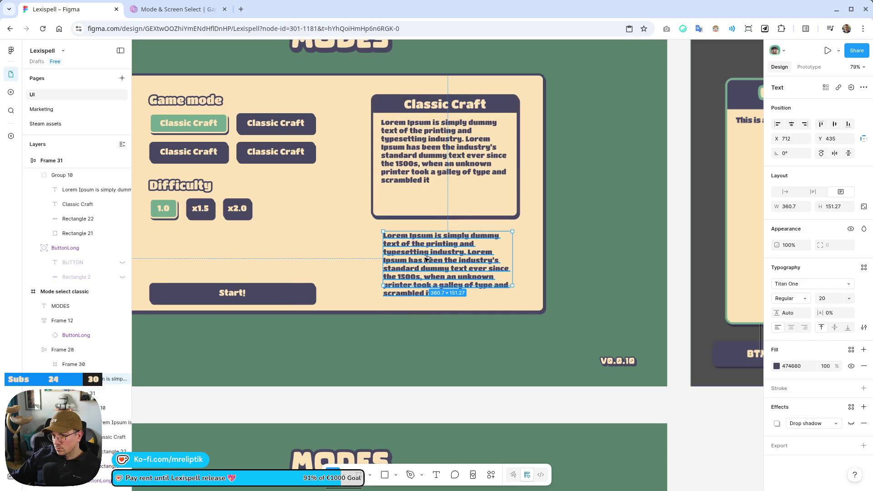
left_click(428, 109)
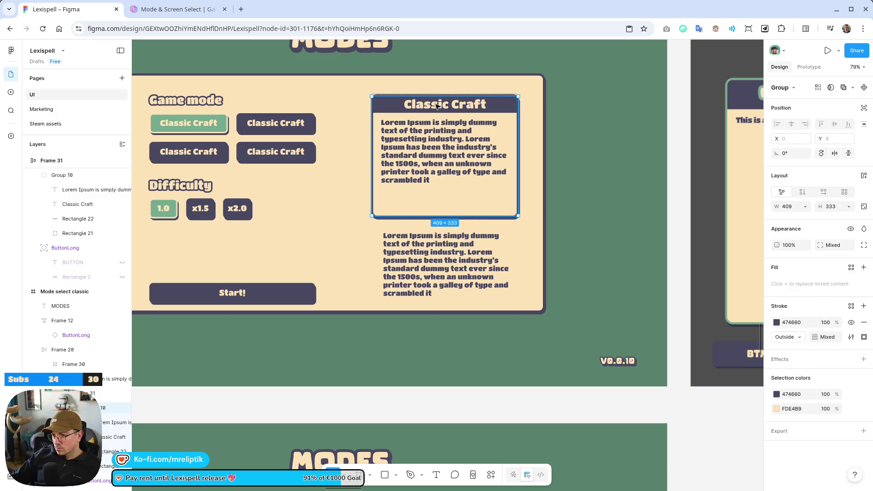
left_click(437, 107)
key("ctrl+d")
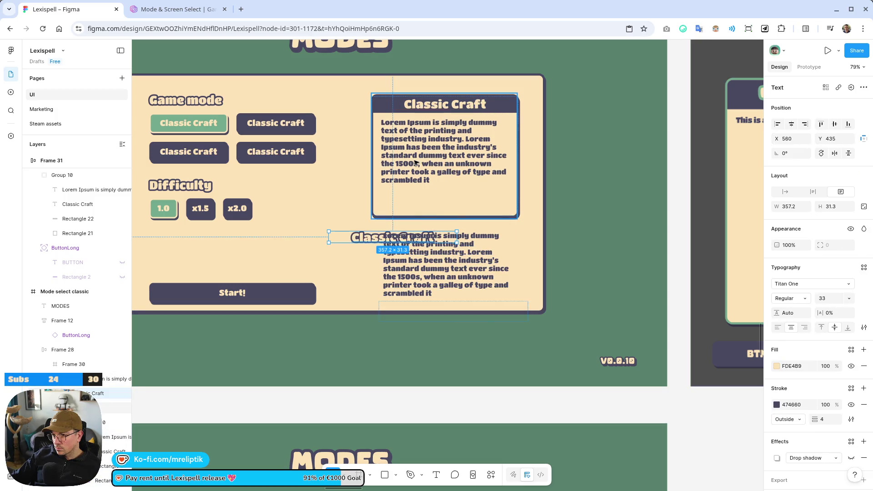
key("Delete")
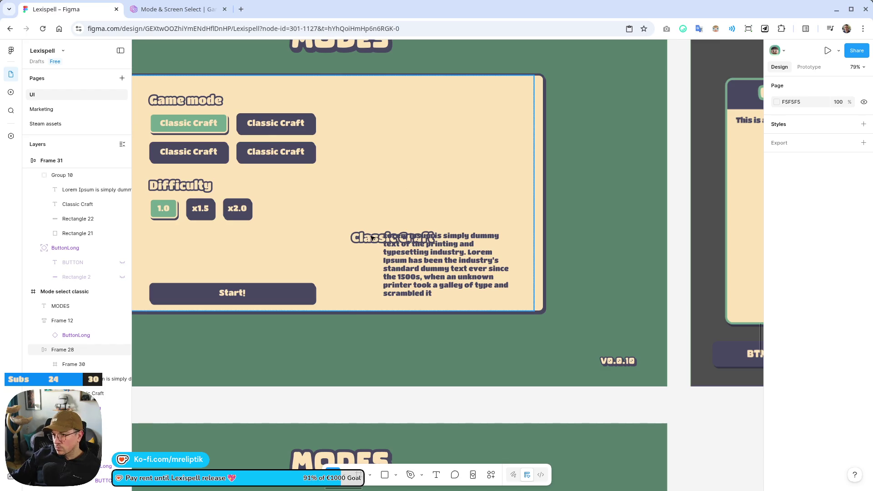
Move the title and description up, level with the Game mode heading.
left_click(372, 238)
mouse_move(372, 238)
left_mouse_down()
mouse_move(426, 101)
mouse_move(401, 101)
mouse_move(413, 97)
mouse_move(415, 109)
mouse_move(408, 92)
mouse_move(408, 99)
left_mouse_up()
left_click_drag(442, 268, 439, 149)
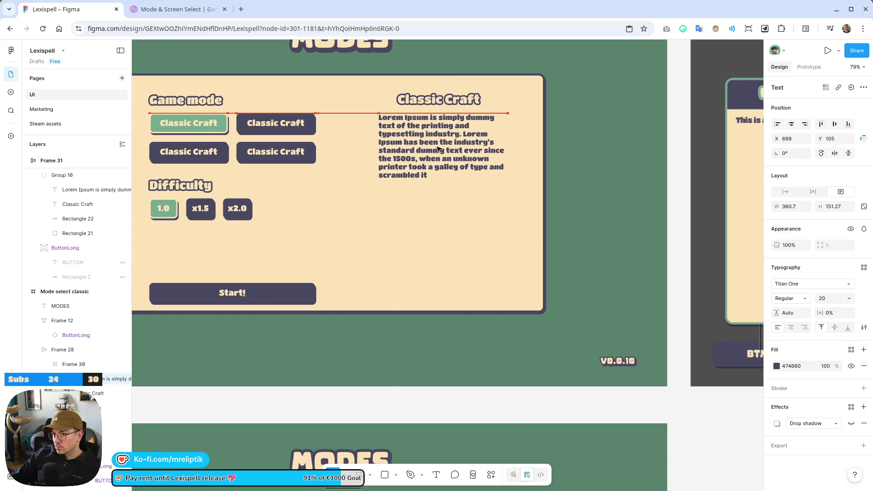
key("Tab")
scroll(440, 138, "down", 5)
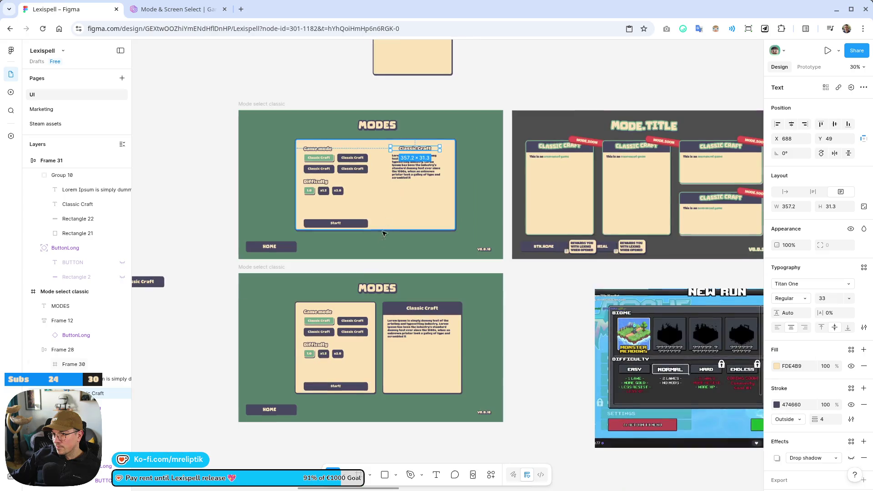
left_click(195, 230)
scroll(386, 173, "up", 5)
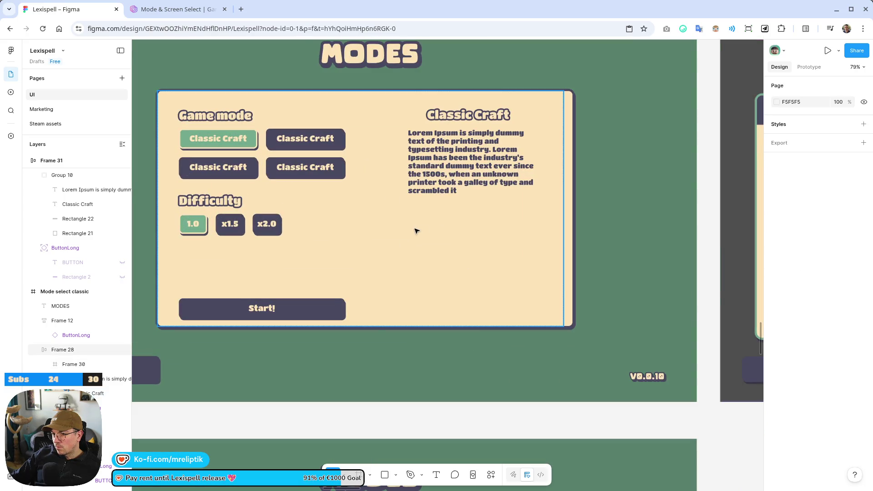
Widen the card frame slightly to the right, reverting a background rectangle resize.
left_click(415, 231)
scroll(416, 230, "down", 3)
left_click_drag(508, 240, 517, 240)
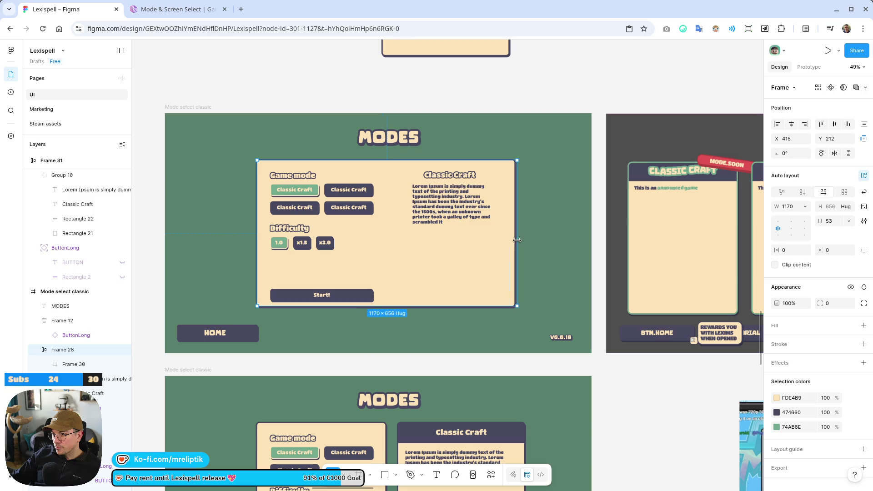
left_click(450, 250)
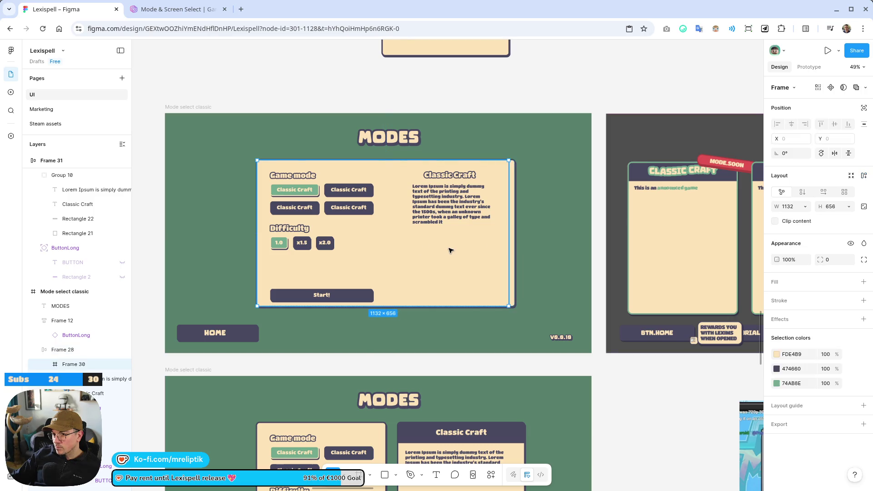
double_click(508, 230)
left_click_drag(509, 230, 482, 231)
key("ctrl+z")
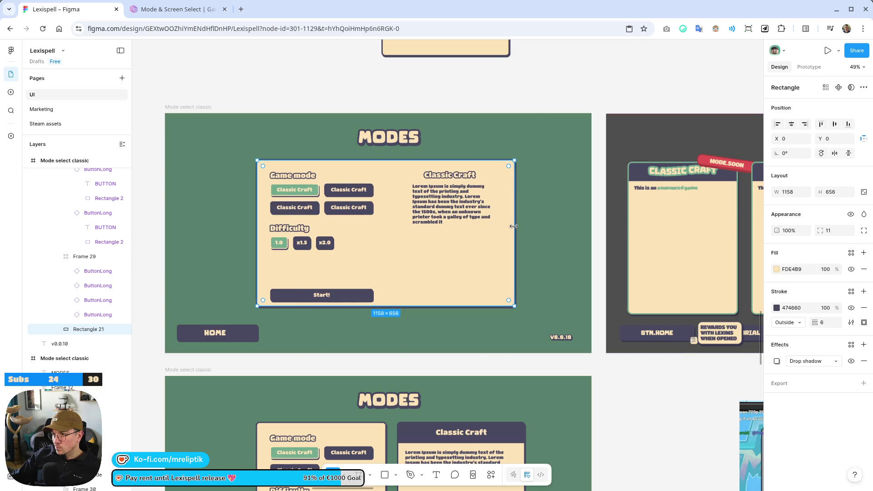
Wrap the beige background rectangle in an auto-layout frame with Shift+A.
key("shift+a")
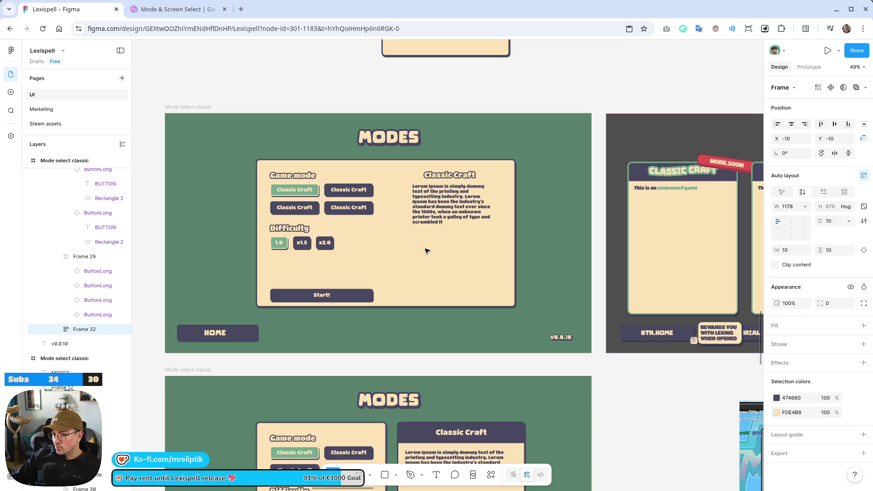
scroll(85, 331, "up", 3)
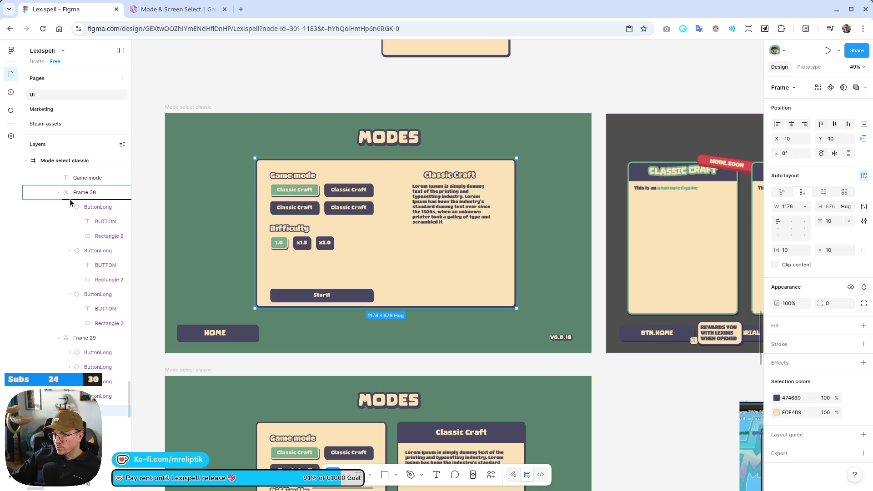
left_click_drag(71, 202, 77, 207)
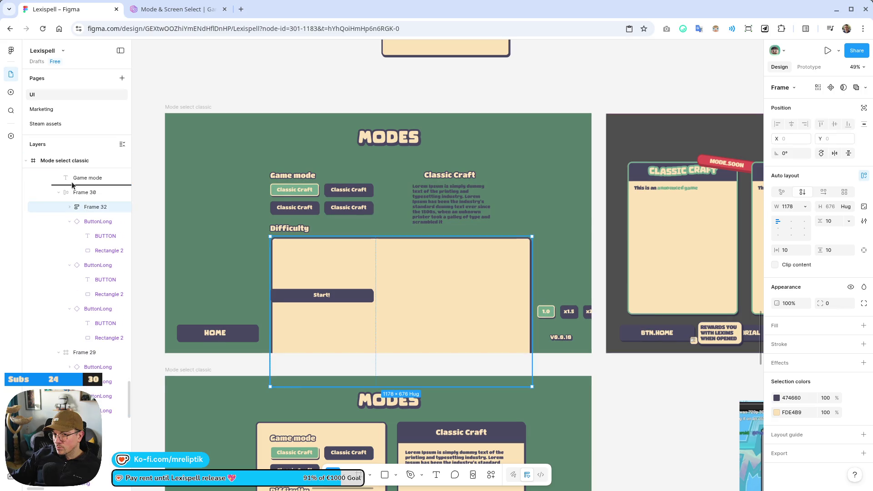
key("ctrl+z")
Try moving the buttons and mode grid into the new frame horizontally, then undo it.
left_click(88, 222)
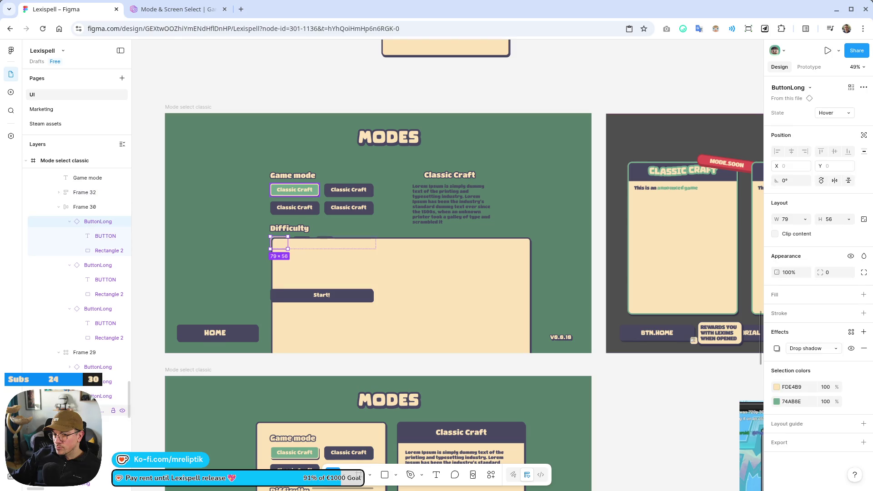
left_click(86, 222, "shift")
left_click_drag(85, 193, 78, 195)
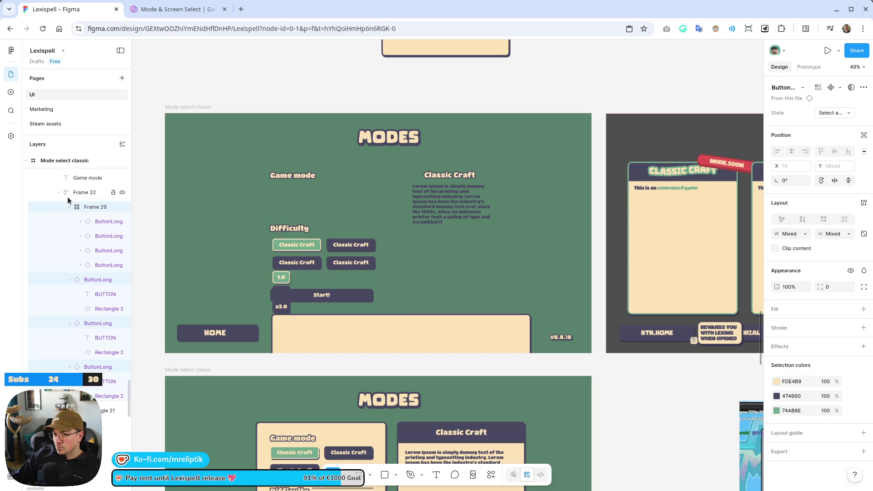
left_click(70, 193)
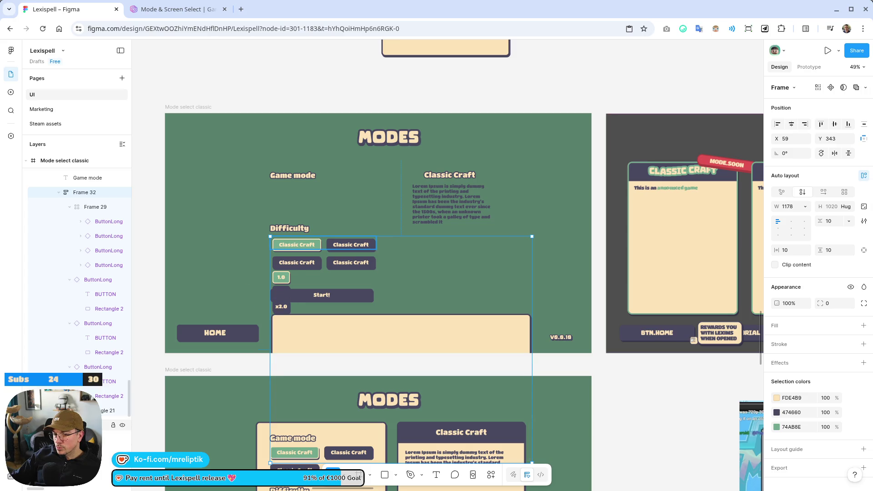
left_click(91, 424)
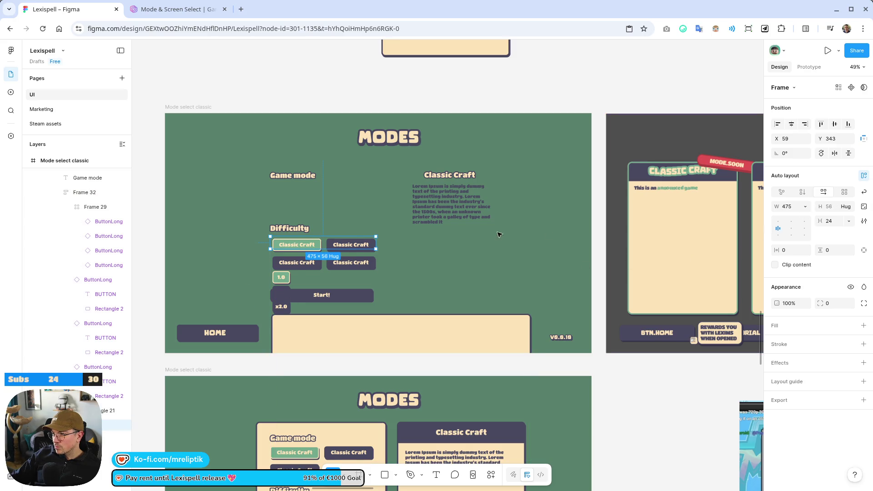
left_click(78, 193)
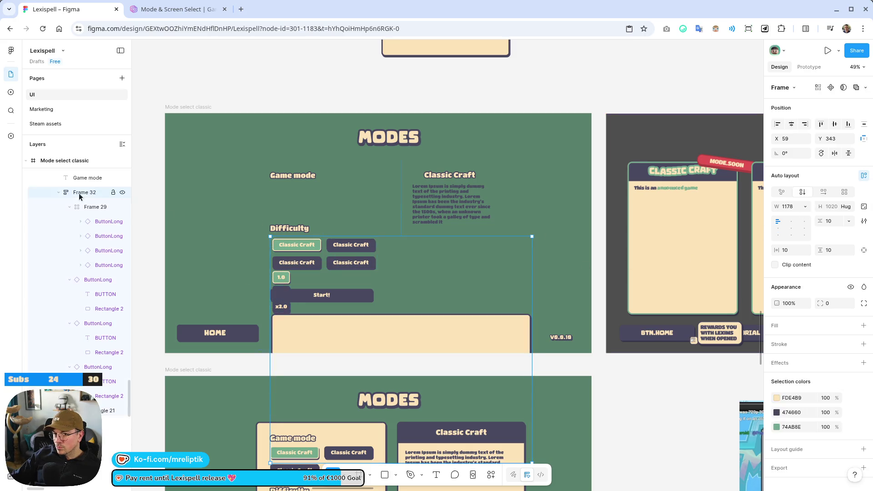
left_click(822, 194)
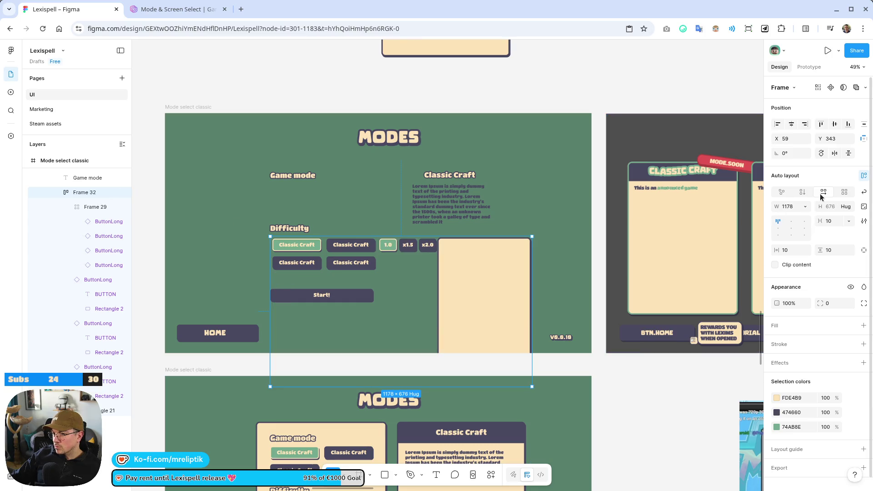
left_click(78, 207)
left_click(70, 207)
left_click(76, 196)
key("ctrl+z")
key("ctrl+z")
key("ctrl+z")
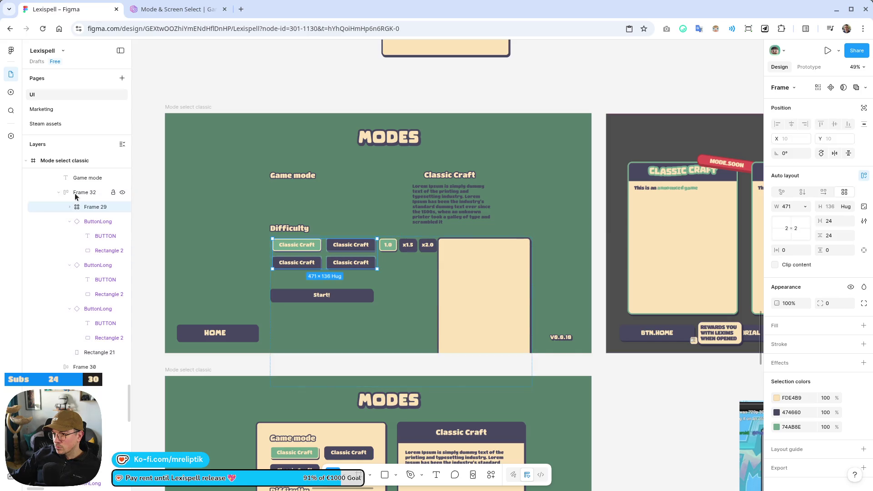
key("ctrl+z")
key("ctrl+z")
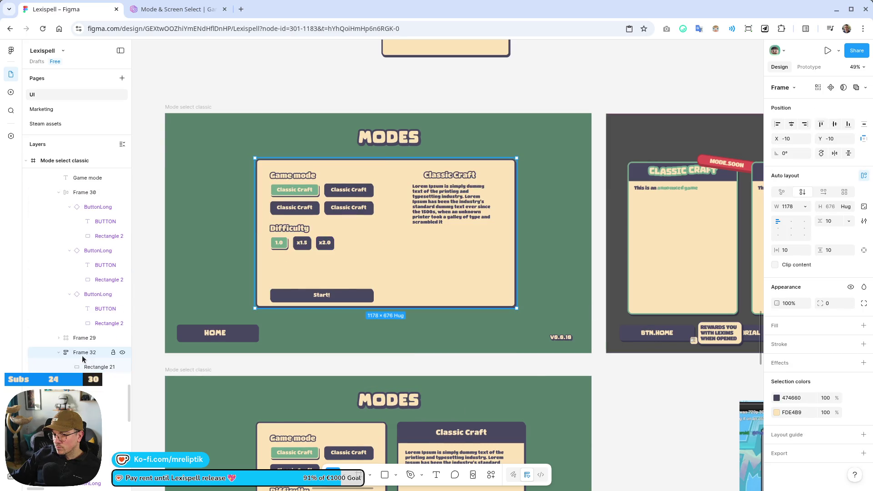
left_click(83, 367)
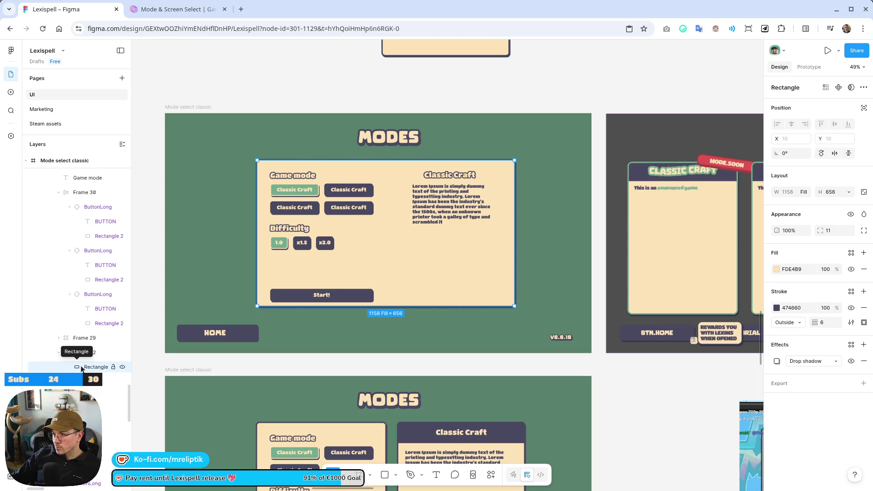
Give the inner panel frame a beige FDE4B9 fill and inspect the background's stroke colour.
scroll(83, 206, "up", 3)
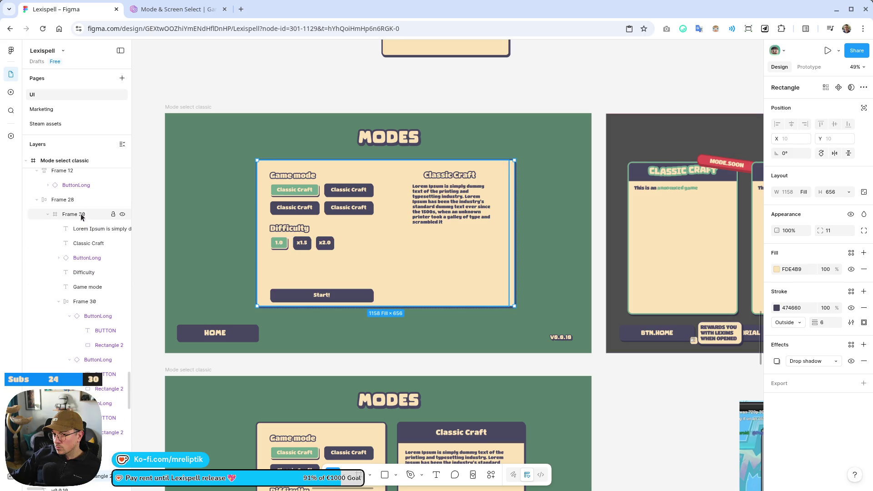
left_click(78, 217)
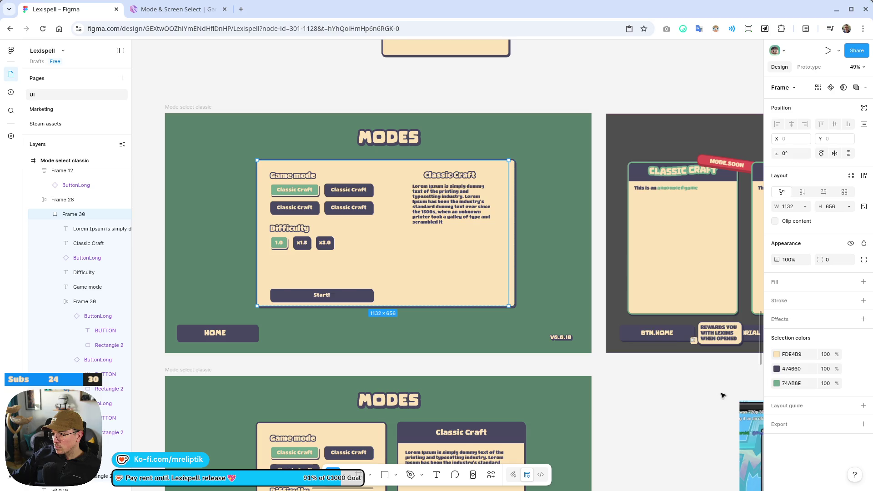
left_click(773, 282)
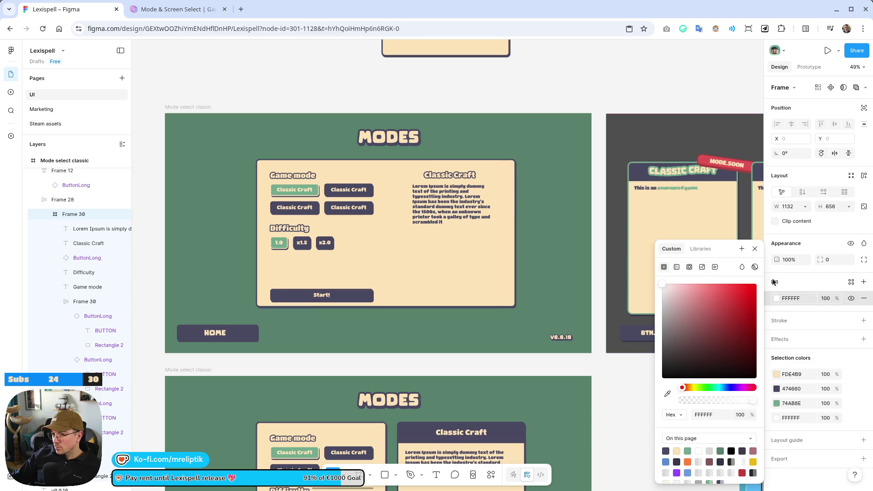
left_click(678, 450)
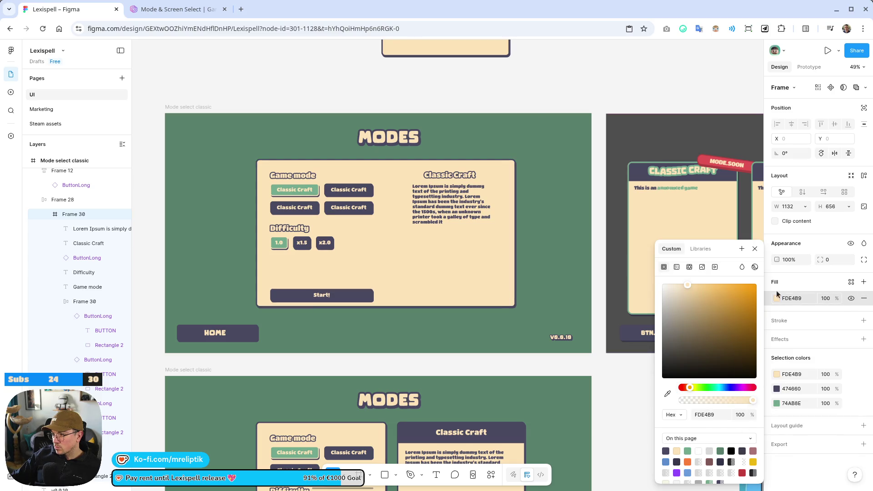
left_click(455, 273)
left_click(455, 273)
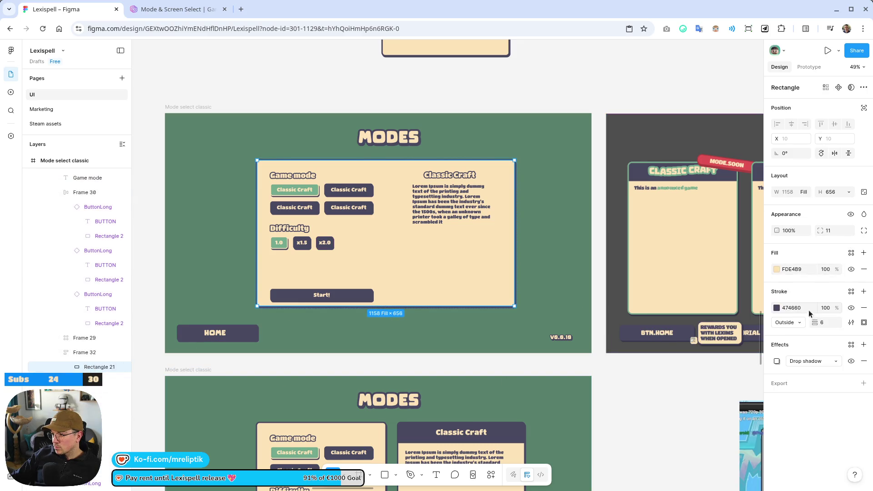
left_click(808, 309)
left_click(797, 300)
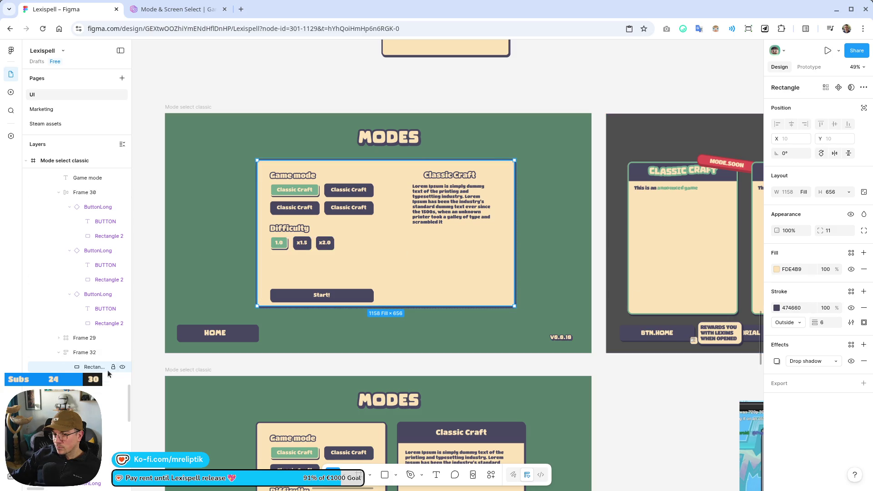
scroll(125, 361, "up", 5)
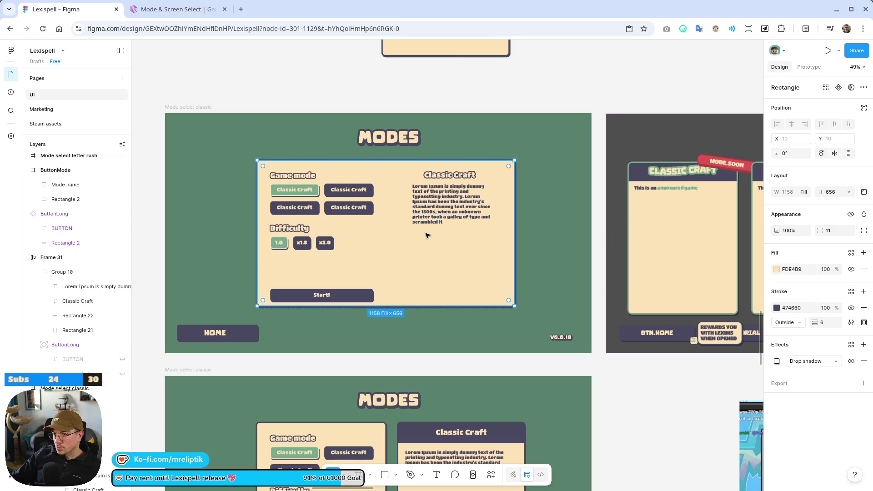
Remove auto layout from Frame 30, leaving a plain 1132 × 656 frame.
left_click(364, 101)
left_click(386, 242)
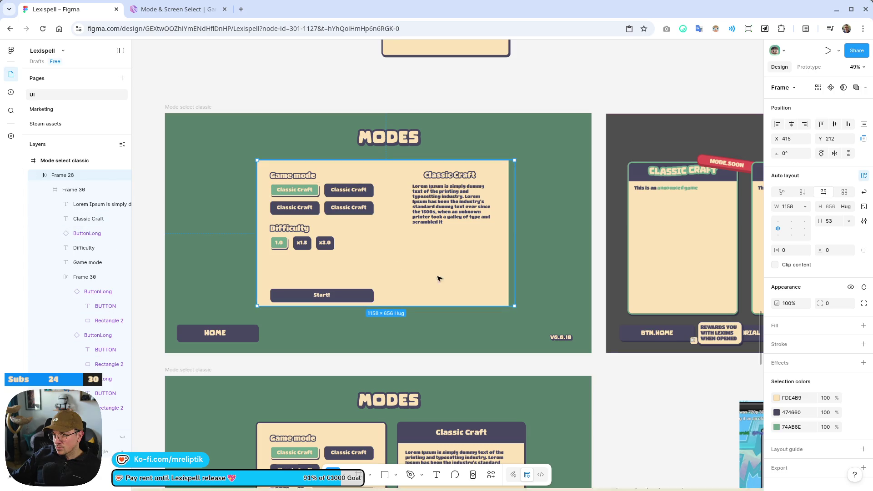
left_click(75, 190)
left_click(67, 189)
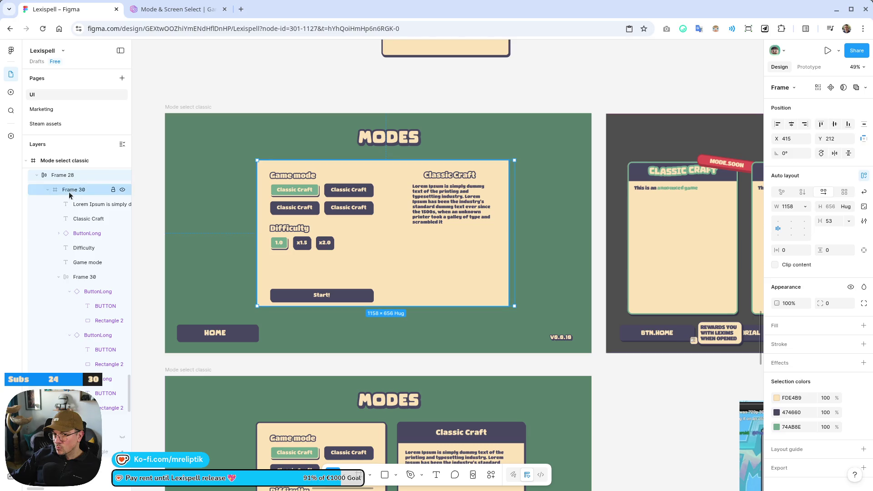
key("ctrl+z")
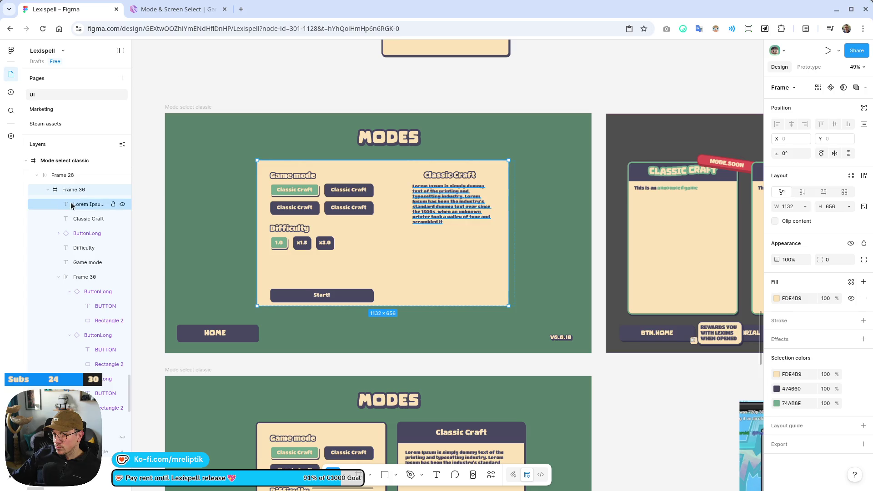
key("ctrl+shift+z")
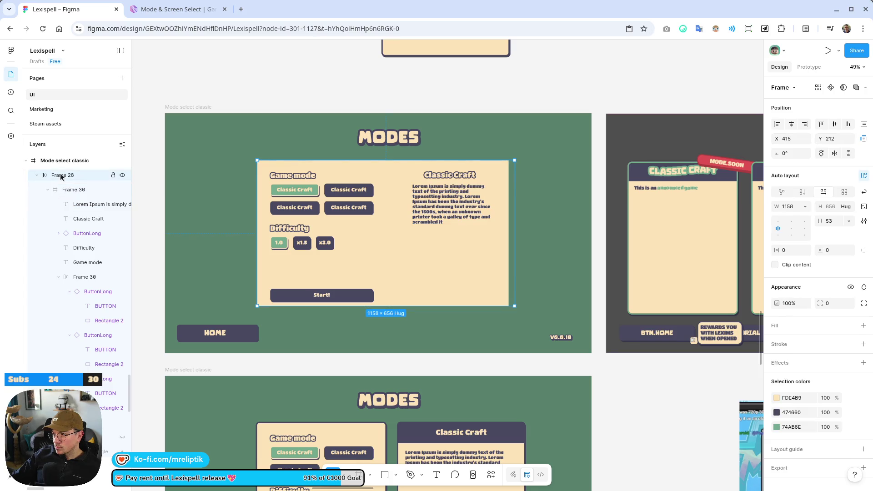
key("ctrl+z")
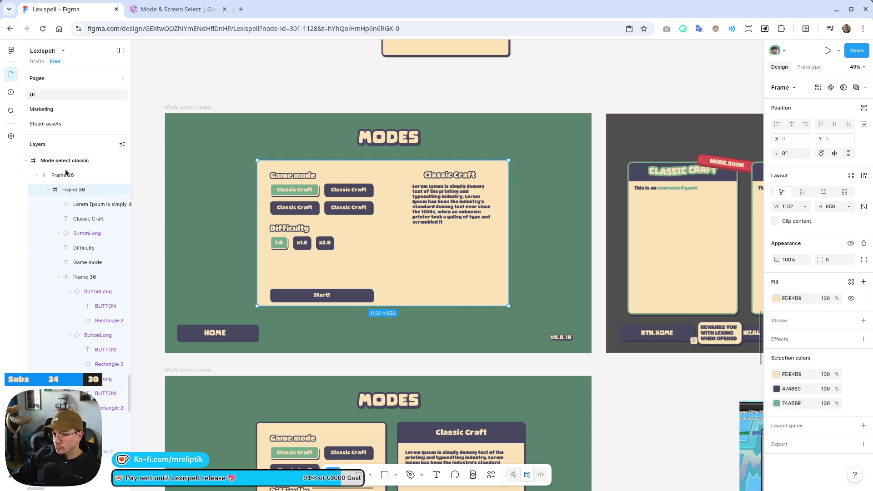
Set Frame 30's width to Fill container at 1158 and add a 1 px black border stroke.
key("ctrl+z")
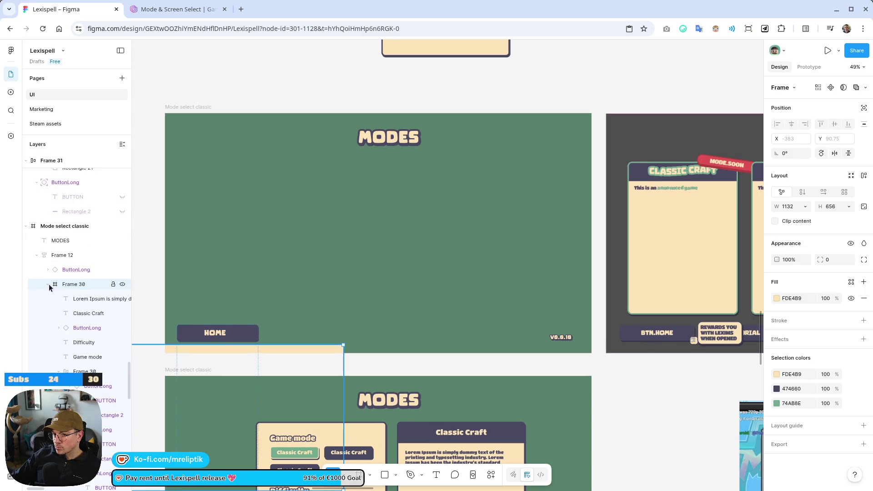
key("ctrl+shift+z")
key("ctrl+shift+z")
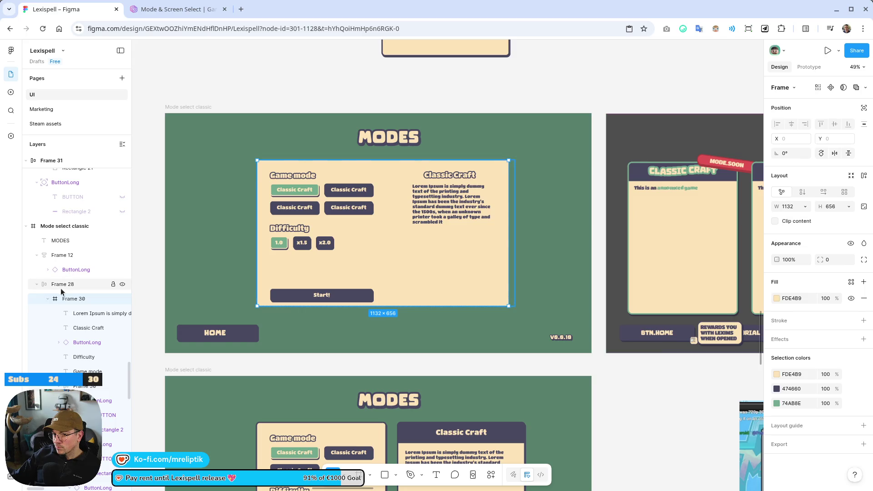
key("ctrl+z")
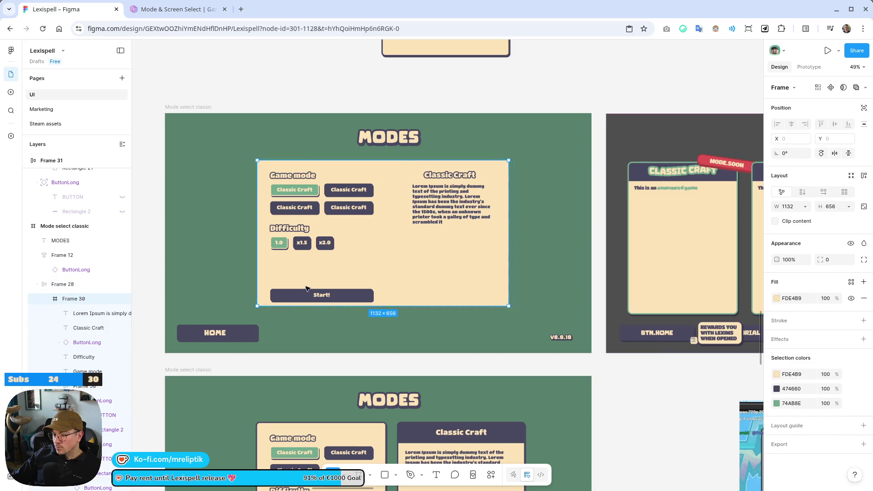
left_click(802, 206)
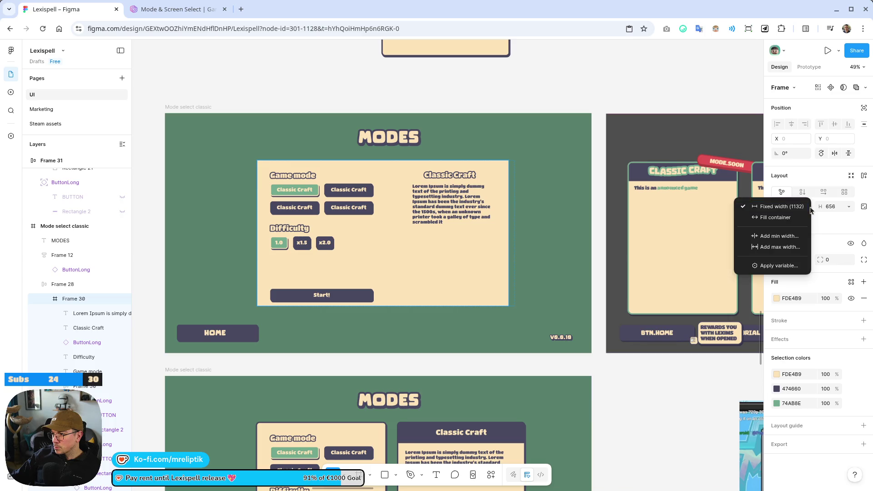
left_click(795, 221)
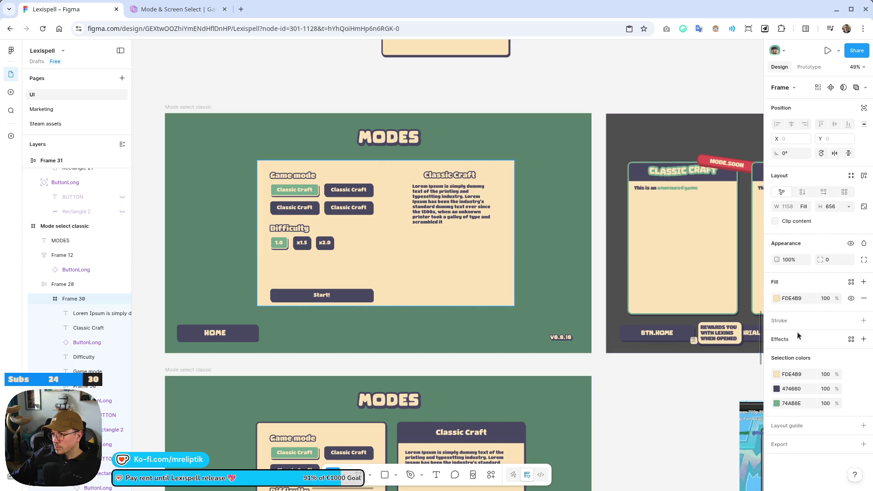
left_click(787, 321)
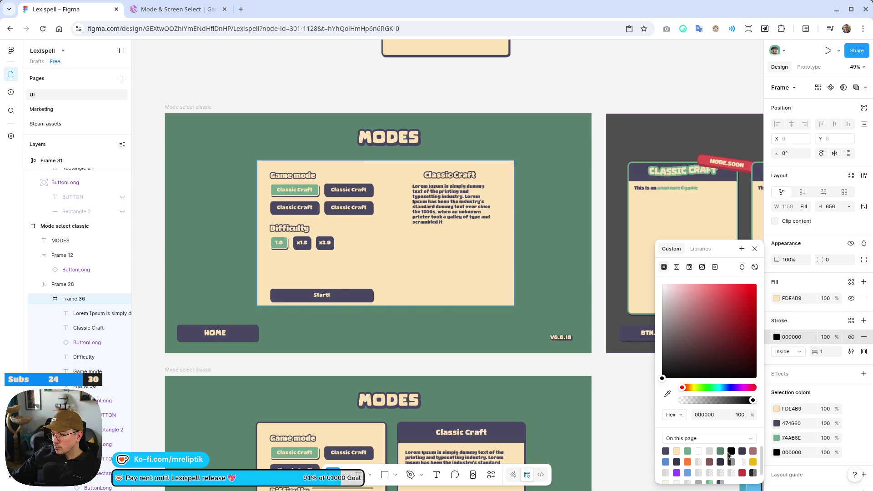
Give the beige panel a 6 px outside stroke in #474660.
left_click(667, 394)
scroll(360, 405, "up", 10, "ctrl")
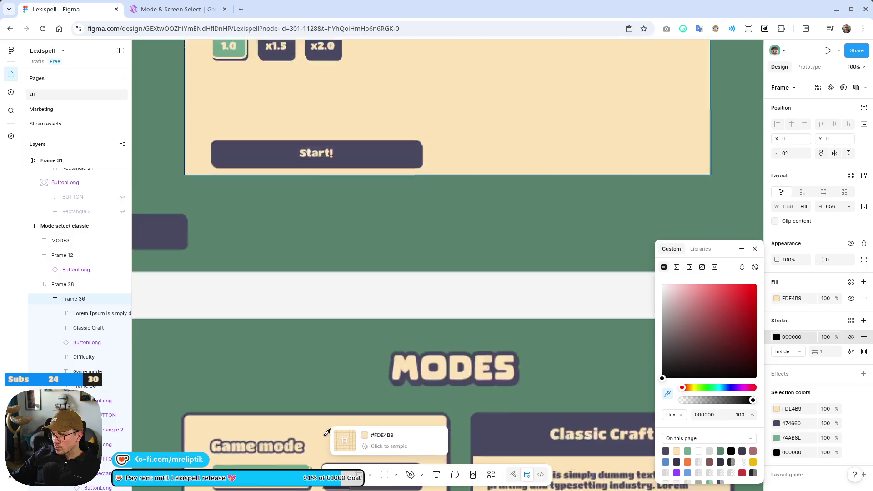
left_click(336, 371)
scroll(336, 371, "down", 8, "ctrl")
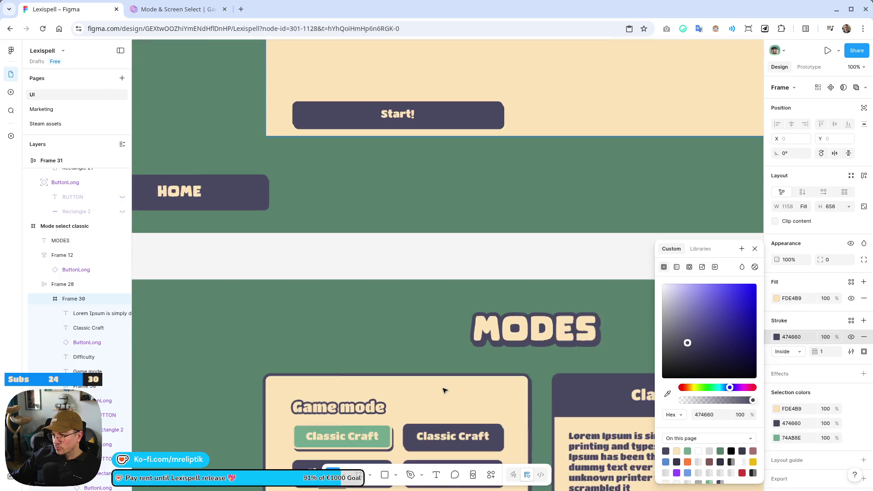
left_click(829, 352)
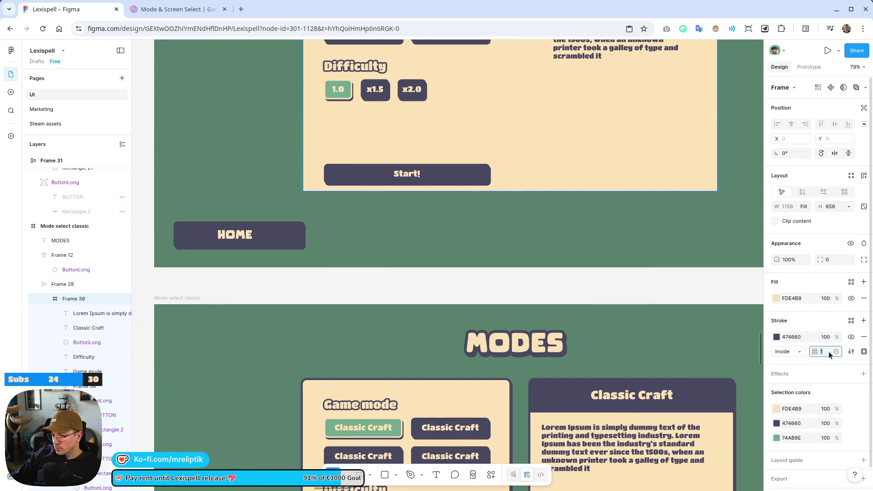
key("Return")
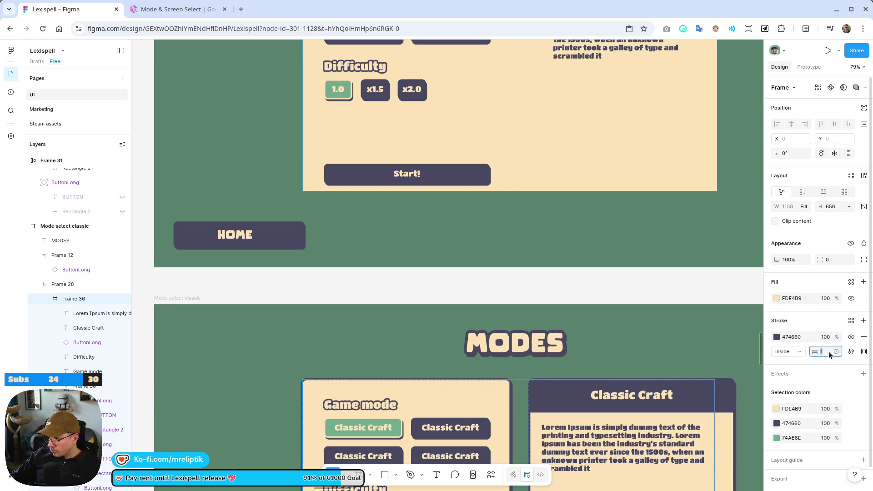
type("6")
key("Return")
left_click(784, 356)
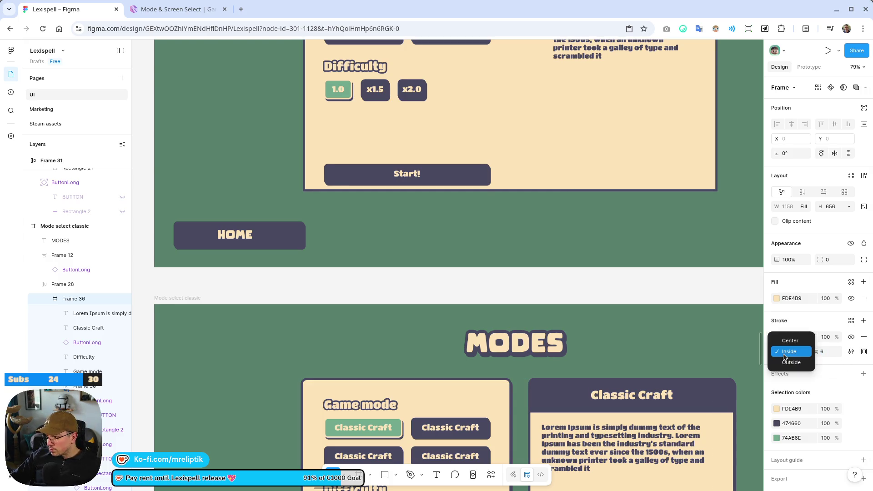
left_click(792, 363)
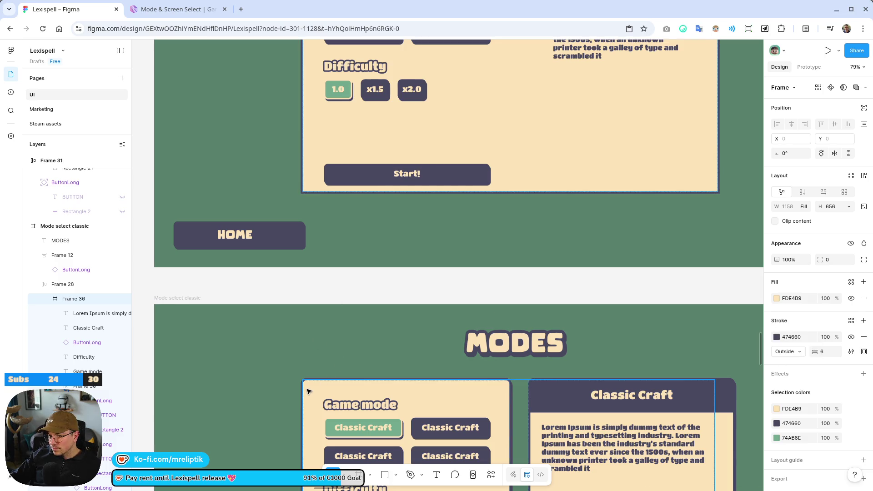
Round Frame 28's corners to a radius of 12.
key("shift+Return")
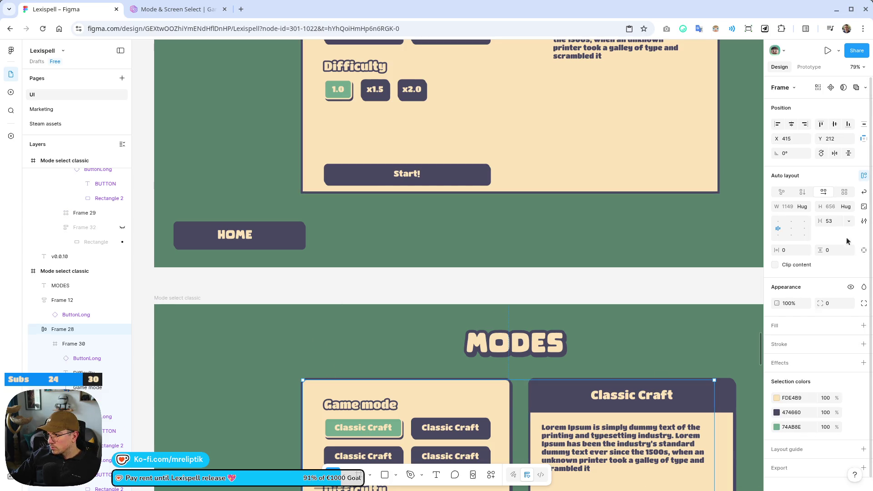
scroll(848, 241, "down", 1)
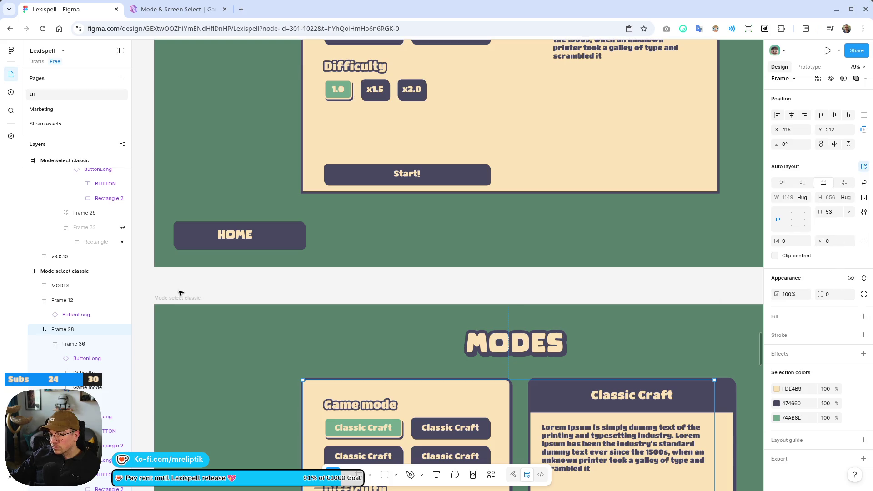
scroll(181, 293, "up", 3)
left_click(80, 242)
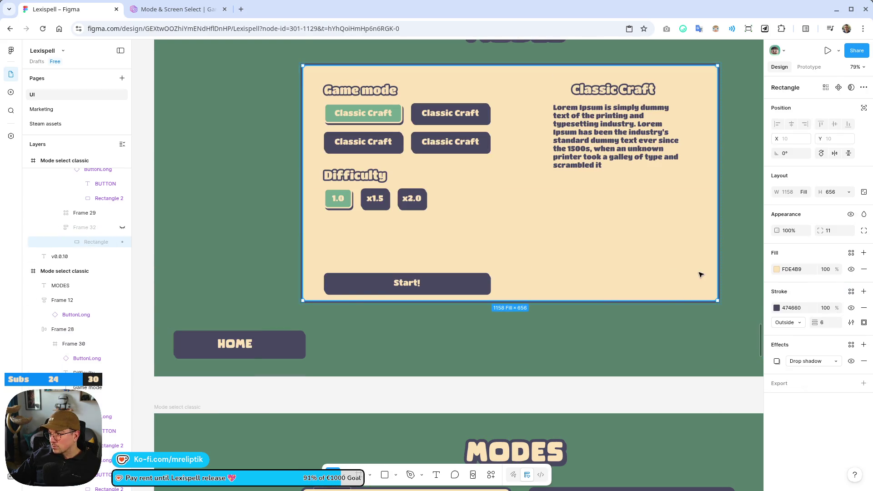
scroll(695, 227, "down", 5)
left_click(564, 352)
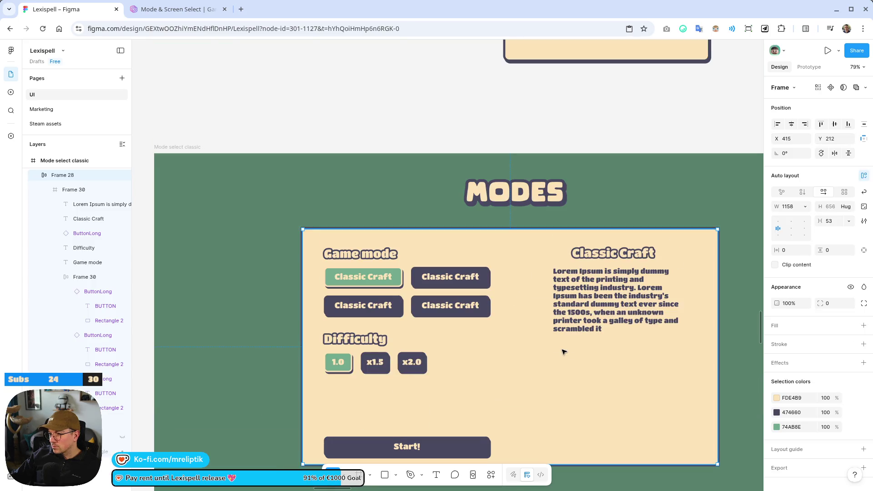
left_click(836, 249)
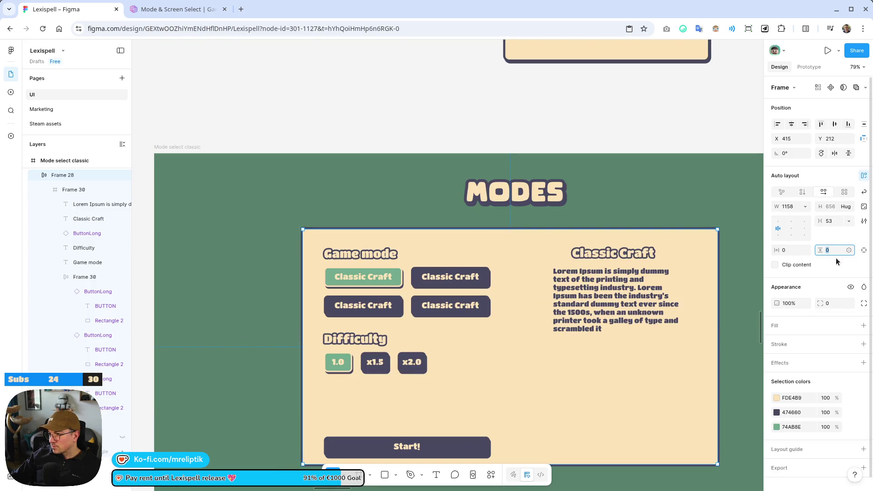
type("11")
key("Return")
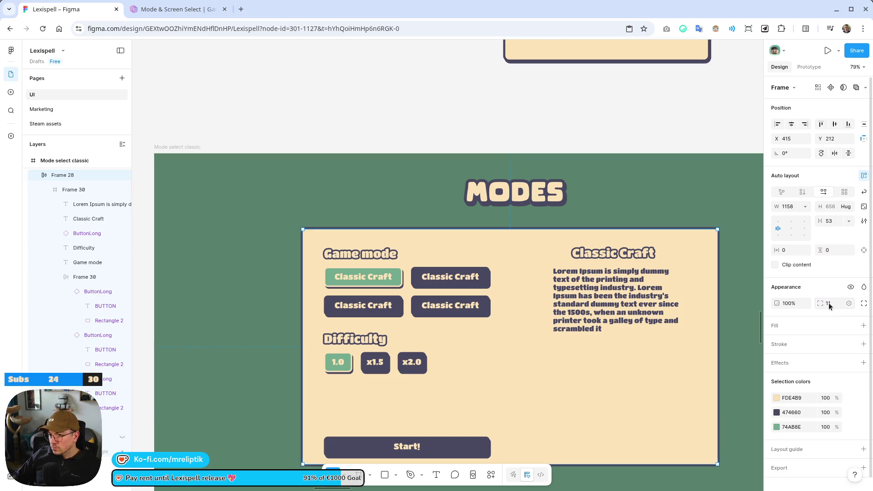
key("Up")
key("Return")
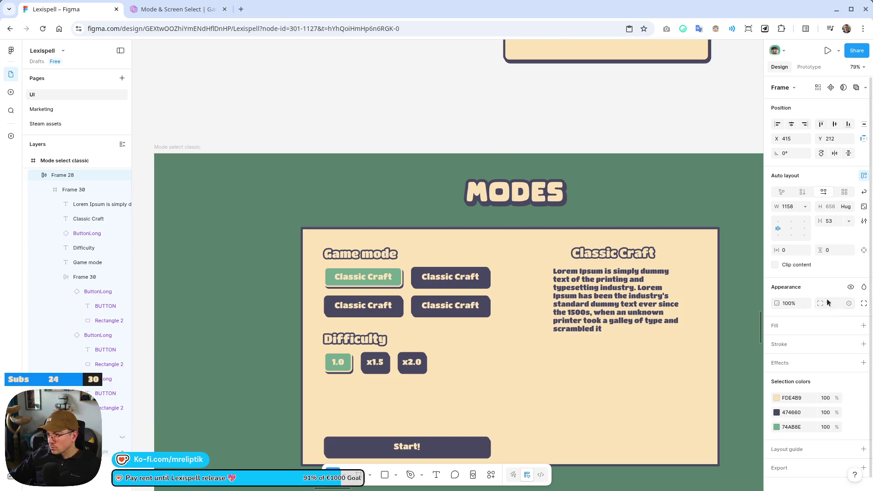
Round inner Frame 30's corners to 12, then go to the Steam assets page.
left_click(76, 193)
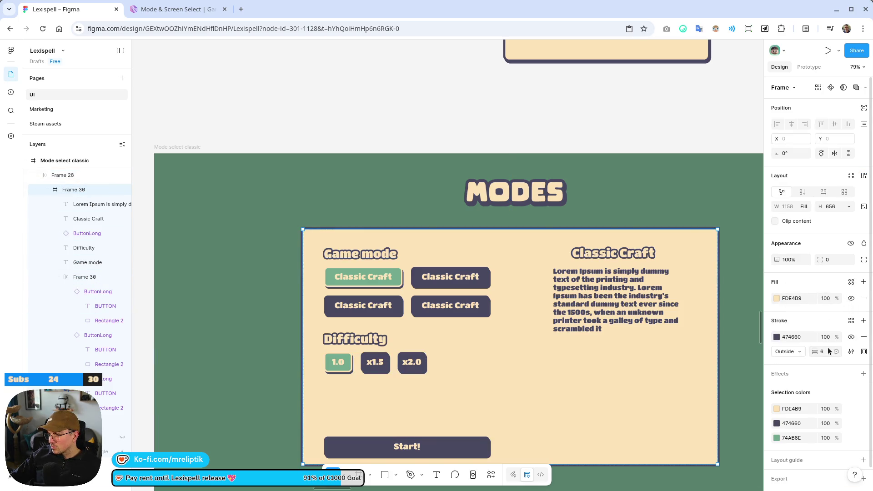
left_click(830, 259)
type("12")
key("Return")
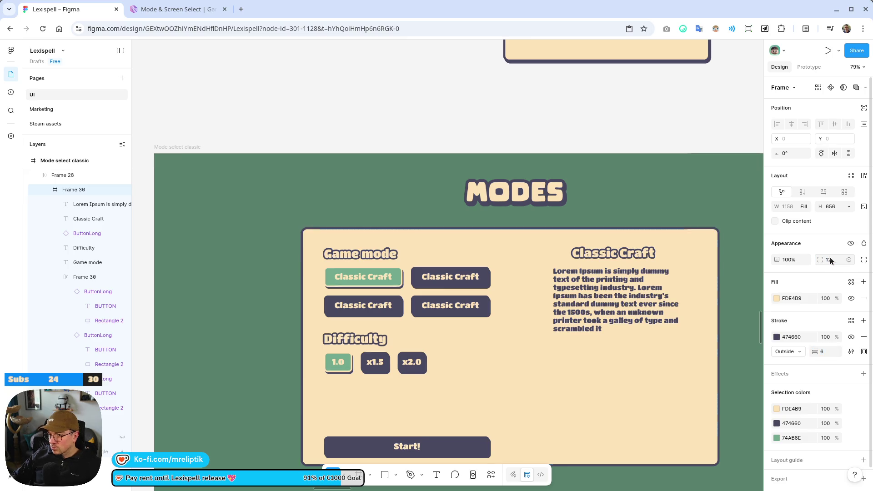
scroll(485, 189, "down", 3)
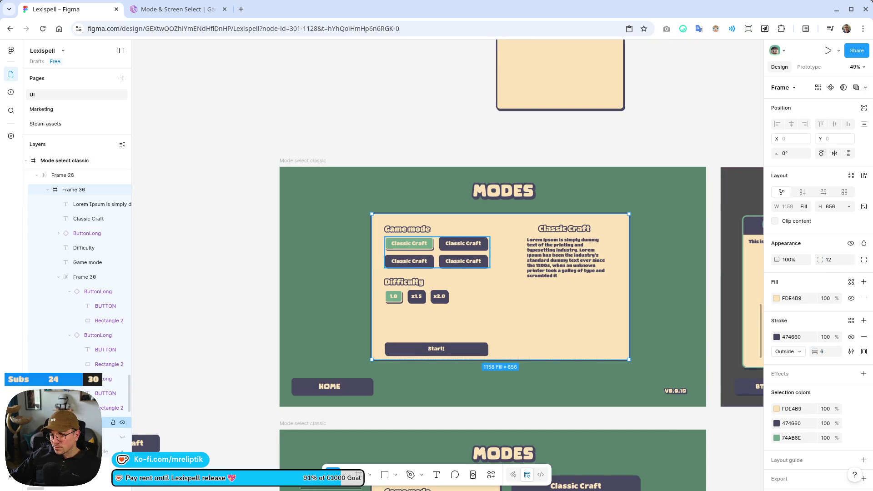
left_click(46, 124)
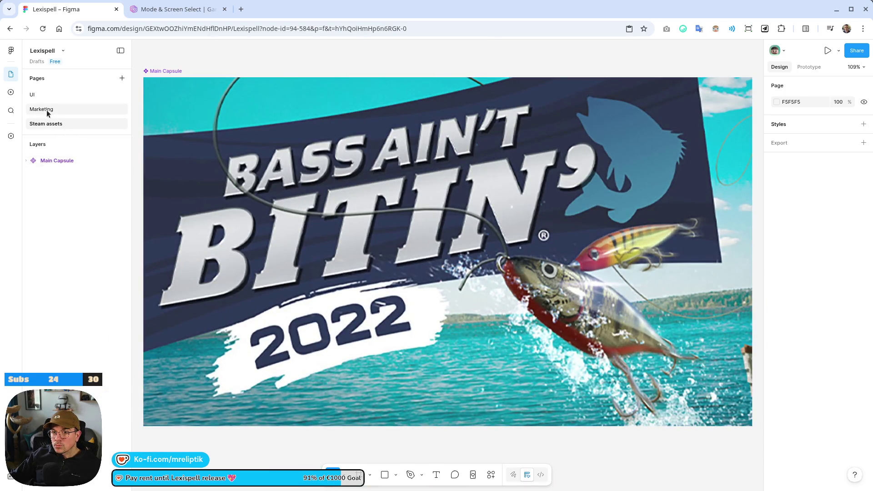
left_click(44, 96)
scroll(404, 282, "down", 2)
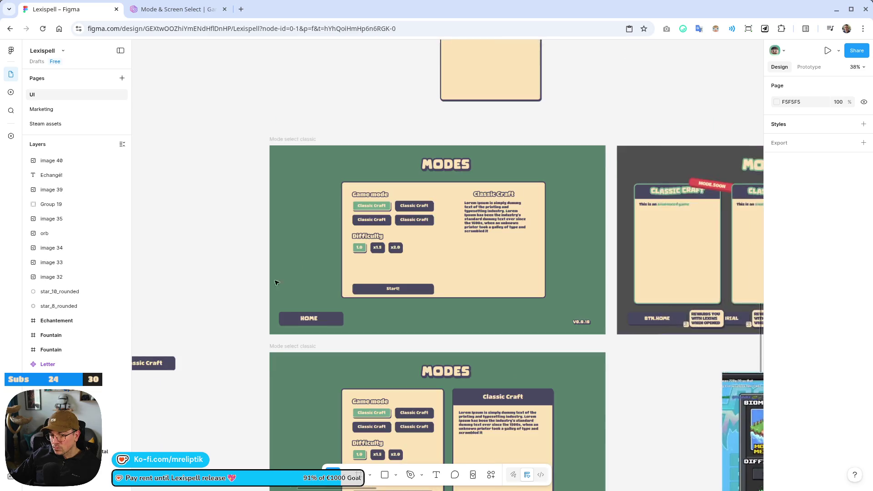
scroll(404, 282, "up", 4)
scroll(500, 295, "up", 3)
scroll(504, 303, "down", 2)
left_click(504, 303)
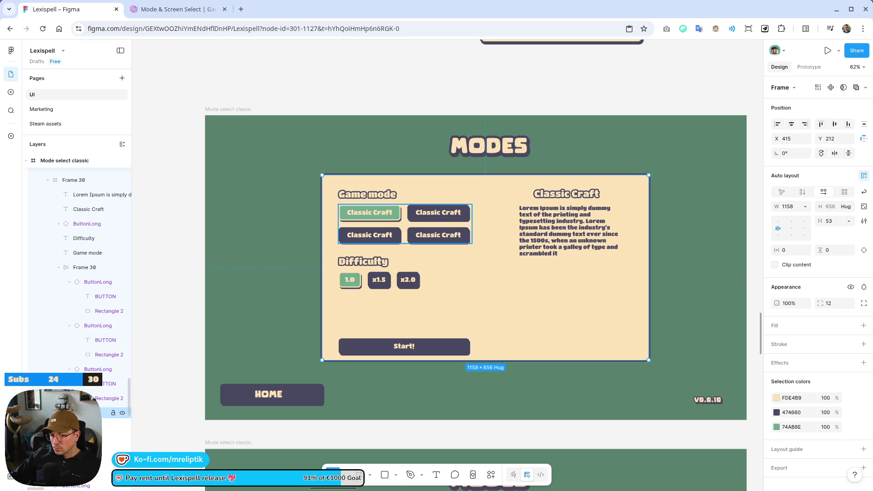
left_click(405, 224)
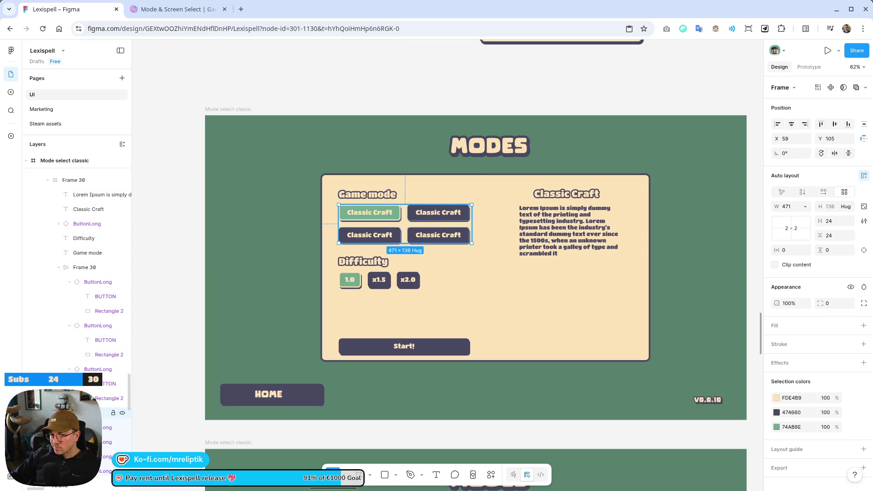
scroll(313, 293, "up", 1)
scroll(317, 207, "down", 2)
left_click(471, 341)
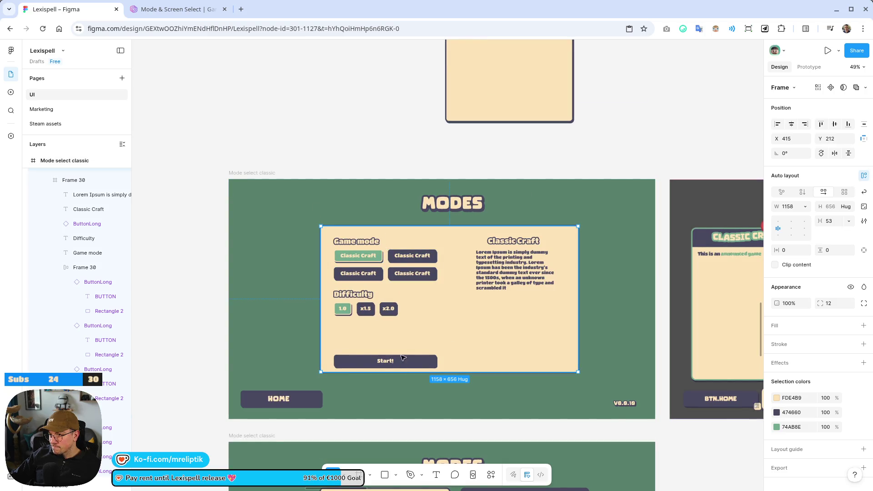
scroll(306, 315, "down", 2)
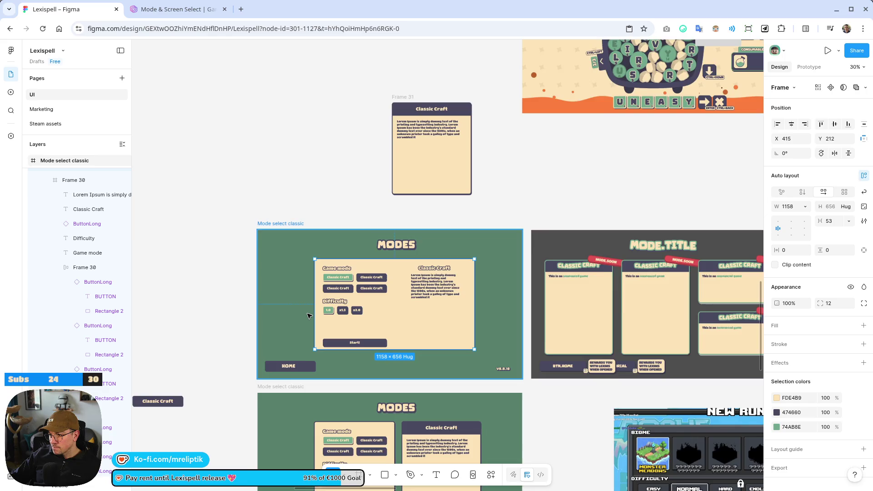
scroll(307, 315, "down", 1)
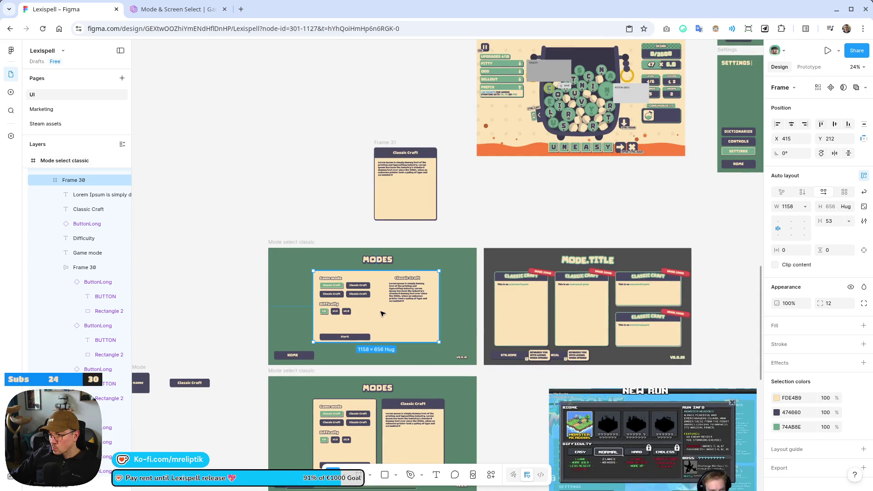
scroll(394, 319, "up", 5)
scroll(359, 336, "down", 3)
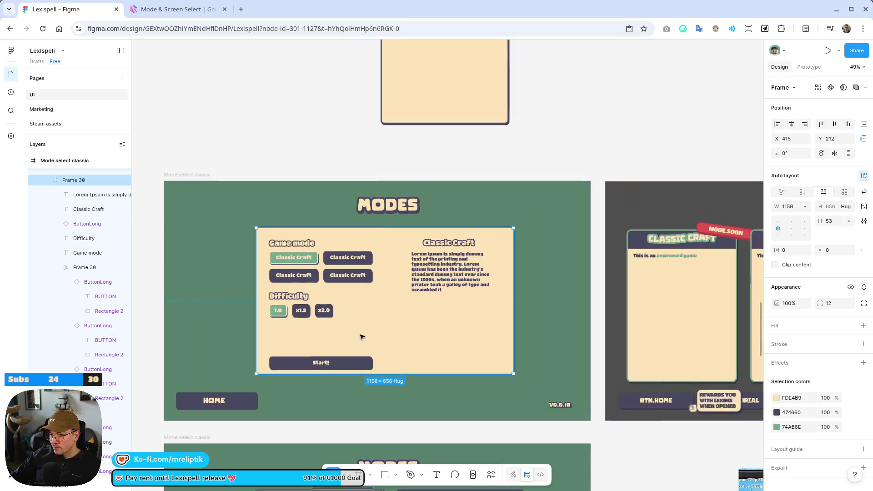
scroll(359, 335, "up", 2)
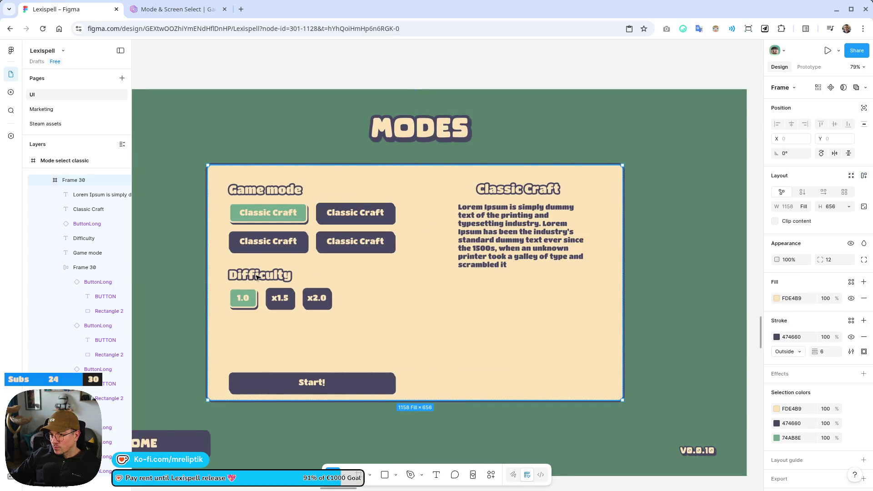
left_click(271, 276)
scroll(273, 277, "up", 2)
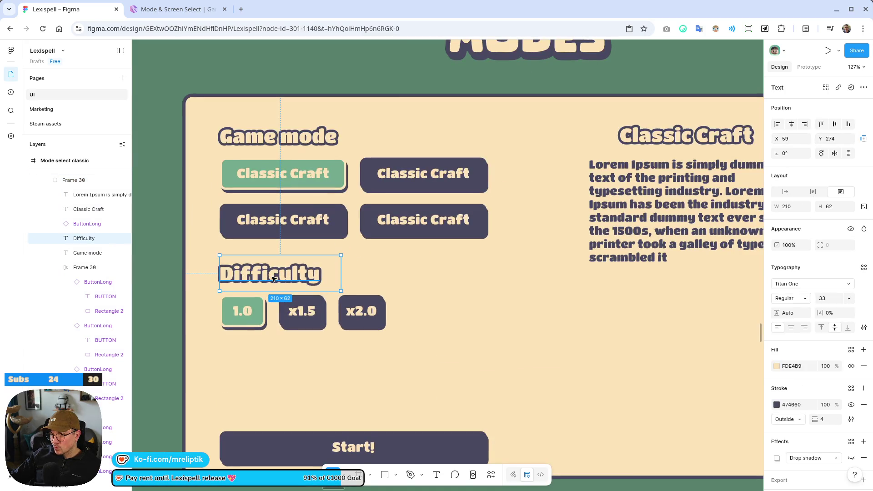
Set both the Game mode and Difficulty headings to font size 28.
left_click(87, 253, "shift")
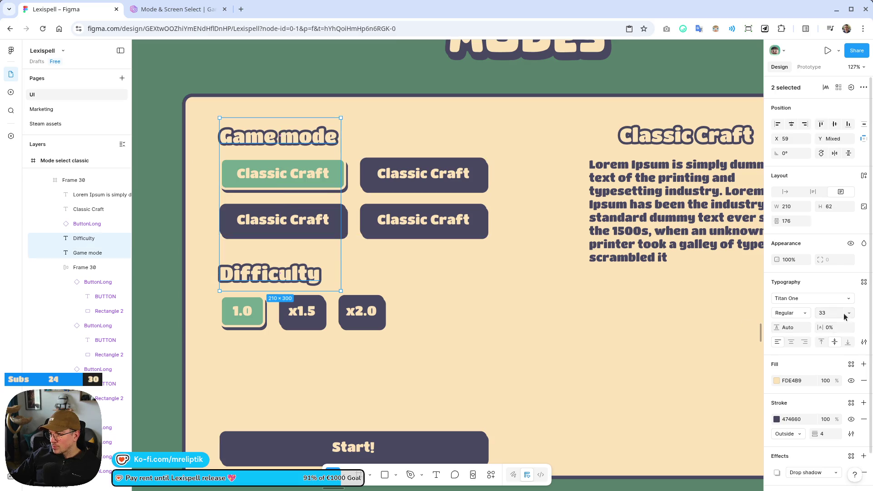
type("28")
key("Return")
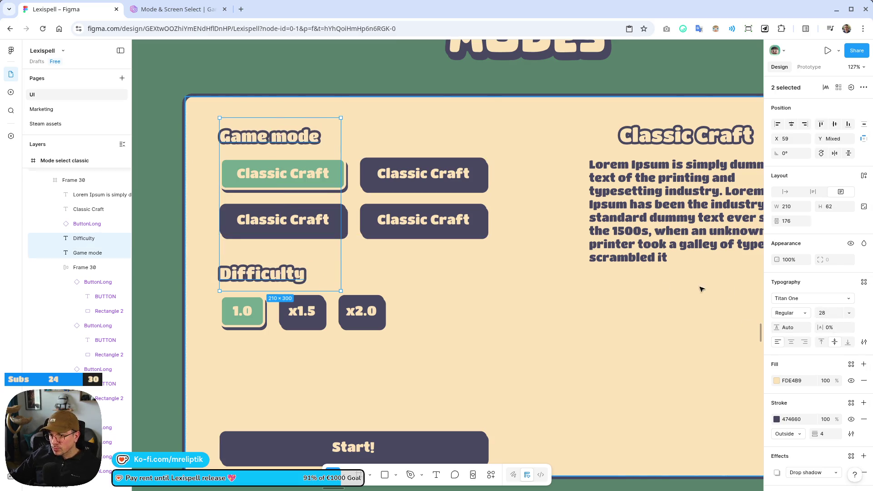
Move the 2×2 Classic Craft button grid up to Y 93 and nudge the difficulty row up.
left_click(394, 285)
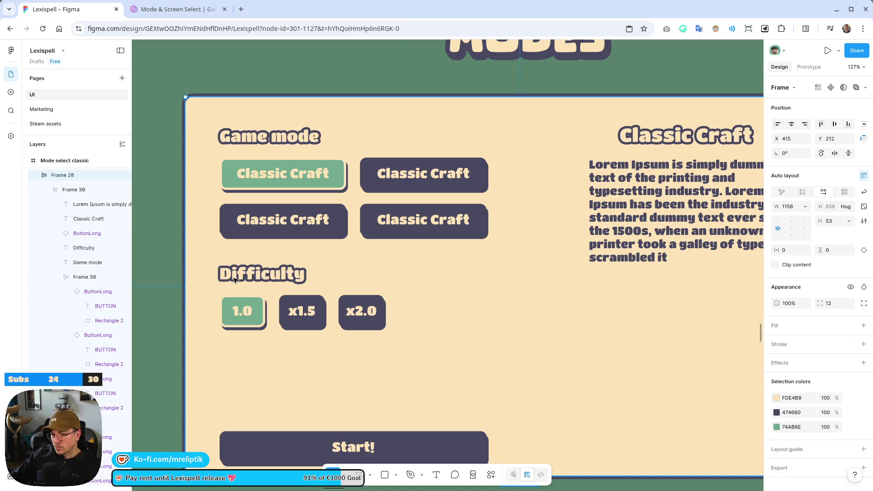
left_click(235, 280)
left_click_drag(291, 320, 290, 316)
mouse_move(294, 183)
left_mouse_down()
mouse_move(284, 175)
mouse_move(432, 212)
mouse_move(434, 204)
mouse_move(433, 215)
left_mouse_up()
left_click(434, 339)
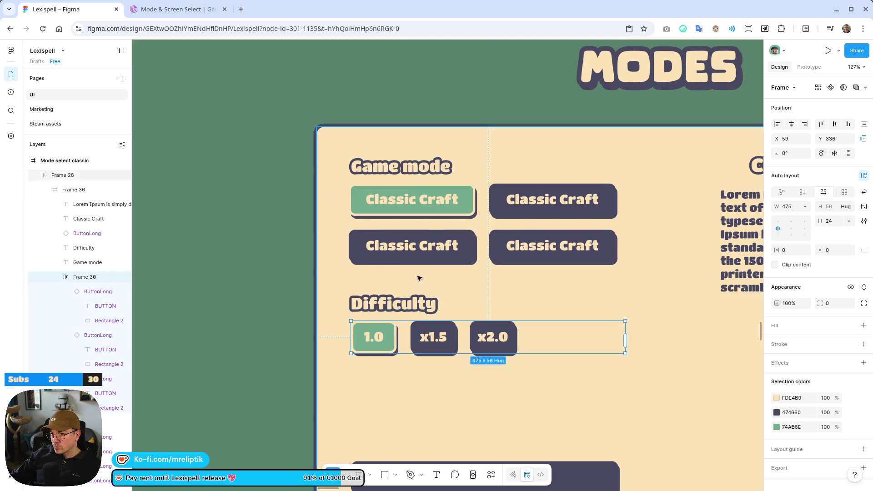
scroll(320, 260, "down", 5)
scroll(320, 260, "up", 8)
left_click_drag(380, 337, 380, 336)
scroll(359, 340, "up", 5)
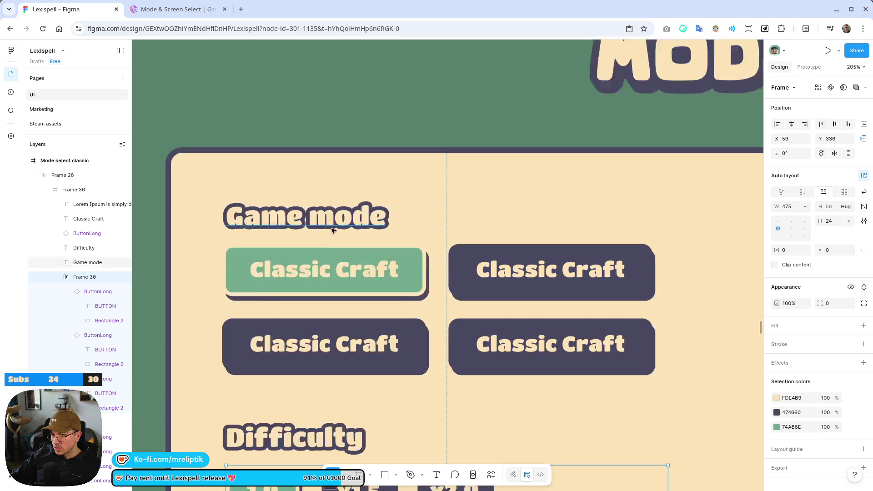
left_click(338, 345)
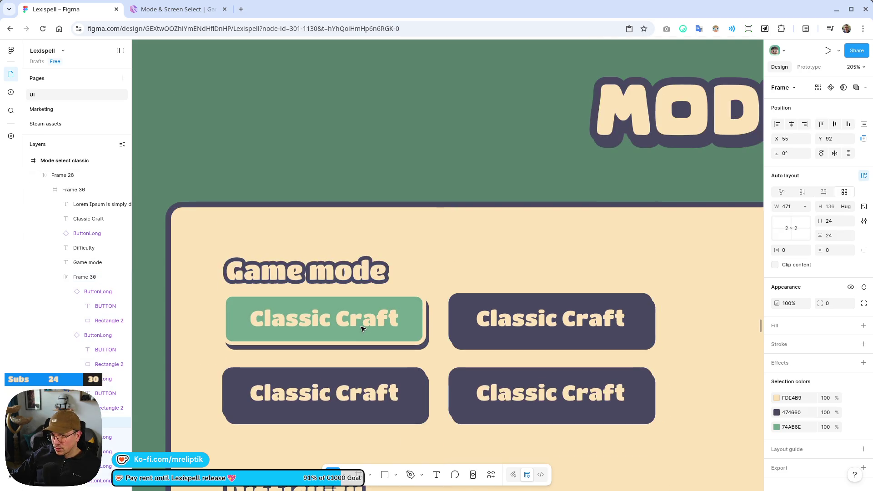
scroll(362, 329, "down", 5)
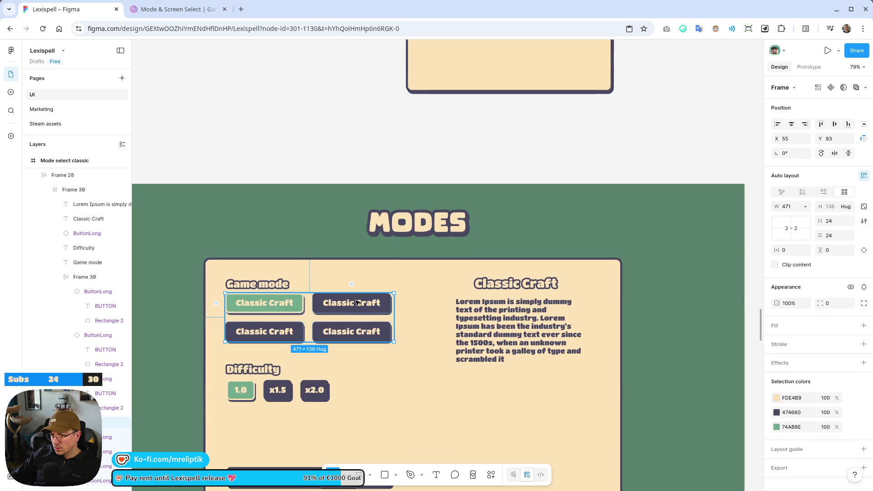
Relabel the top-right Game mode button 'Letter Rush'.
left_click(356, 302)
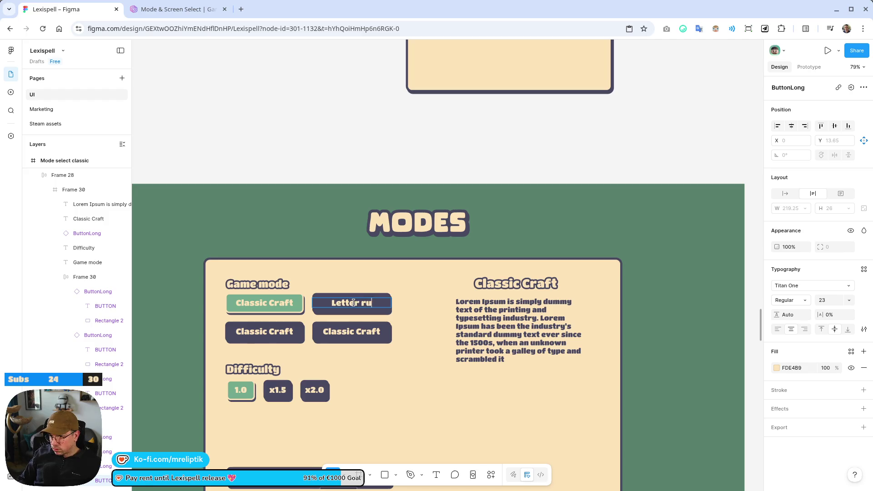
double_click(354, 302)
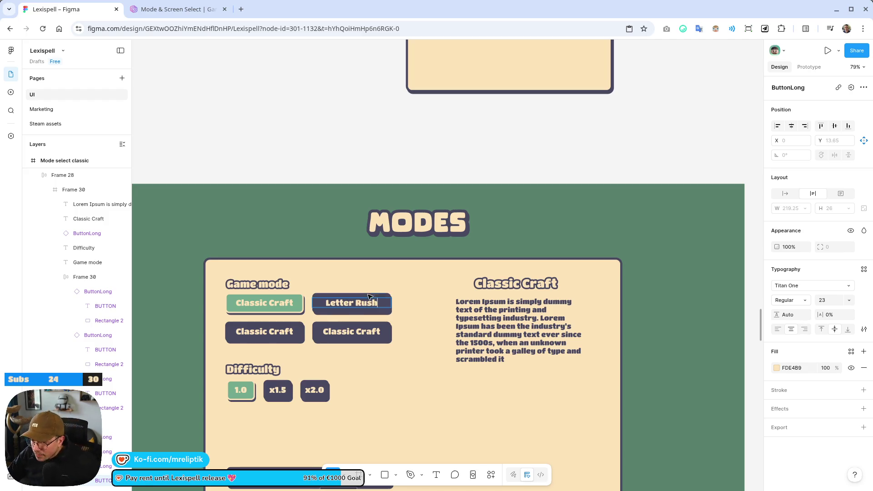
key("Escape")
key("Escape")
Drag the beige panel frame's right edge inward to narrow it.
scroll(273, 291, "down", 5)
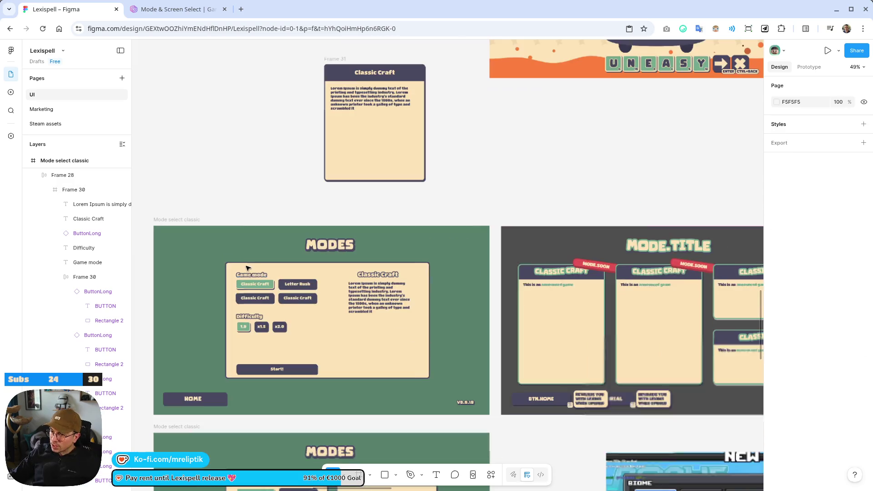
left_click(309, 334)
scroll(274, 317, "up", 5)
left_click_drag(493, 321, 468, 320)
Undo the panel width change and review the panel's layers.
key("ctrl+z")
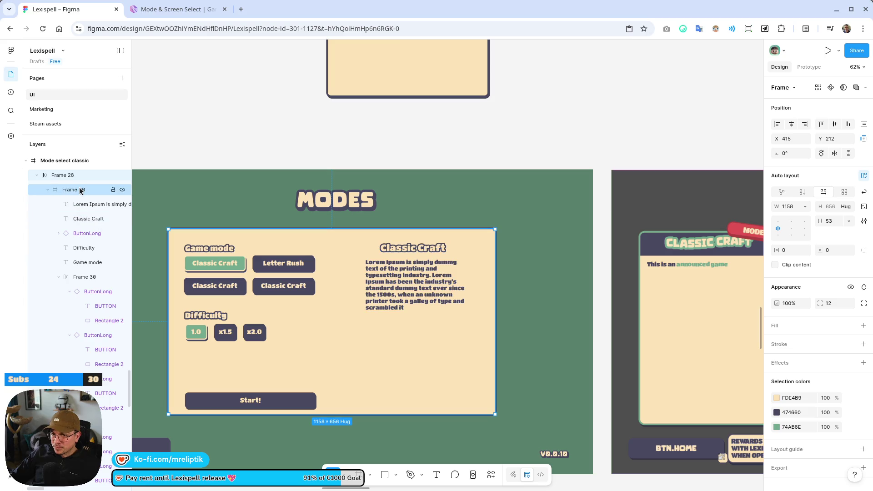
left_click(78, 189)
left_click(77, 206)
left_click(71, 282)
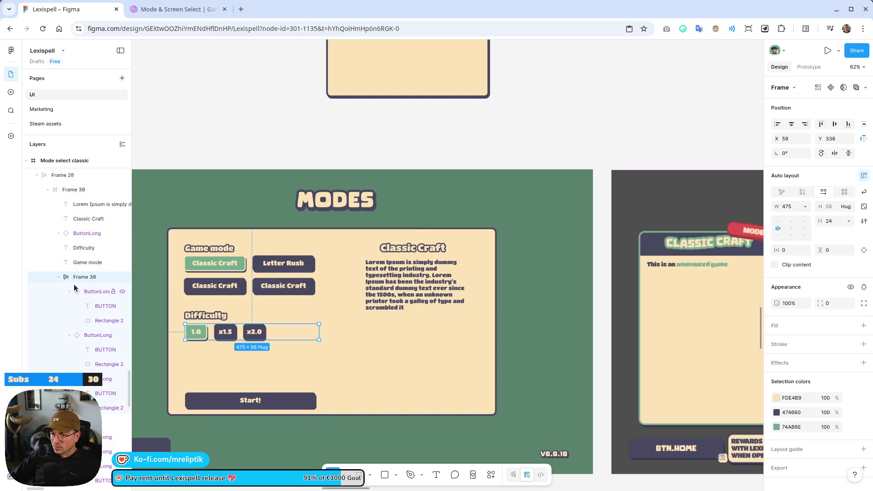
left_click(58, 277)
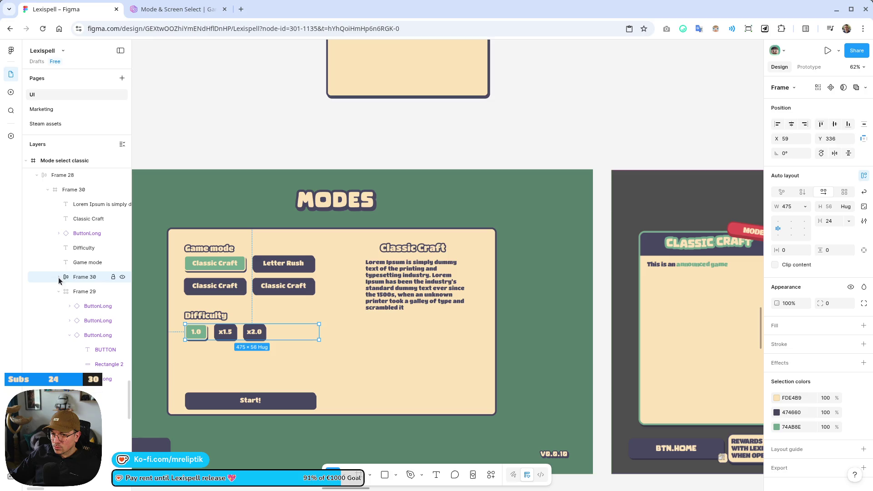
left_click(83, 264)
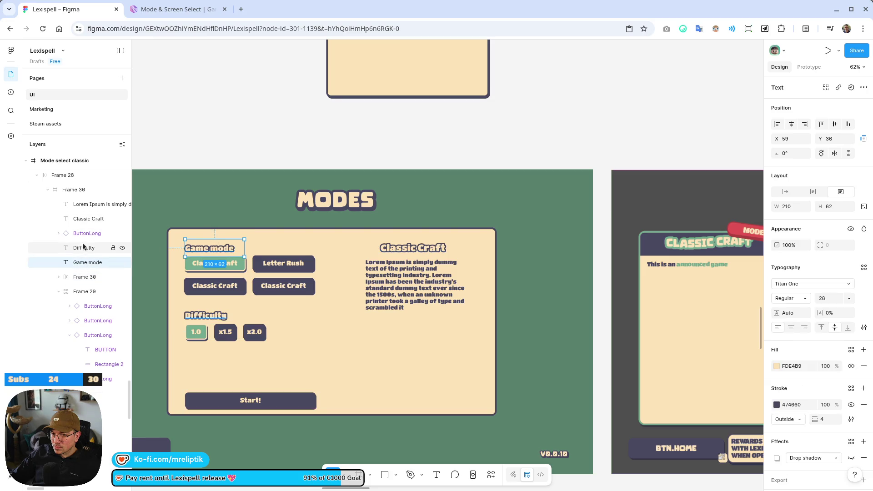
left_click(84, 248)
left_click(91, 204)
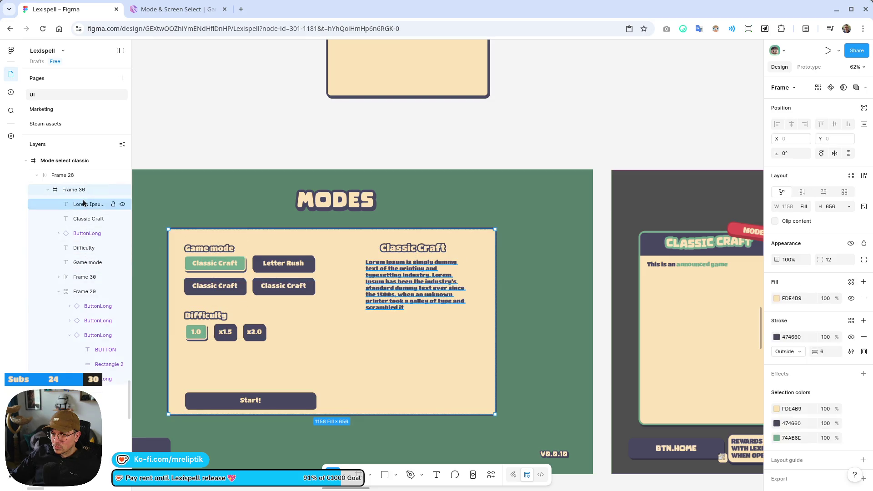
Wrap Game mode heading, mode grid, Difficulty heading and difficulty row in vertical auto layout.
left_click(198, 252)
left_click(220, 272, "shift")
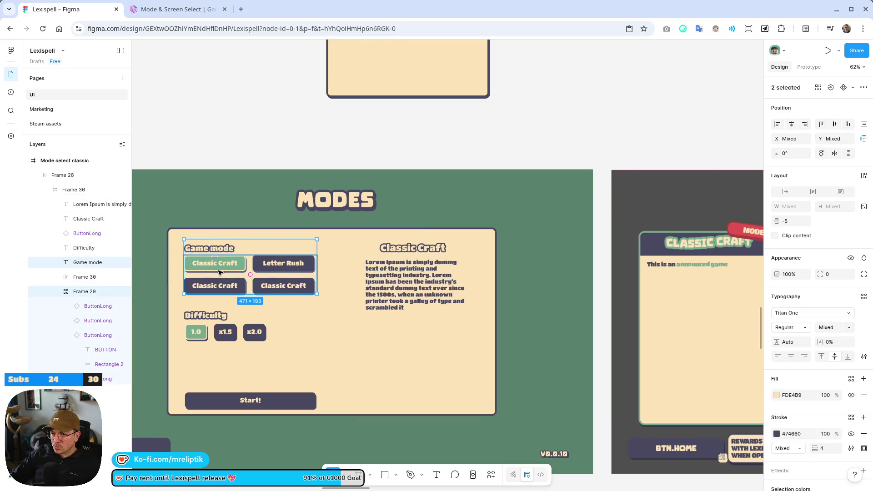
left_click(218, 318, "shift")
left_click(253, 332, "shift")
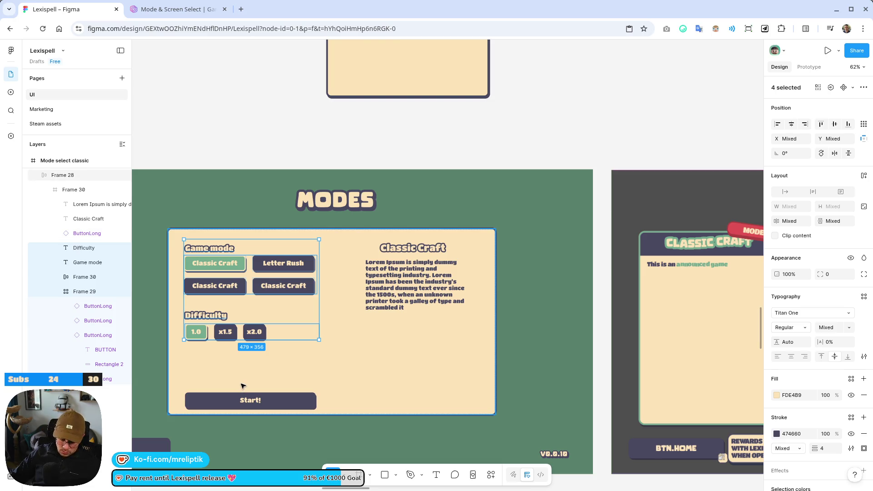
key("shift+a")
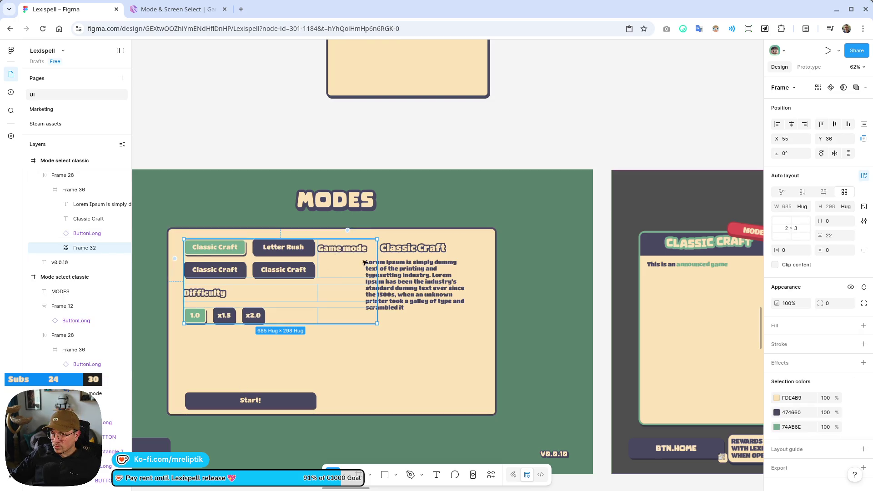
left_click(803, 195)
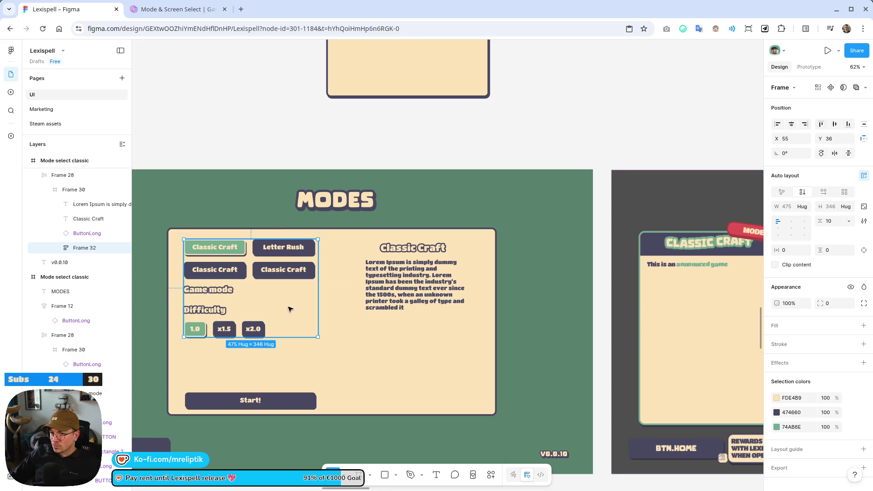
Move the Game mode heading back to the top of the new Frame 32 column.
left_click(212, 291)
key("Up")
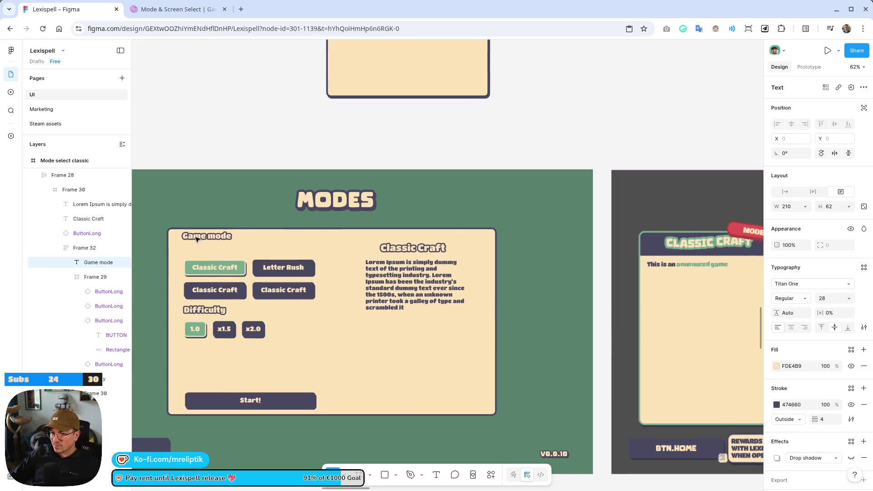
left_click(227, 310)
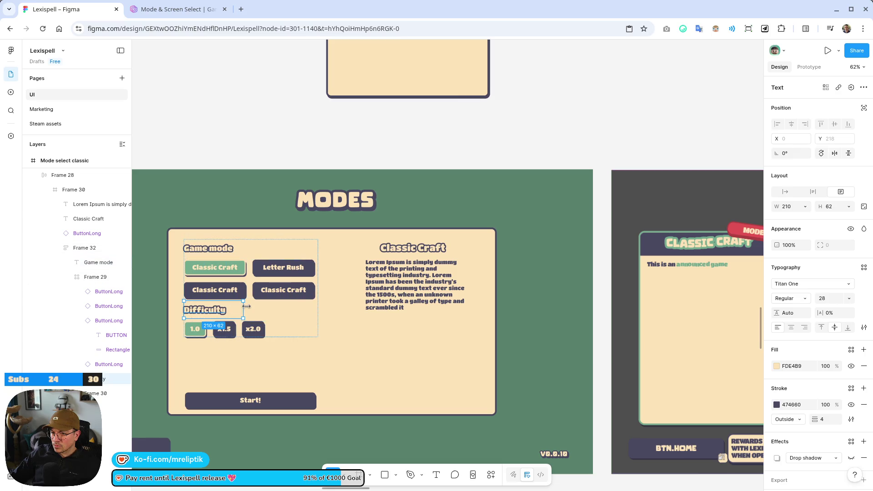
left_click(253, 309)
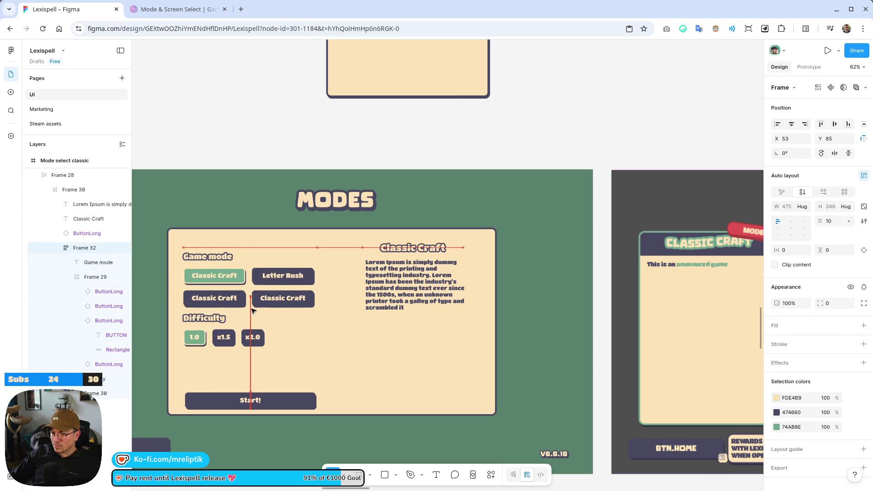
scroll(254, 310, "up", 5)
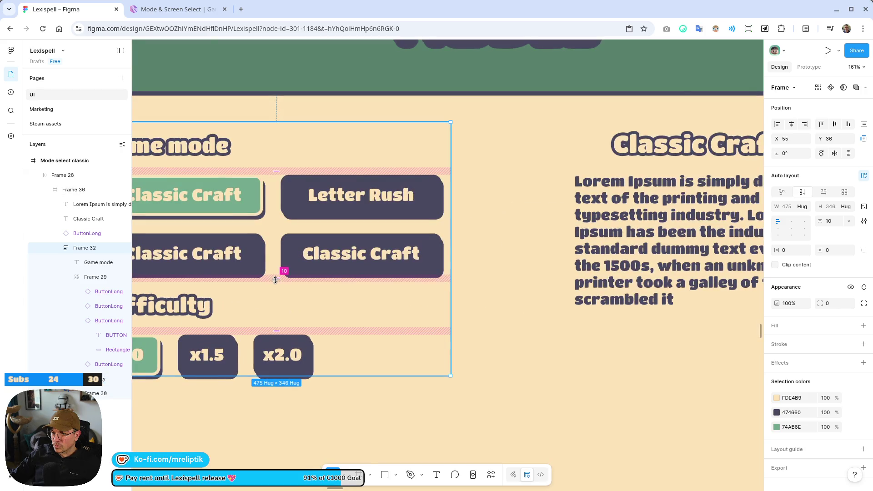
Wrap the Game mode heading and its mode buttons in an auto-layout stack.
scroll(276, 284, "down", 3)
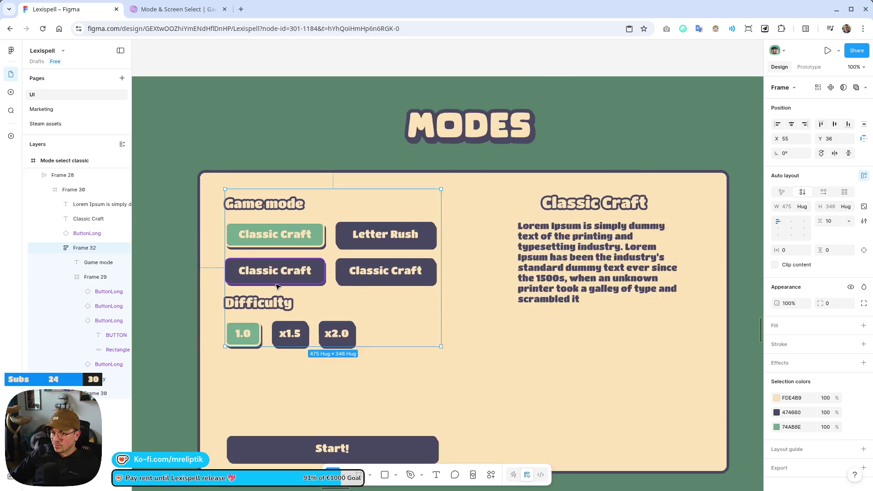
scroll(250, 295, "up", 3)
left_click(71, 277)
left_click(249, 163)
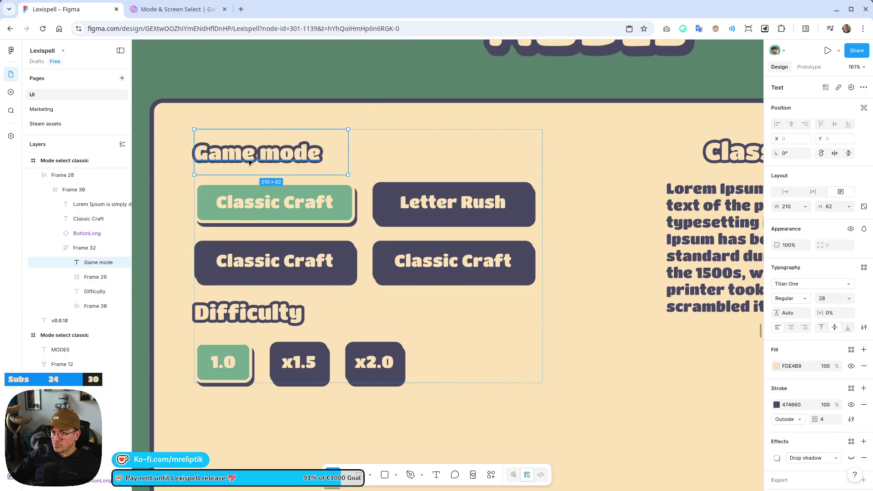
left_click(262, 240, "shift")
key("shift+a")
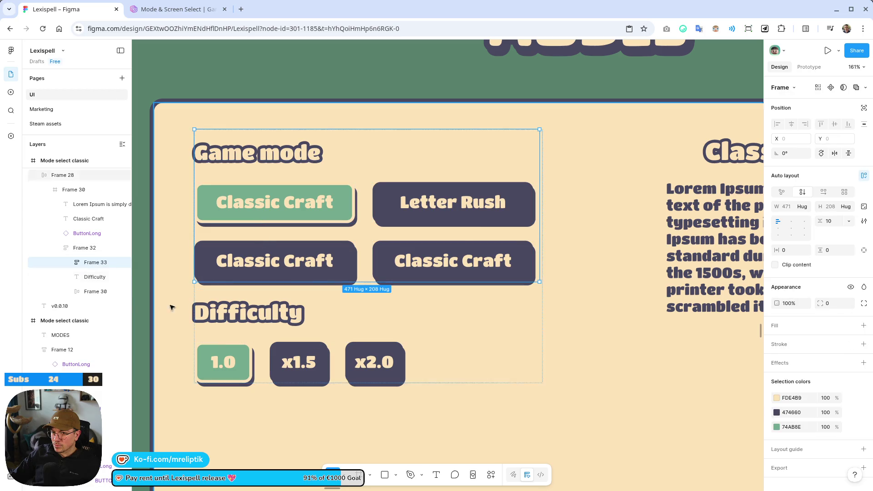
Wrap the Difficulty heading and difficulty button row in an auto-layout stack.
double_click(234, 309)
key("Escape")
left_click(93, 291)
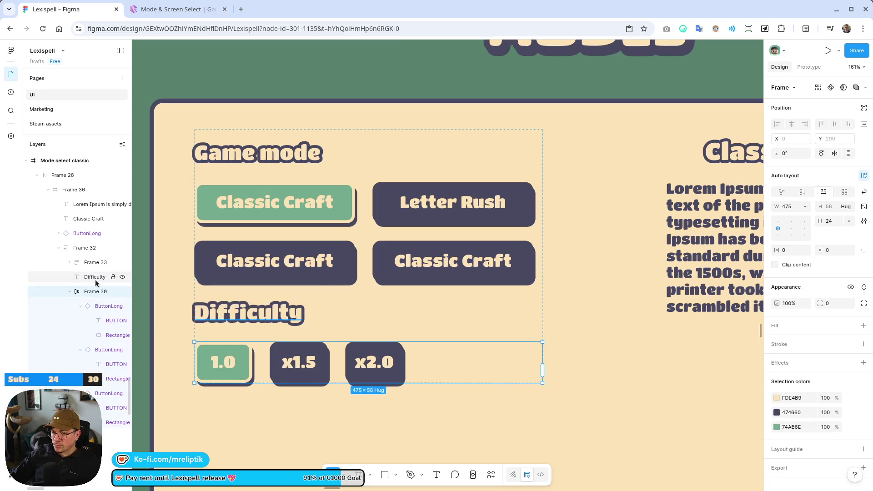
left_click(96, 280, "shift")
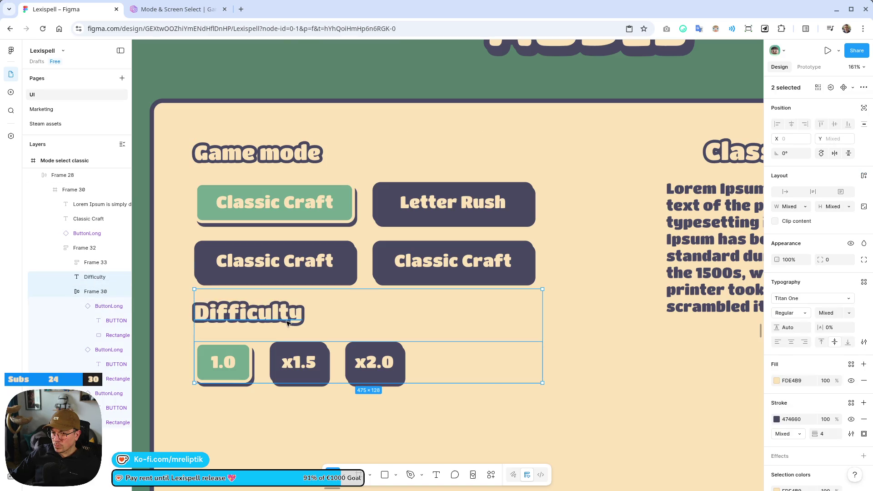
key("shift+a")
Widen the gap between the two sections and tighten spacing inside the Game mode group.
left_click(289, 140)
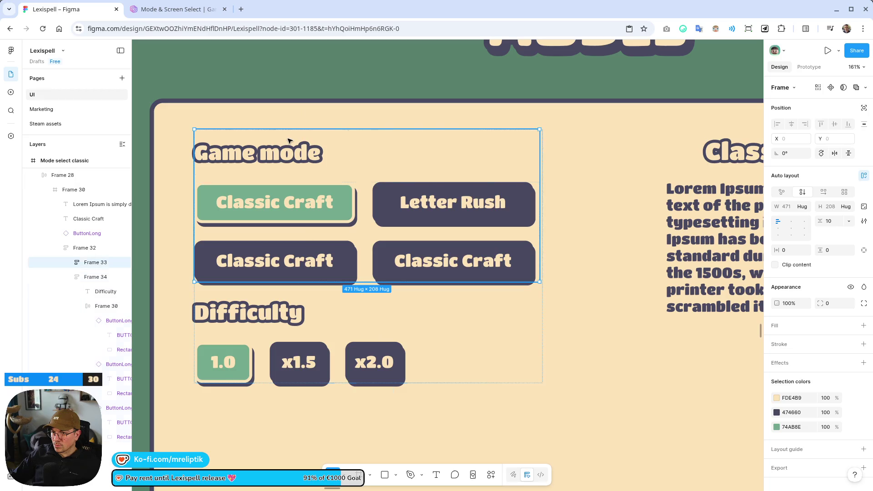
left_click(75, 248)
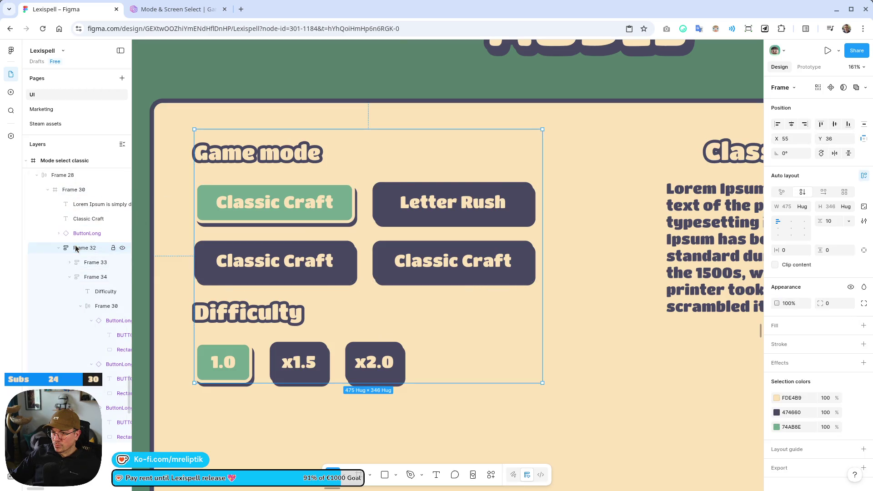
left_click_drag(369, 287, 368, 296)
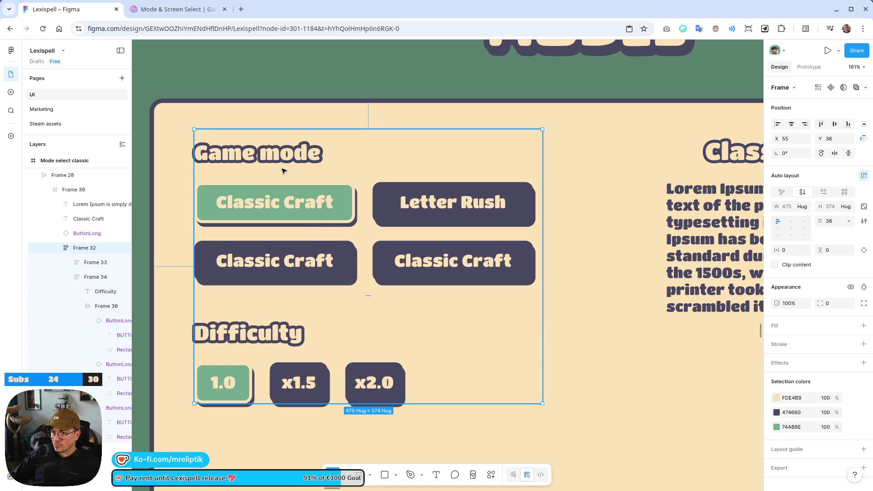
left_click(289, 166)
left_click_drag(370, 181, 369, 176)
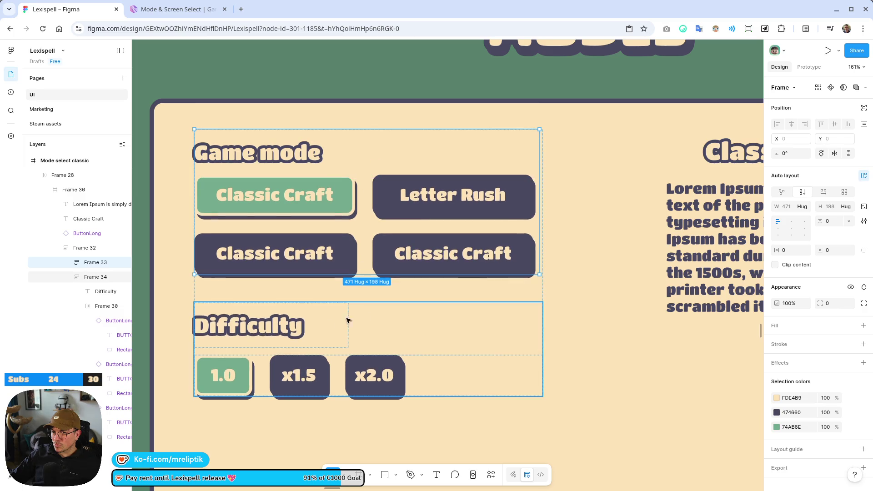
Shrink the Difficulty and Game mode heading text boxes, Game mode to 32 high.
left_click(326, 344)
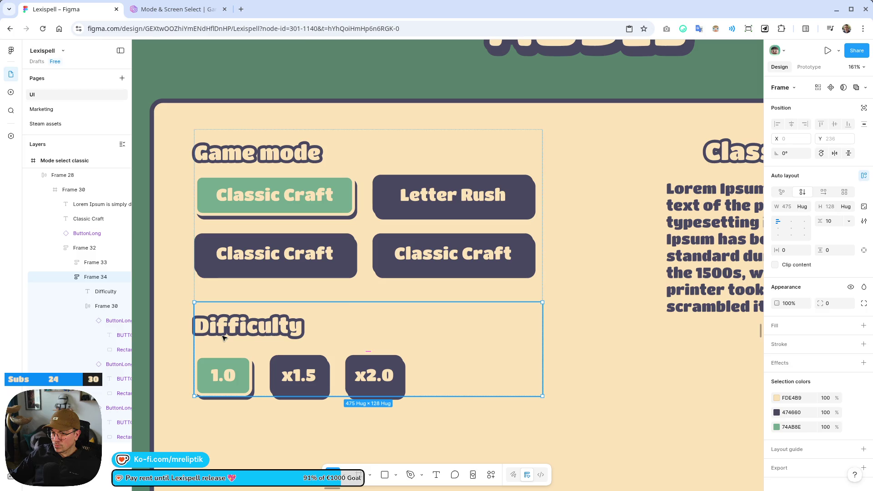
left_click(268, 347)
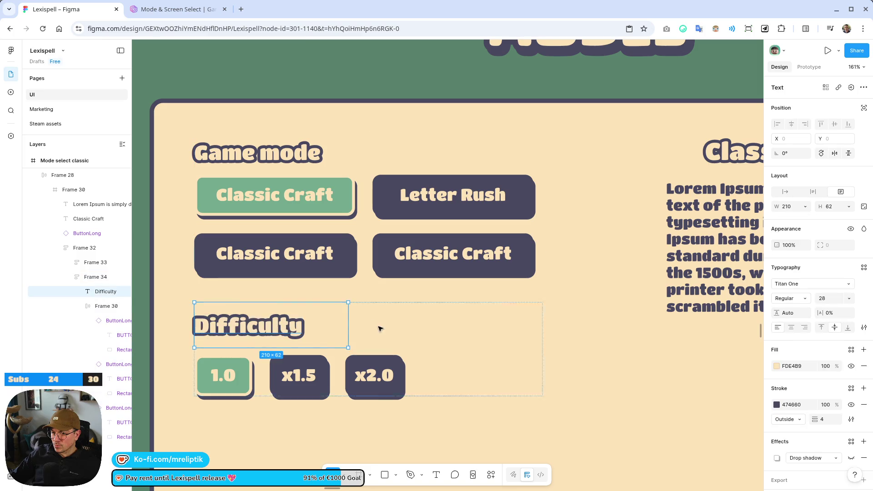
left_click_drag(268, 351, 275, 325)
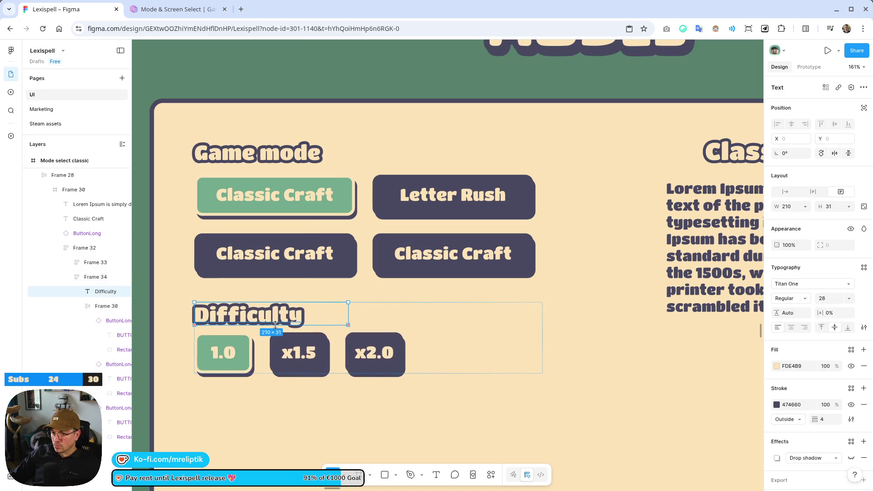
left_click(341, 328)
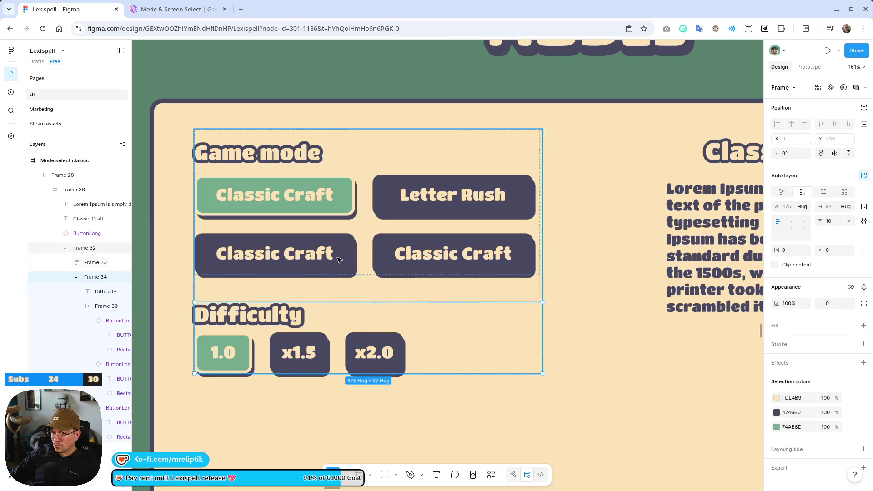
left_click(262, 172)
double_click(259, 162)
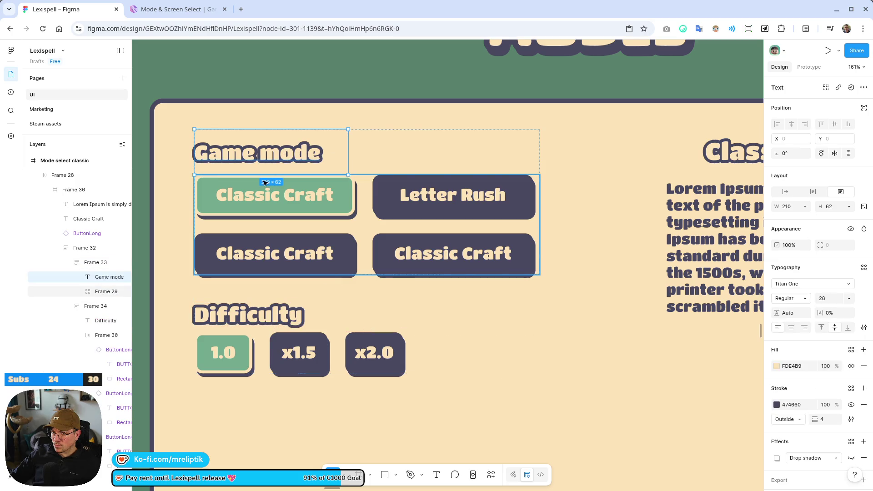
left_click_drag(266, 175, 270, 153)
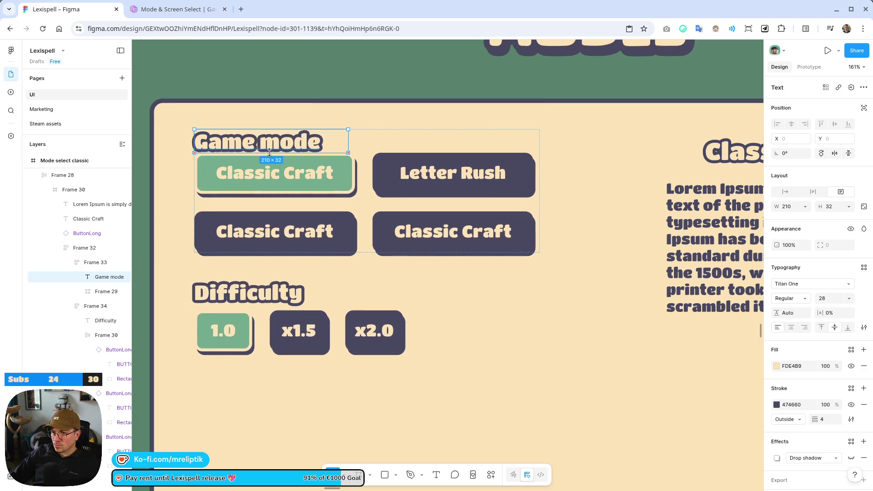
Set the spacing between Game mode group items to 10.
left_click(361, 141)
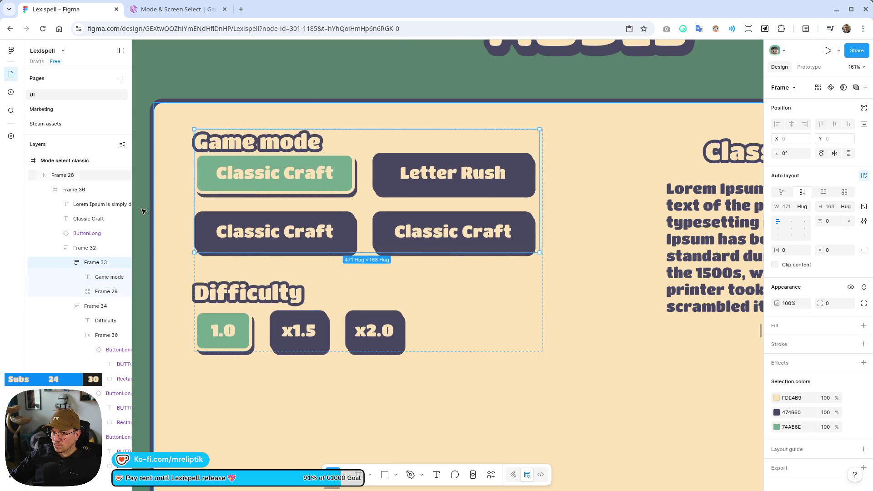
left_click(829, 223)
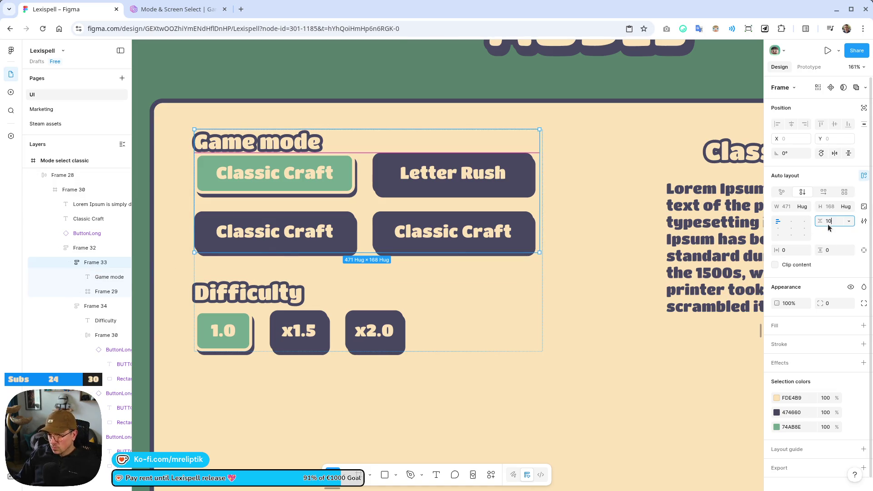
key("Return")
left_click(253, 314)
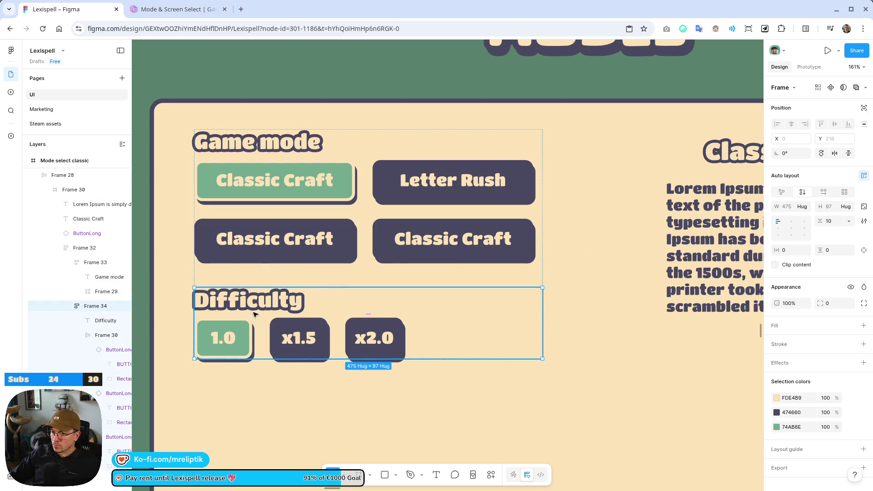
scroll(298, 319, "up", 5)
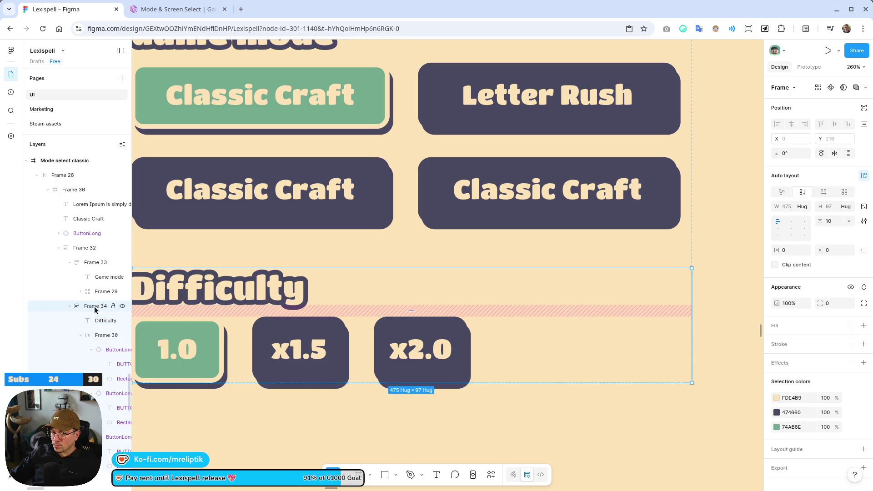
key("shift+0")
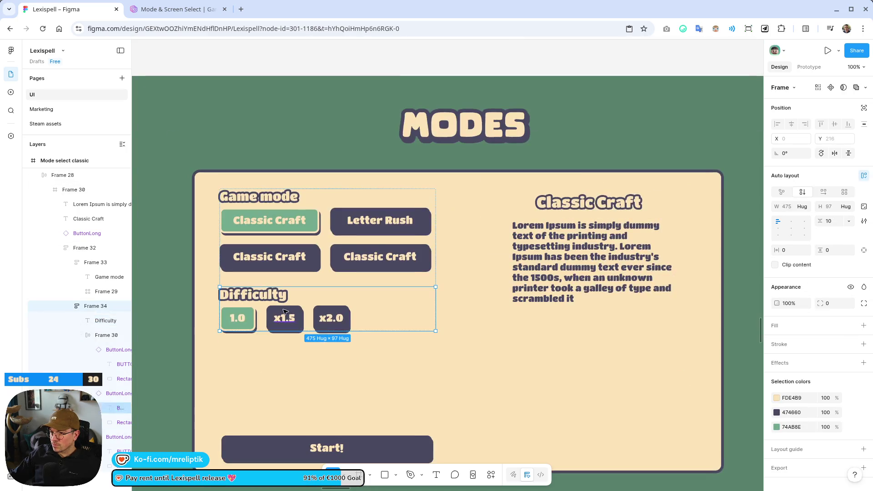
Wrap the Classic Craft title and Lorem description in a 361×236 auto-layout stack, 25 apart.
left_click(142, 279)
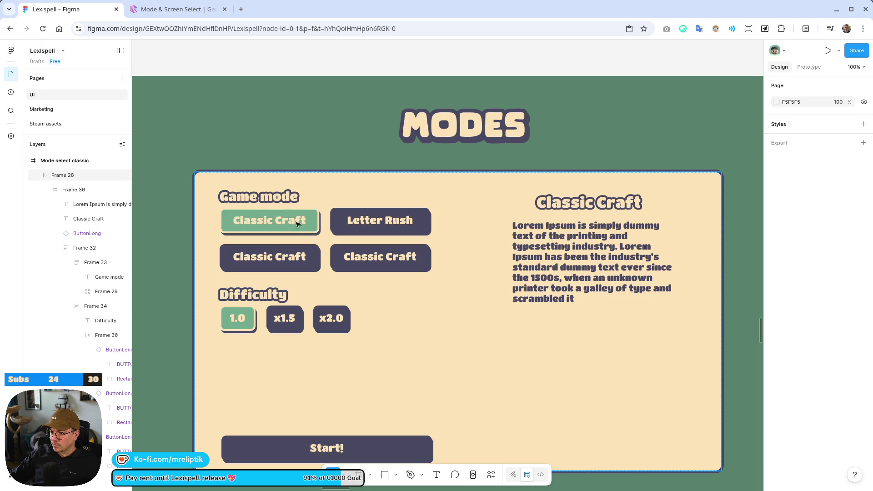
scroll(224, 246, "down", 3)
left_click(373, 250)
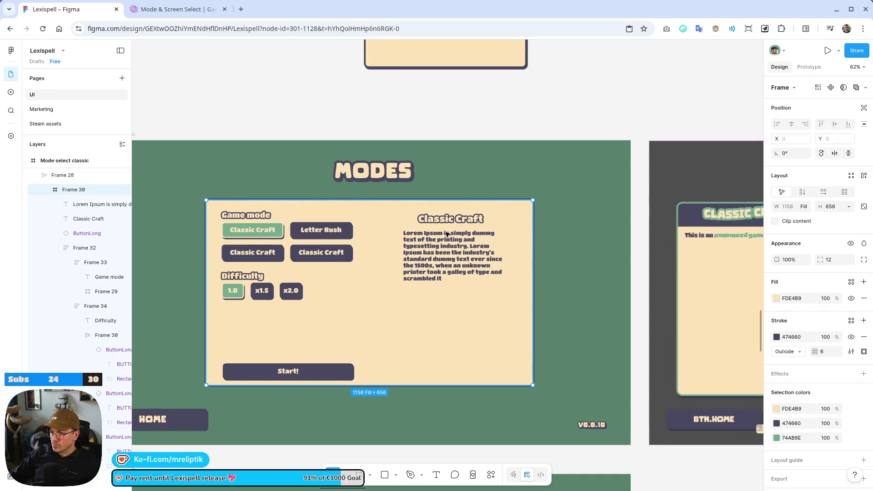
left_click(302, 235)
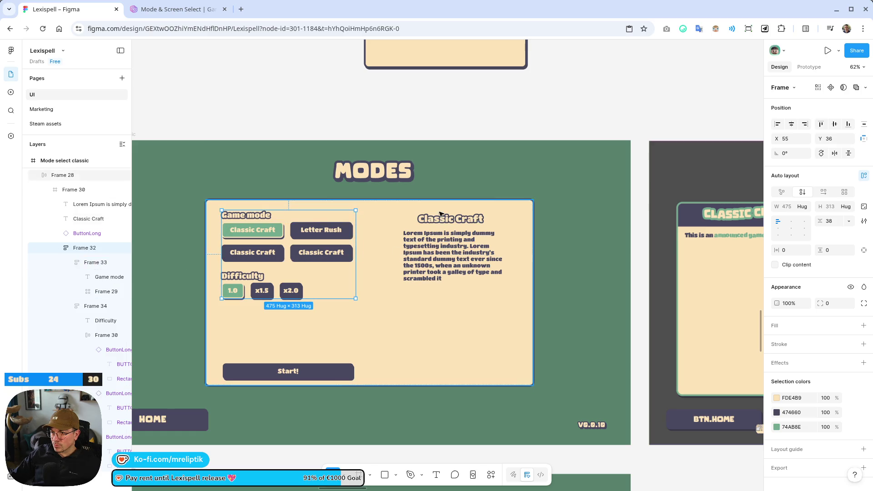
left_click(437, 220)
left_click(440, 268, "shift")
key("shift+a")
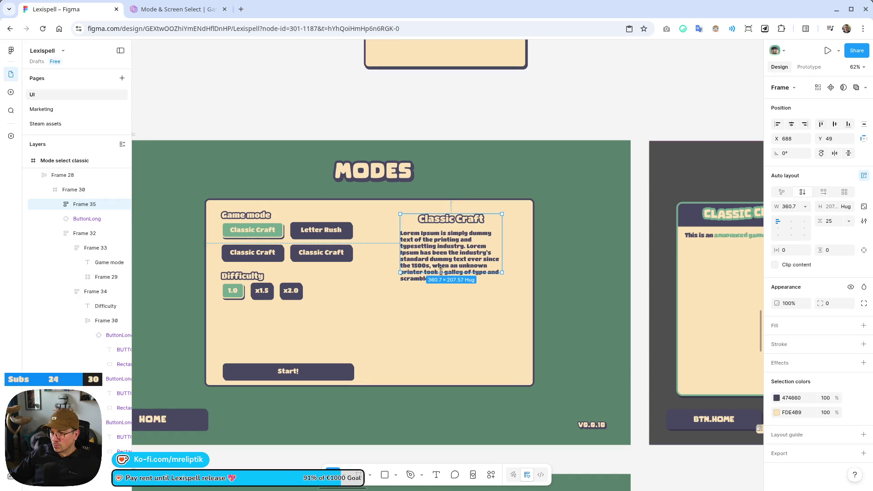
left_click_drag(440, 276, 439, 285)
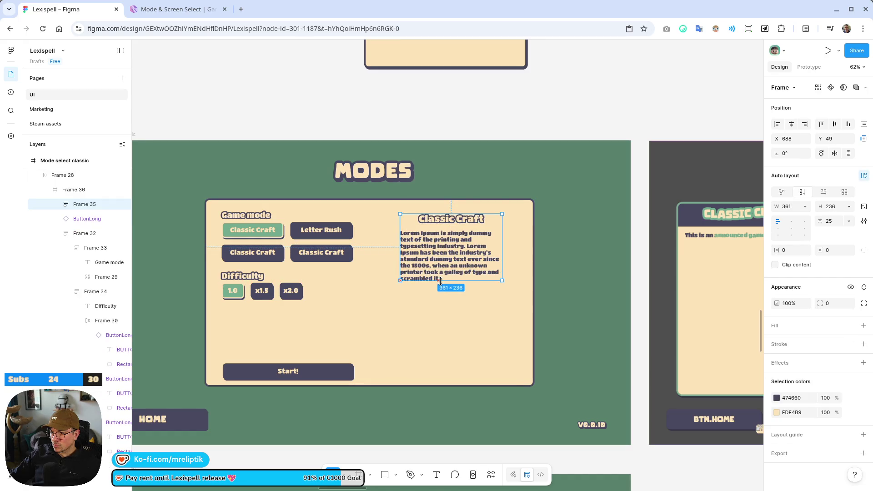
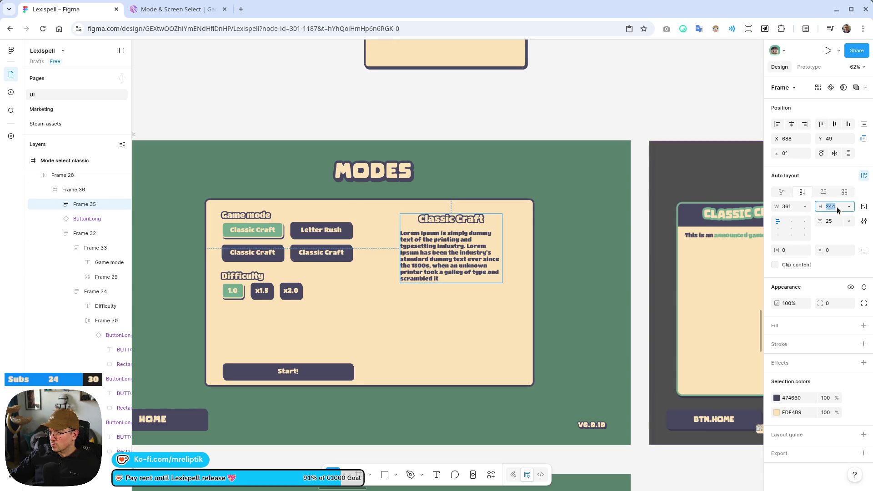
Set the Classic Craft title-and-description column's height to Hug contents.
left_click(848, 206)
left_click(838, 218)
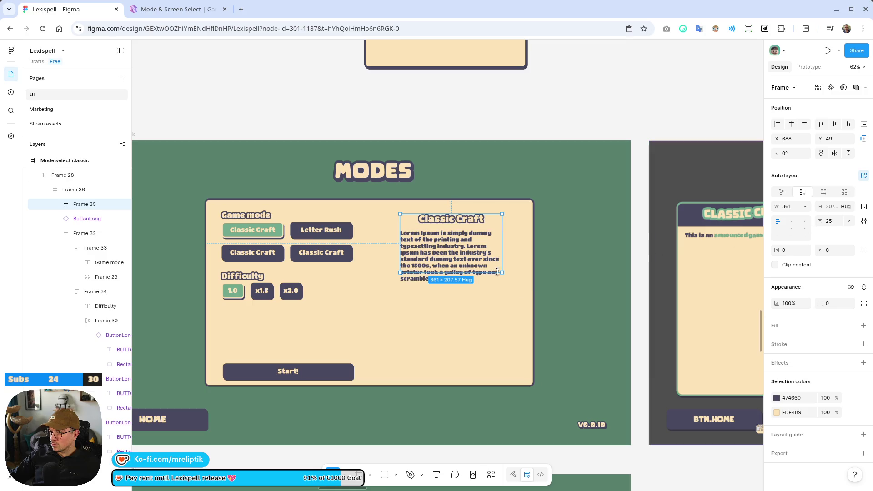
left_click(439, 243)
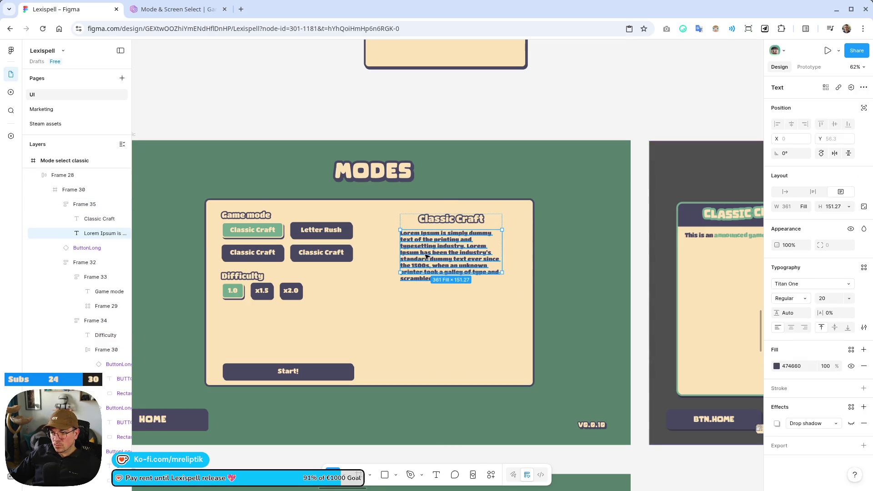
left_click(84, 204)
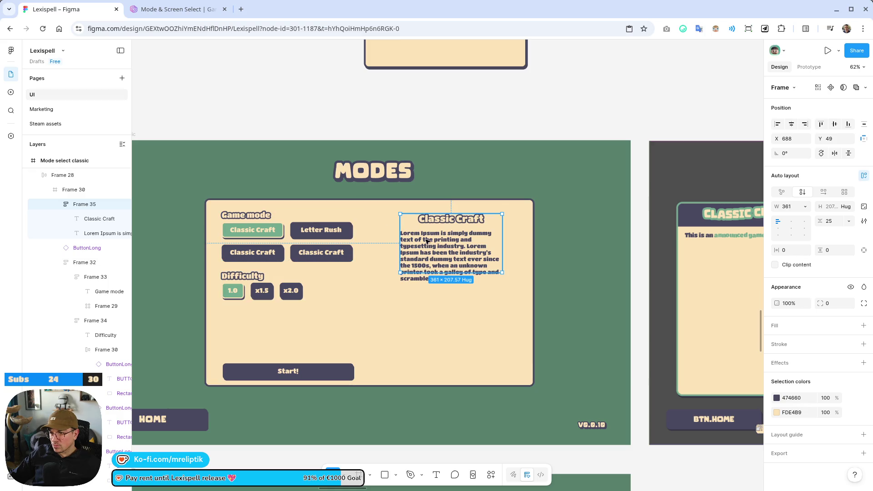
scroll(428, 241, "left", 3)
left_click(565, 255)
scroll(565, 255, "left", 3)
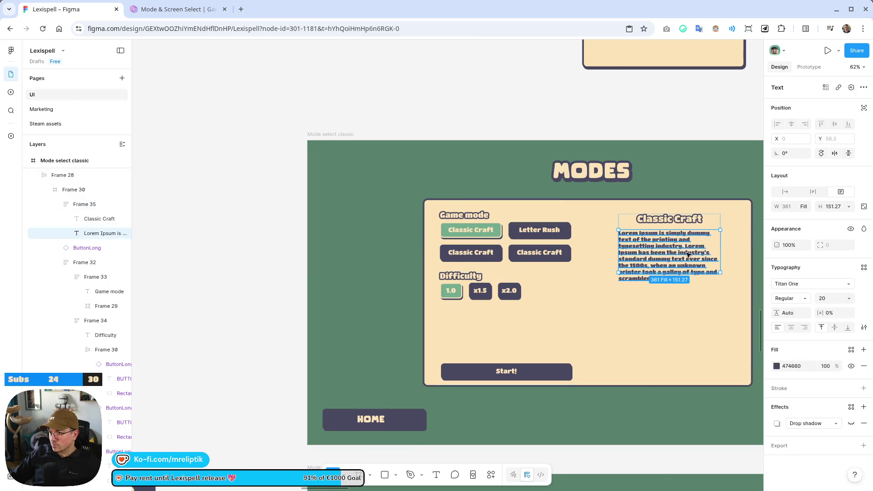
key("shift+0")
Make the lorem ipsum description text and its column both hug their content height.
left_click(848, 207)
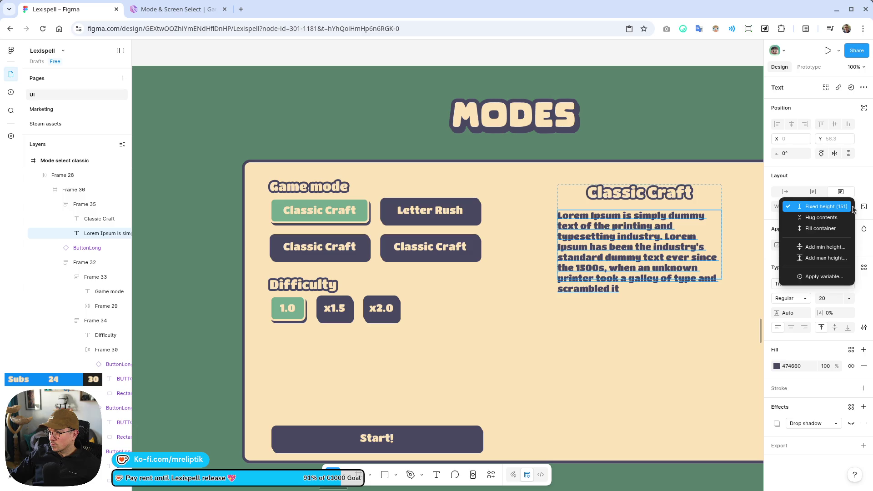
left_click(835, 229)
left_click(848, 206)
left_click(814, 195)
scroll(423, 223, "right", 3)
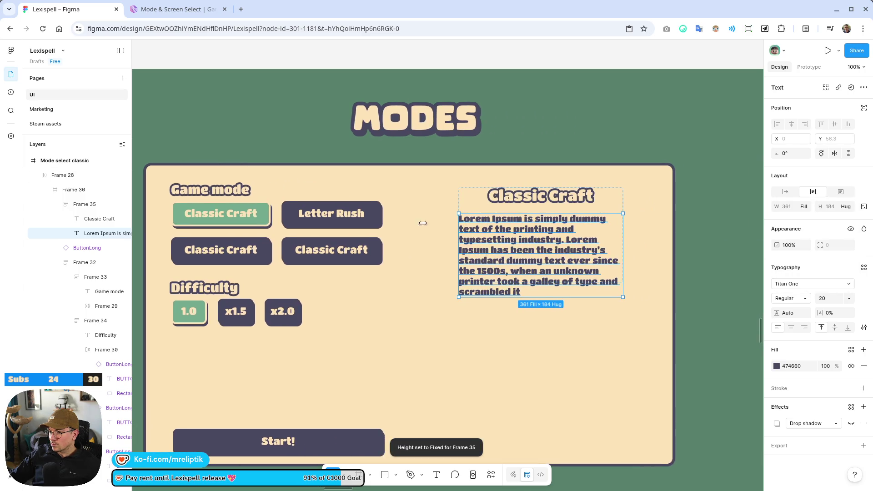
left_click(84, 204)
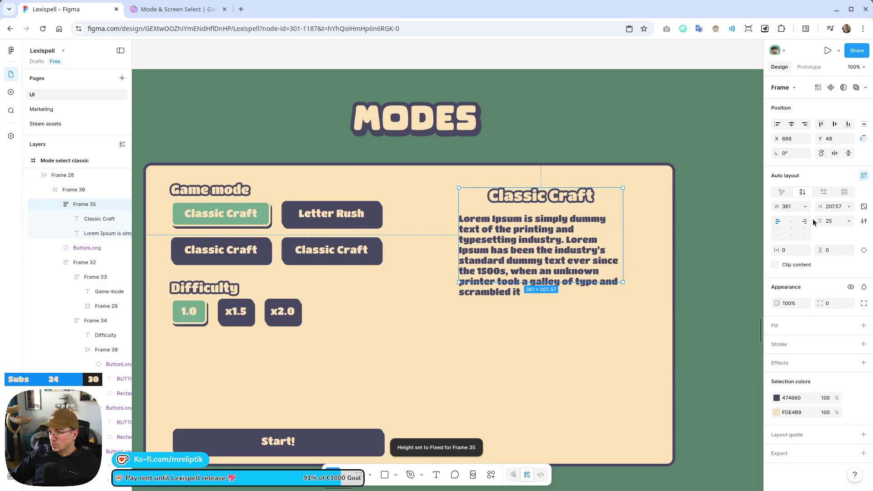
left_click(850, 207)
left_click(839, 218)
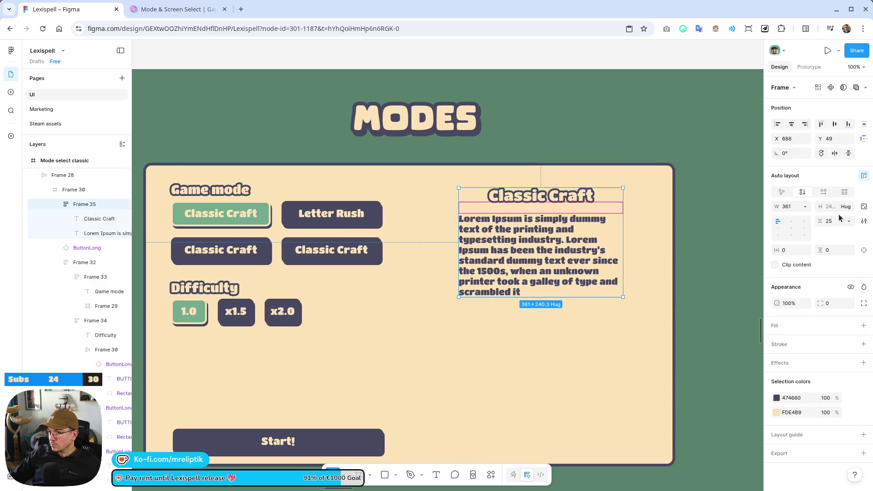
Wrap the buttons column and the Classic Craft column in a new auto-layout row.
left_click(644, 141)
left_click(507, 223)
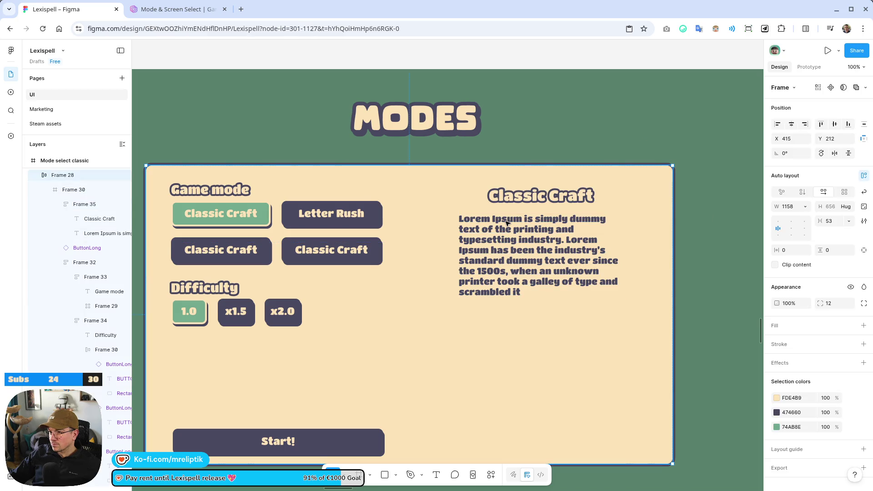
left_click(517, 235)
left_click(516, 237)
left_click(296, 243, "shift")
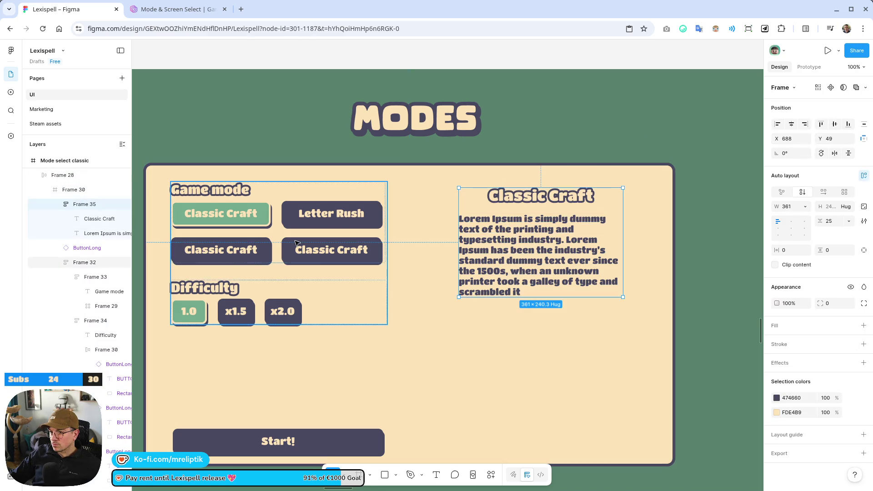
key("shift+a")
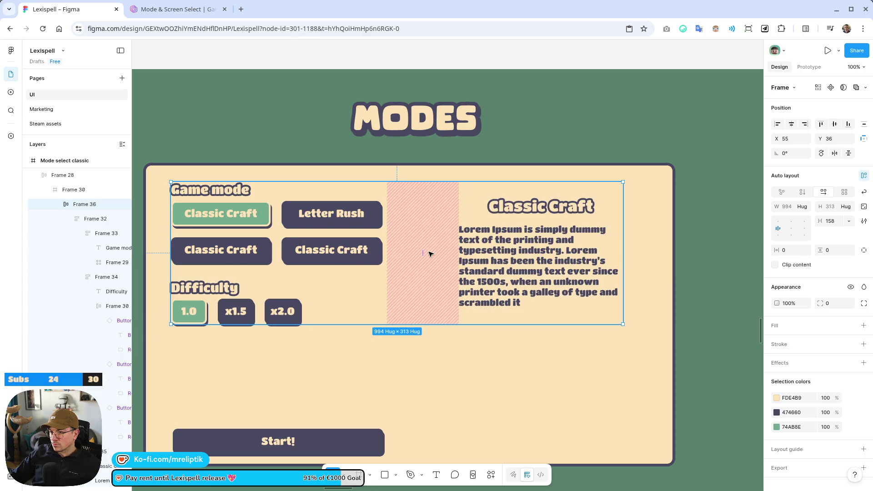
Set the gap between the two columns to 72 and resize the mode card to 999 wide.
left_click_drag(415, 254, 393, 254)
scroll(364, 249, "down", 3, "ctrl")
left_click(548, 254)
mouse_move(554, 254)
left_mouse_down()
mouse_move(490, 254)
mouse_move(499, 254)
left_mouse_up()
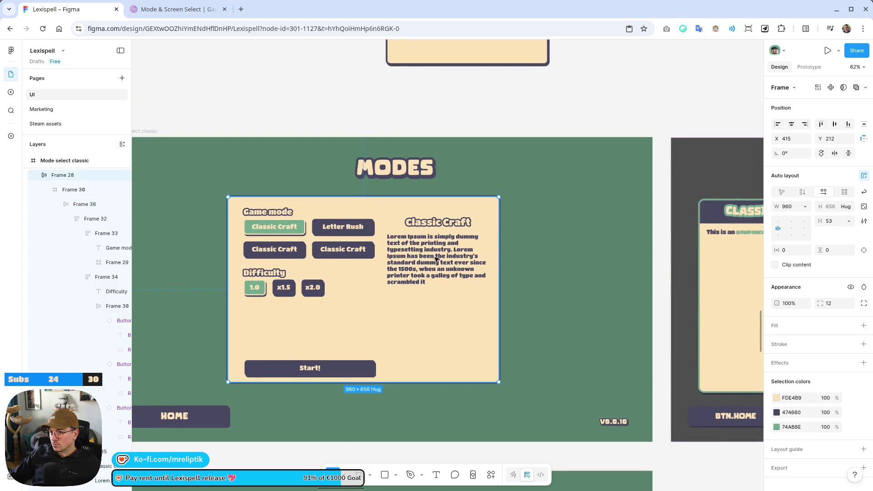
double_click(383, 260)
double_click(383, 261)
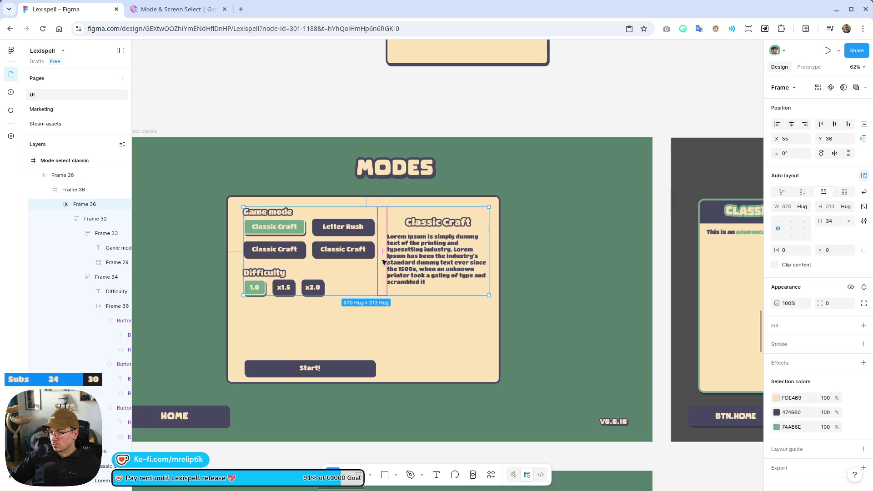
left_click_drag(382, 256, 387, 256)
key("Escape")
key("Escape")
left_click_drag(500, 209, 510, 209)
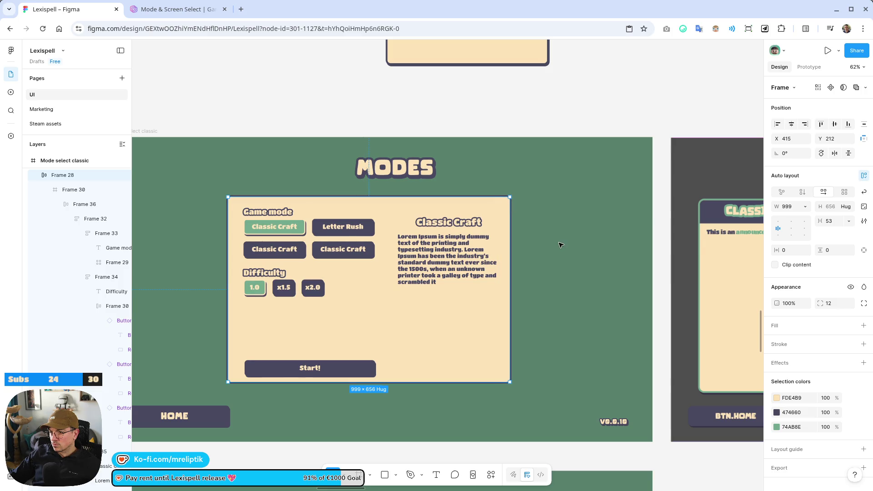
key("shift+0")
Top-align the buttons column and Classic Craft column within their row.
double_click(440, 211)
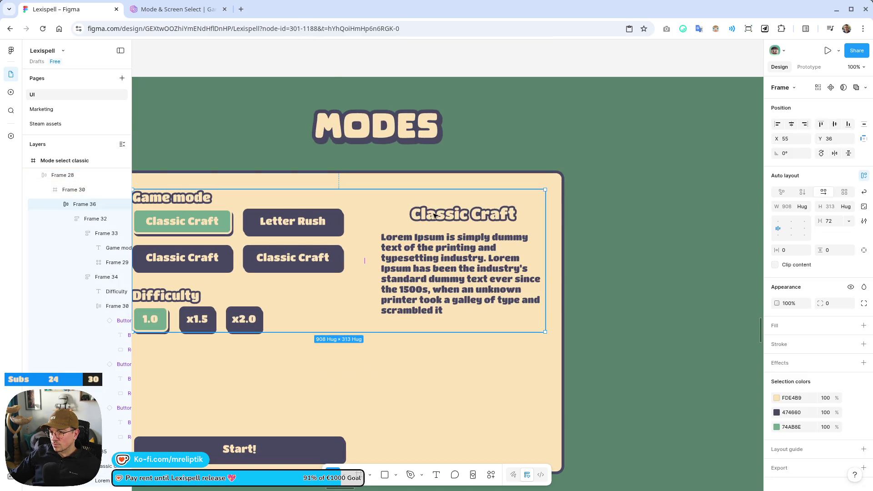
left_click(434, 215)
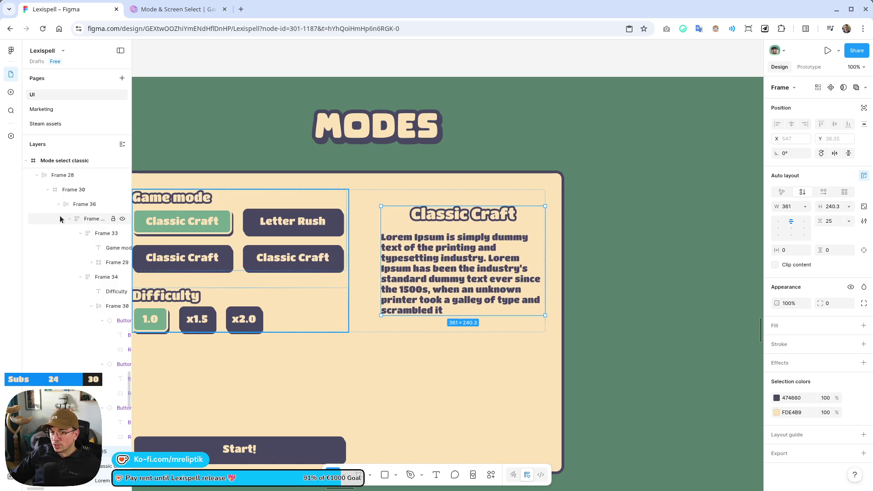
left_click(75, 205)
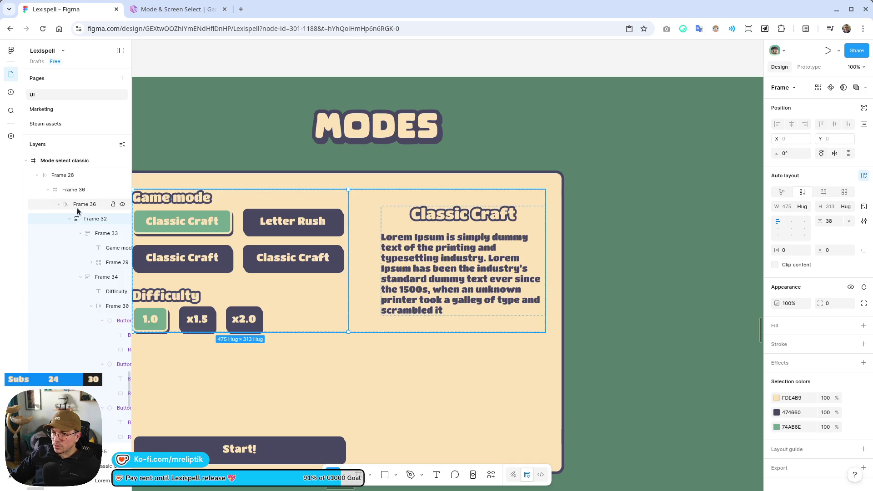
left_click(790, 222)
scroll(569, 210, "down", 5)
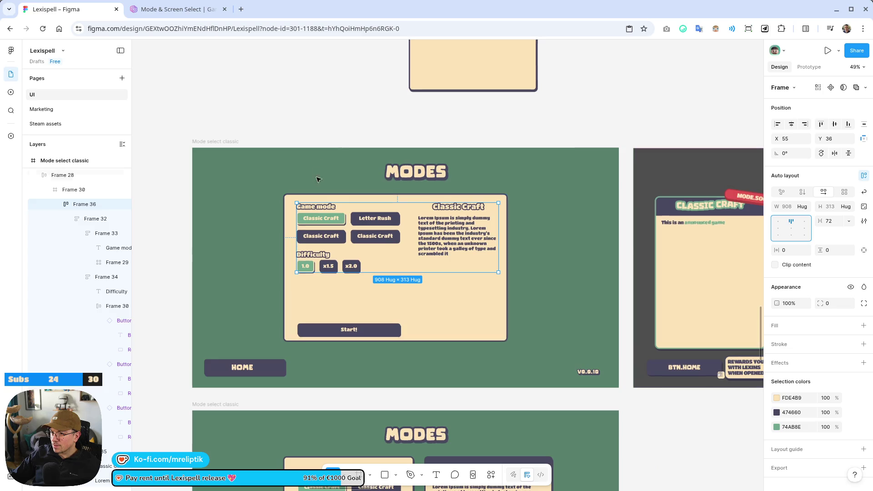
scroll(398, 251, "up", 5)
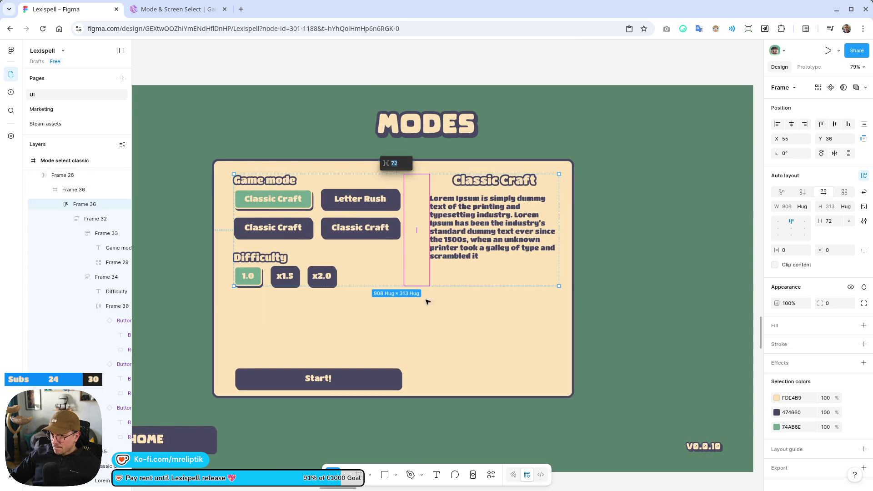
left_click(632, 199)
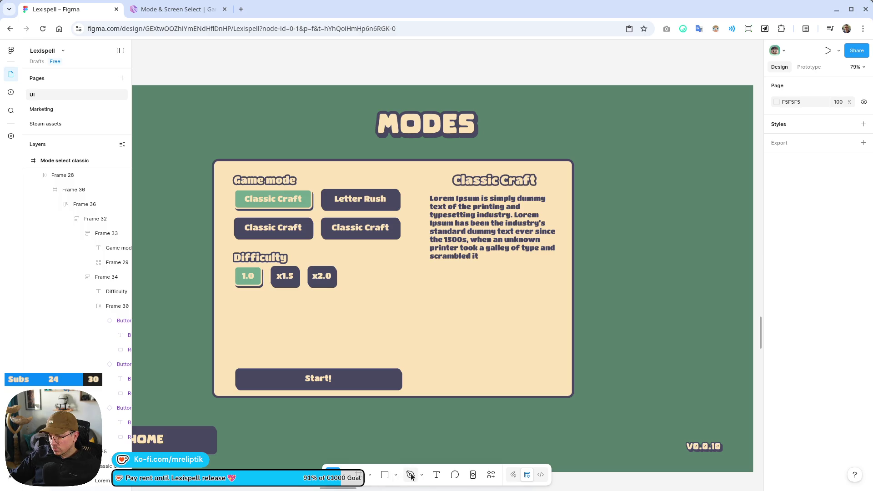
Draw a vertical divider between the columns with a 3-weight 474660 stroke.
left_click(415, 176)
left_click(415, 381, "shift")
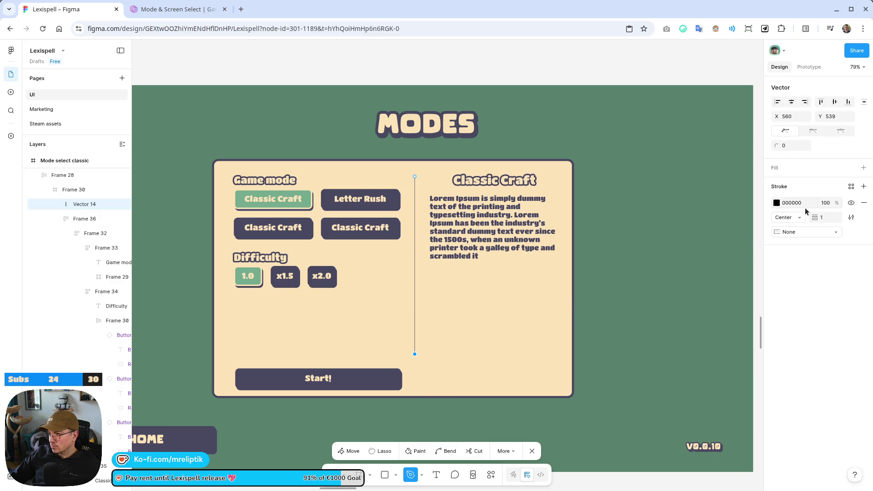
left_click(817, 218)
type("3")
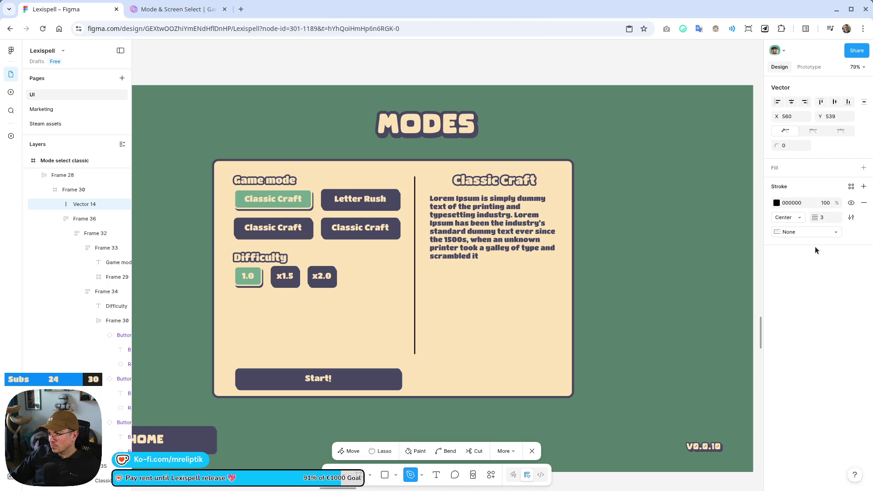
left_click(778, 203)
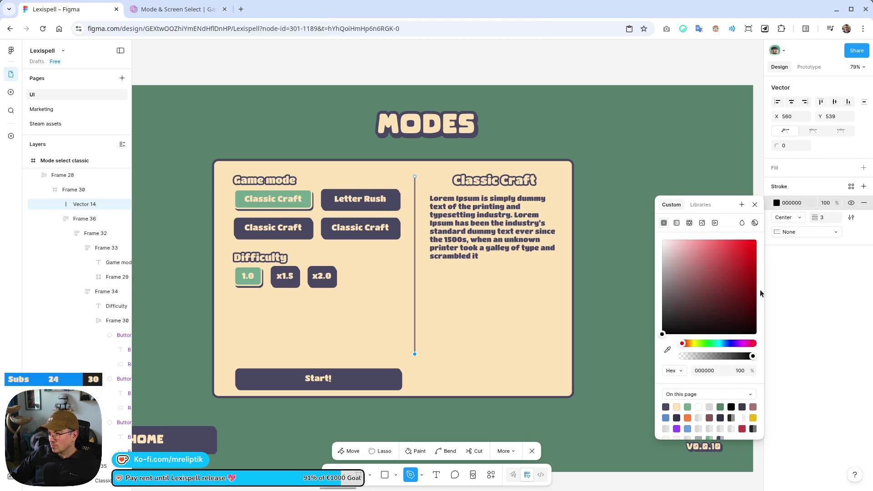
left_click(665, 406)
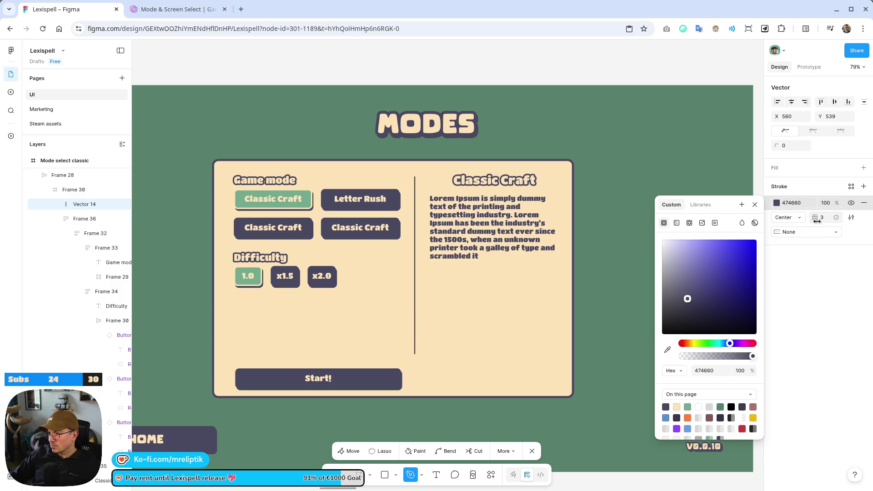
Give both the start and end of the divider line rounded caps.
left_click(807, 232)
left_click(803, 244)
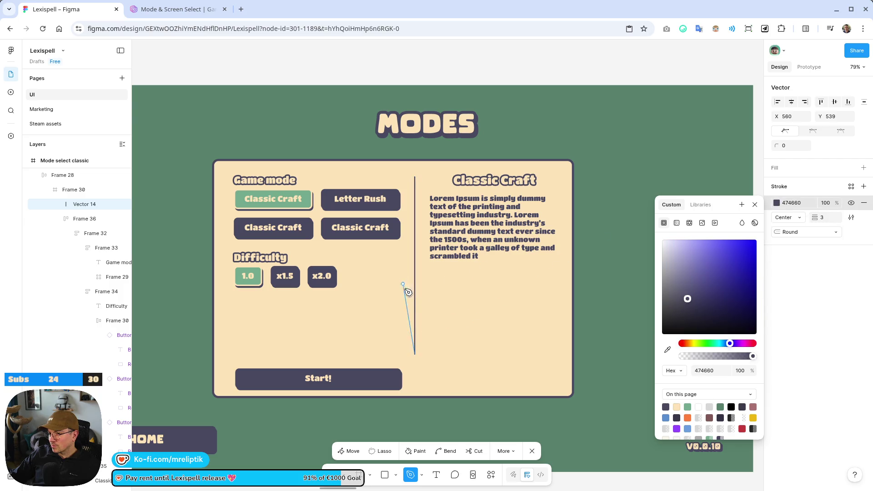
key("Escape")
scroll(405, 219, "up", 5)
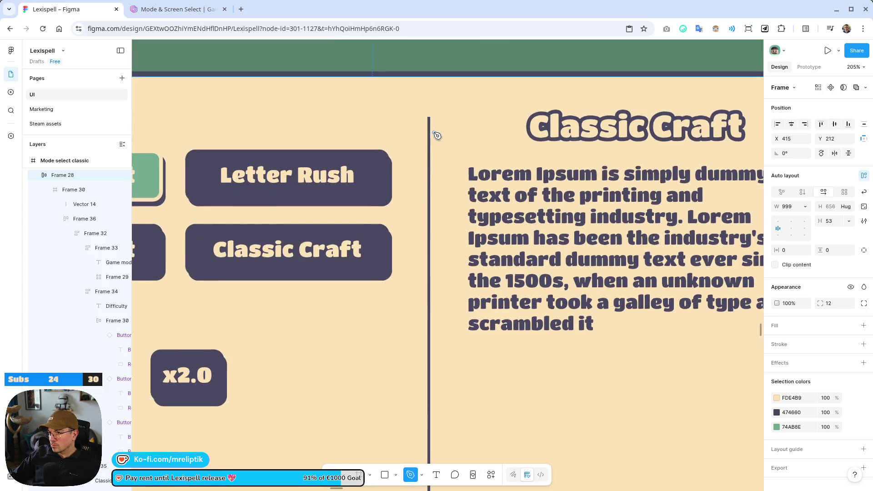
key("v")
left_click(429, 285)
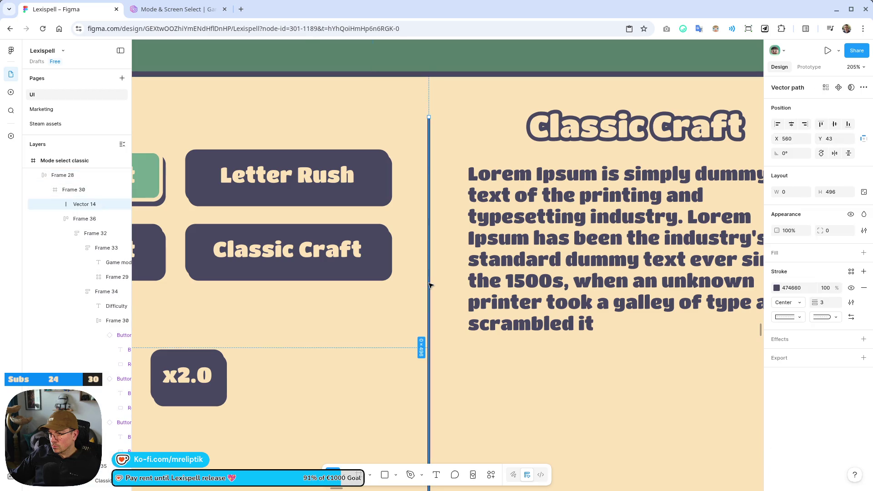
left_click(802, 317)
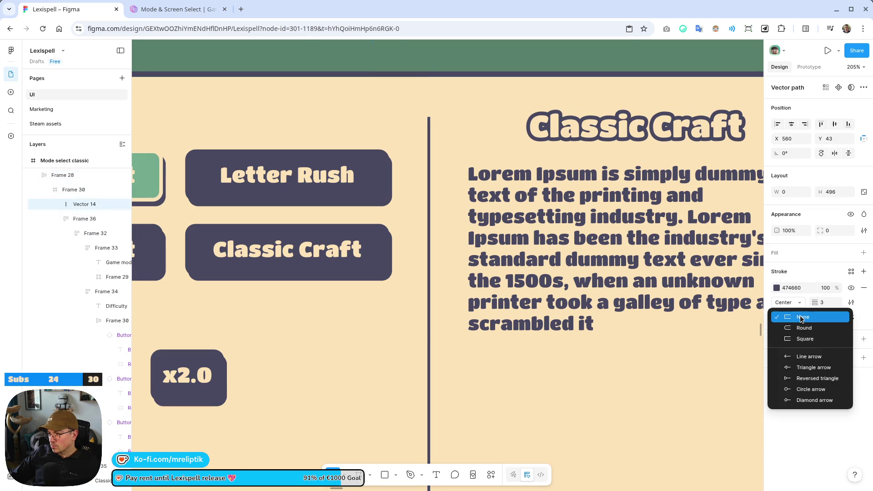
left_click(795, 328)
key("shift+0")
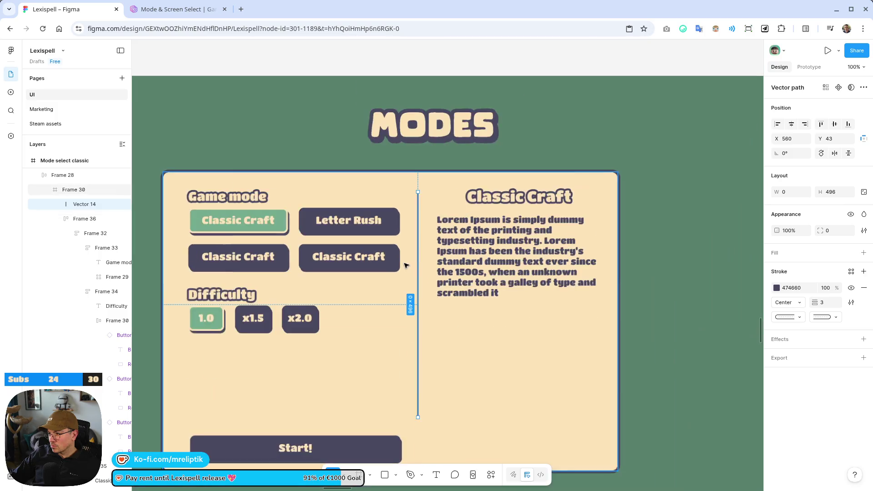
key("Escape")
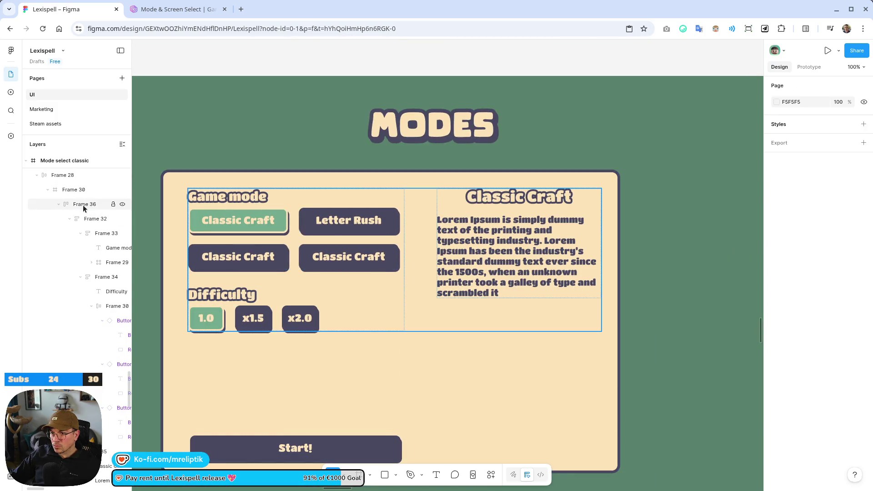
Move the divider line layer between the two columns in the layers list.
left_click(83, 205)
left_click(69, 220)
left_click(70, 219)
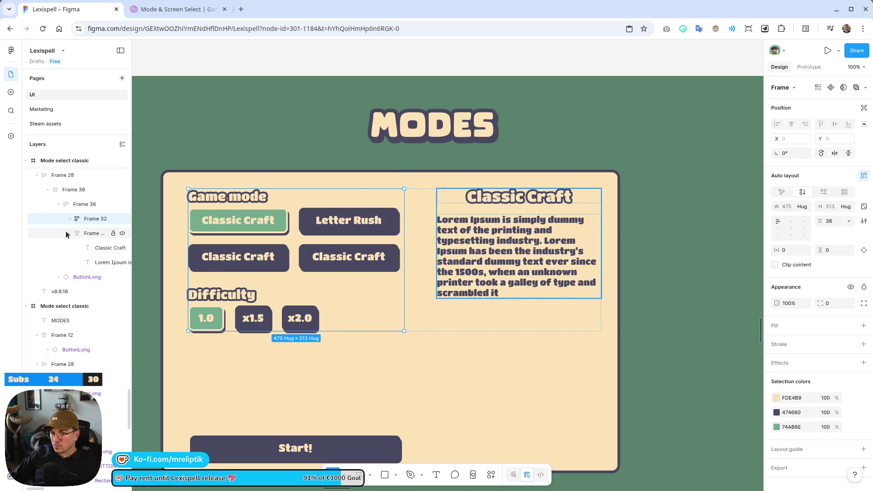
left_click(69, 234)
left_click(96, 277)
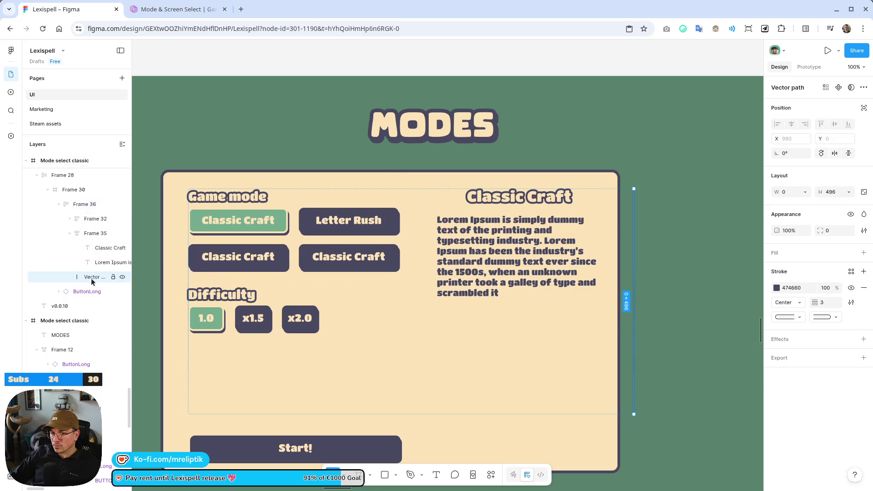
left_click_drag(86, 230, 87, 223)
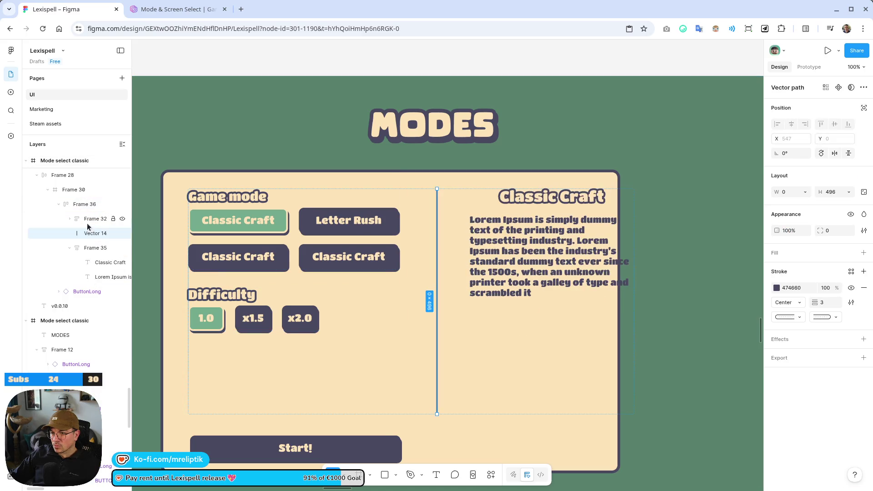
Shrink the gap between the two columns from 72 to 24.
left_click(462, 259)
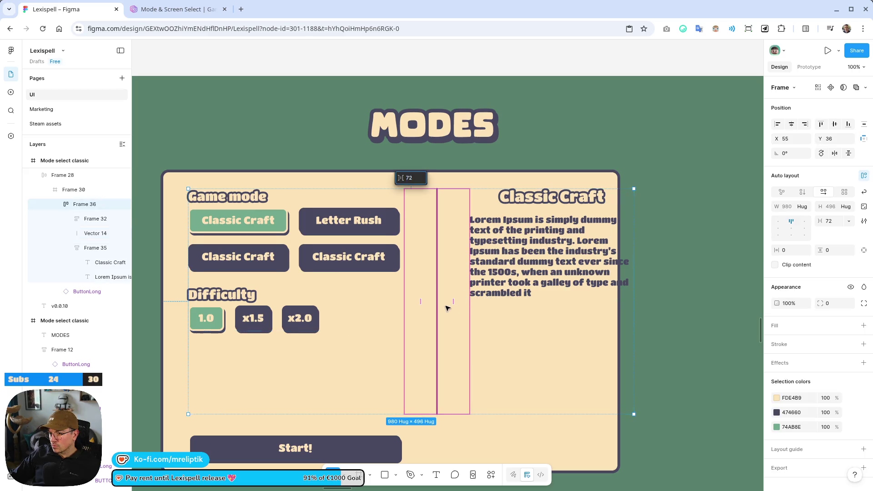
left_click_drag(454, 304, 419, 302)
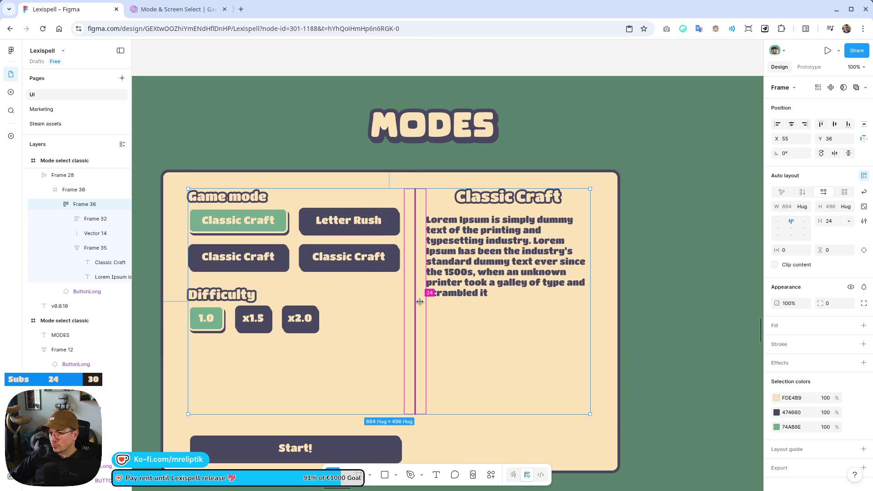
left_click(62, 187)
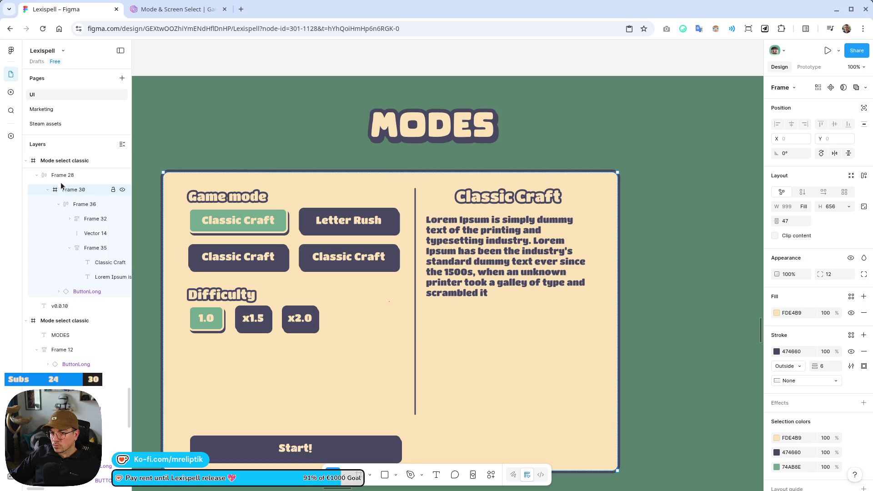
left_click(75, 206)
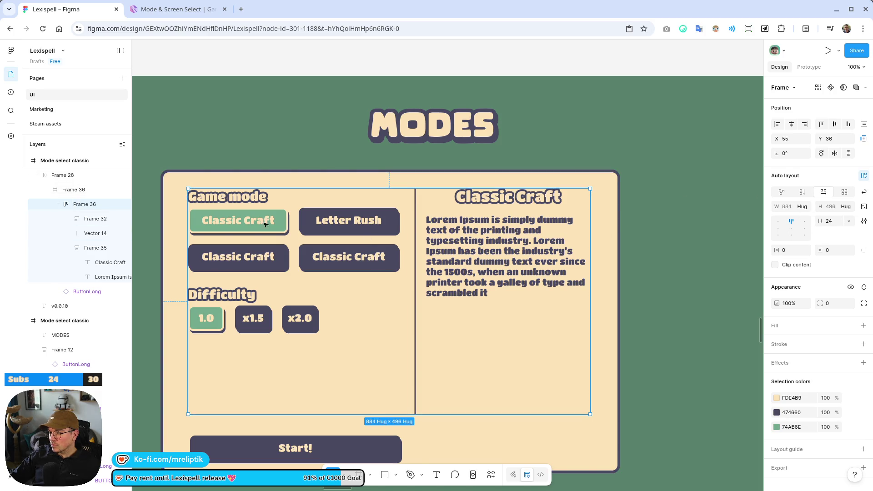
left_click(71, 190)
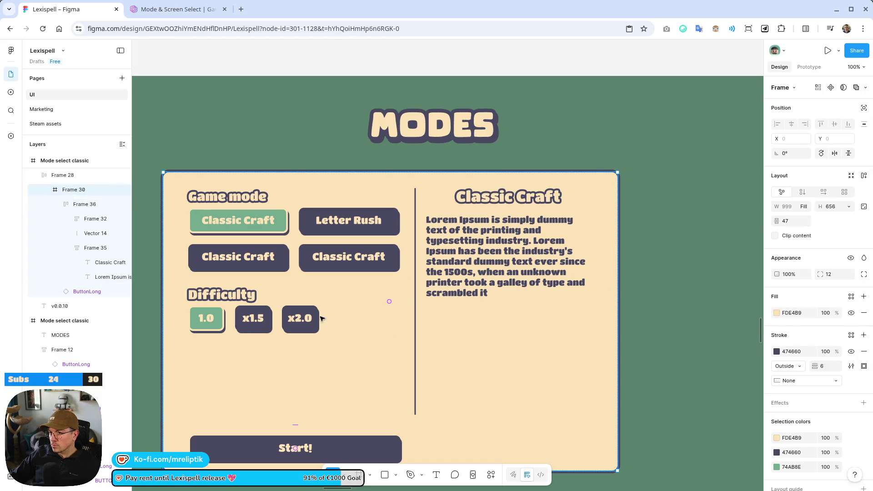
key("ctrl+z")
key("ctrl+z")
key("ctrl+z")
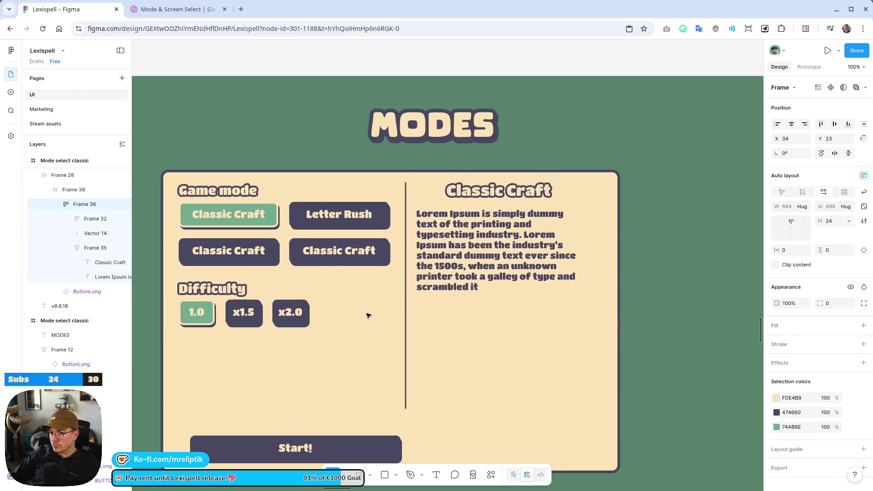
key("ctrl+z")
key("ctrl+z")
key("ctrl+z")
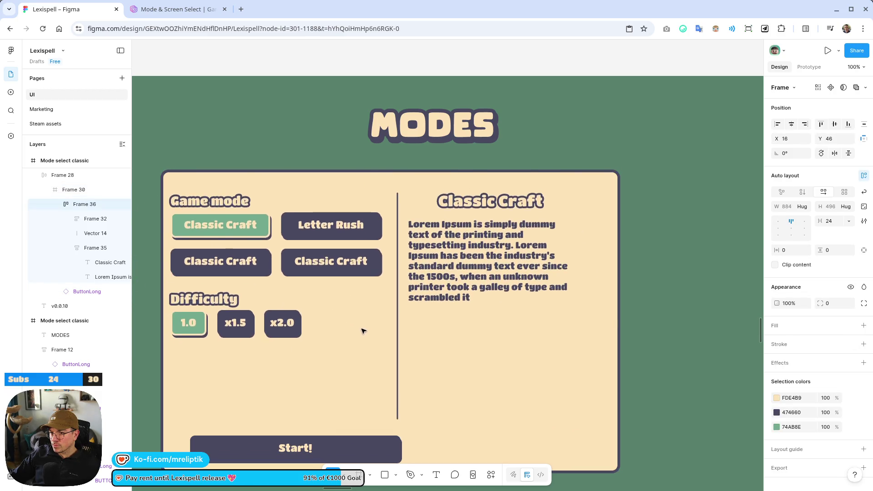
Add auto layout to the card frame with 40 padding.
left_click(76, 190)
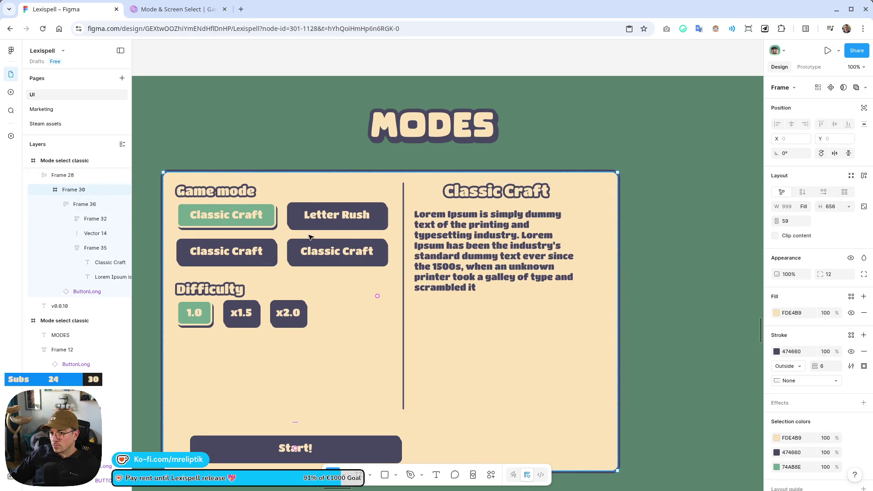
key("shift+a")
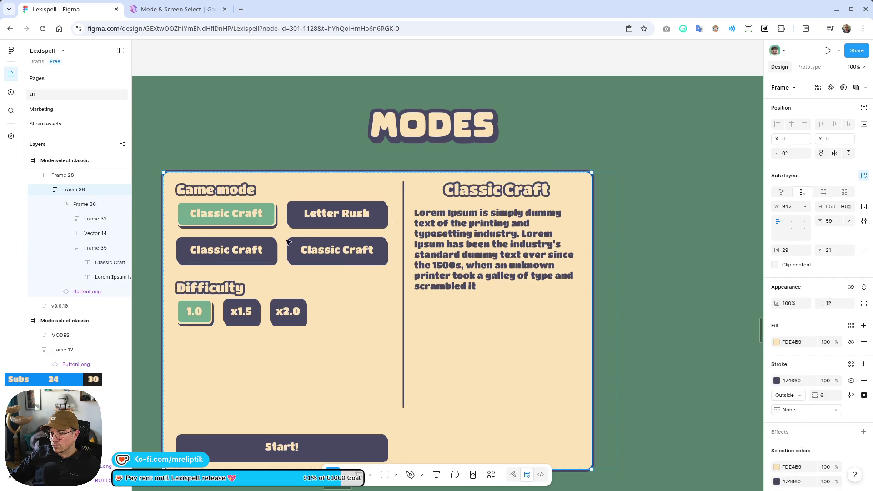
left_click(344, 275)
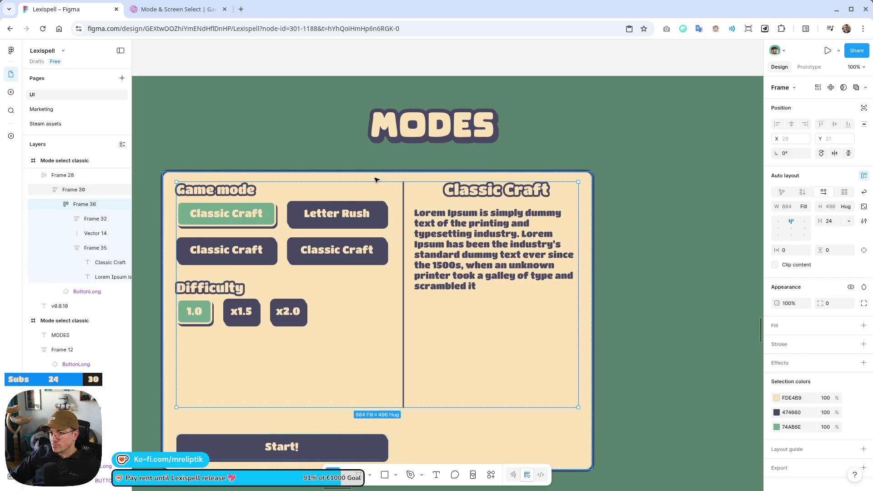
left_click(379, 180)
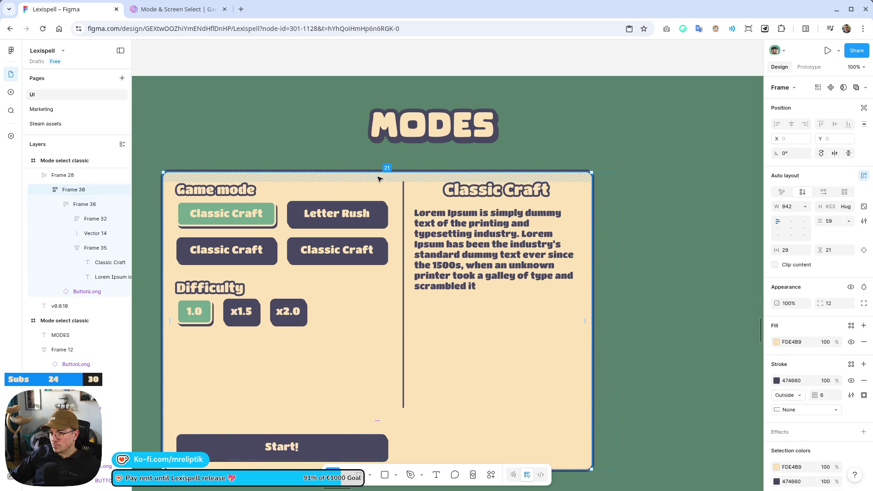
left_click_drag(379, 177, 379, 186)
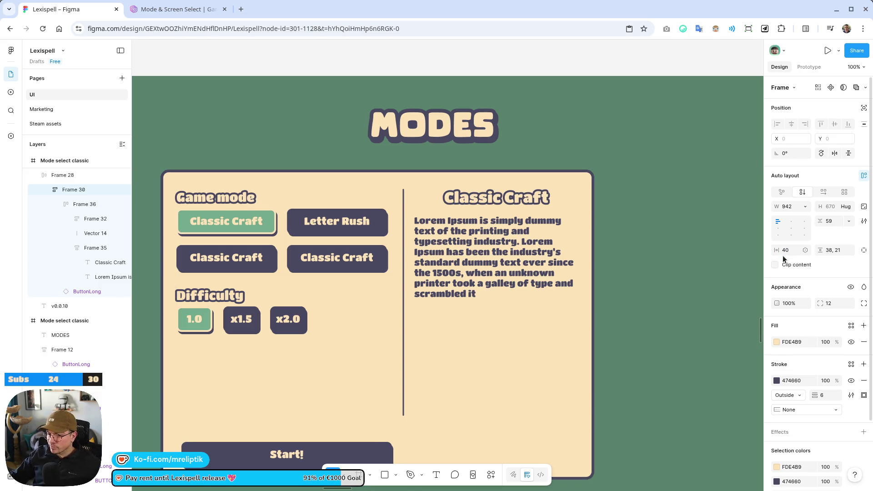
key("Return")
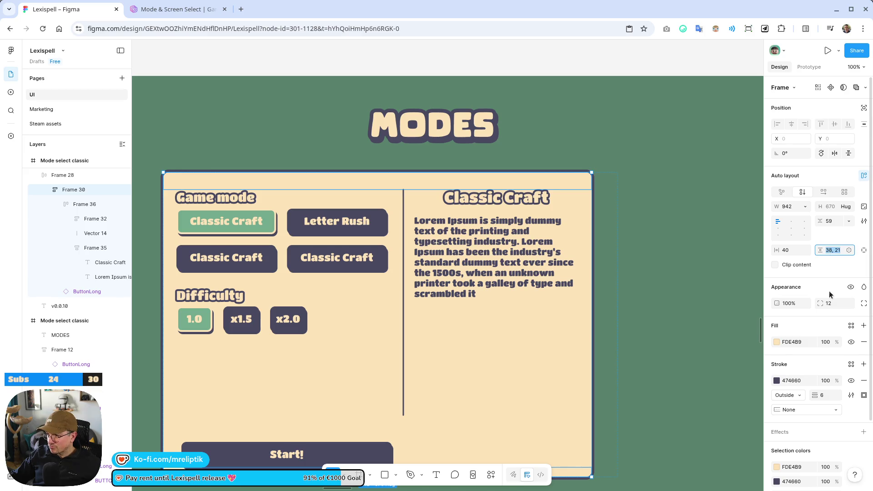
type("40")
key("Return")
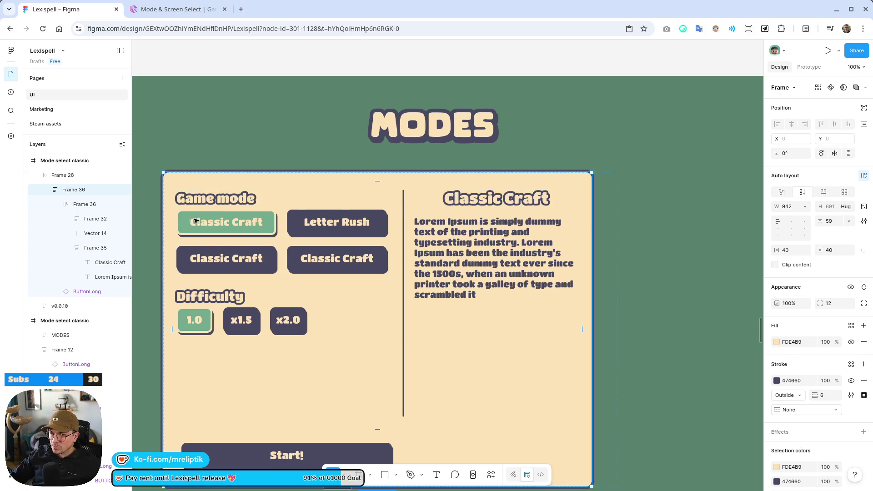
Keep the card's width hugging its contents at 964.
double_click(163, 231)
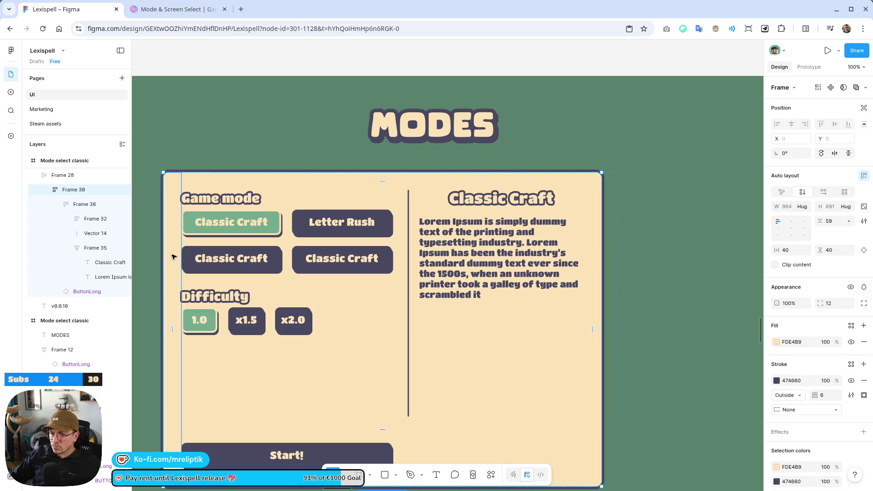
left_click(598, 298)
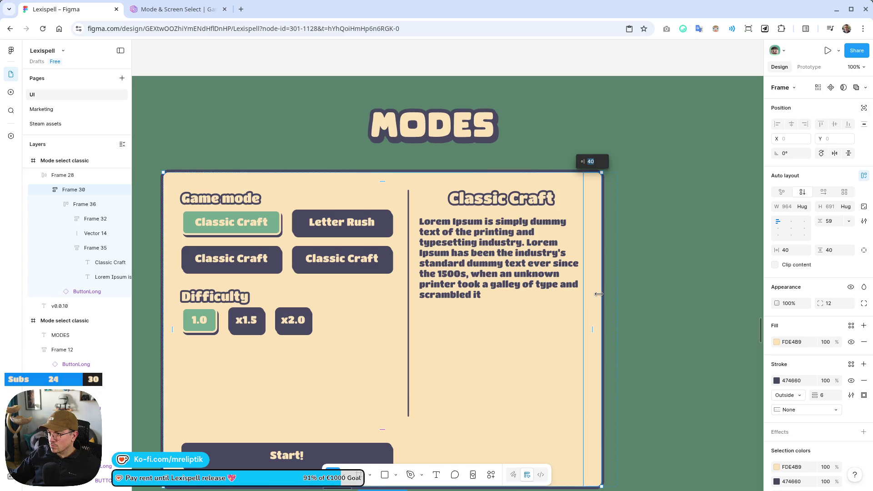
mouse_move(602, 295)
left_mouse_down()
mouse_move(618, 292)
mouse_move(602, 293)
left_mouse_up()
left_click(799, 205)
left_click(806, 206)
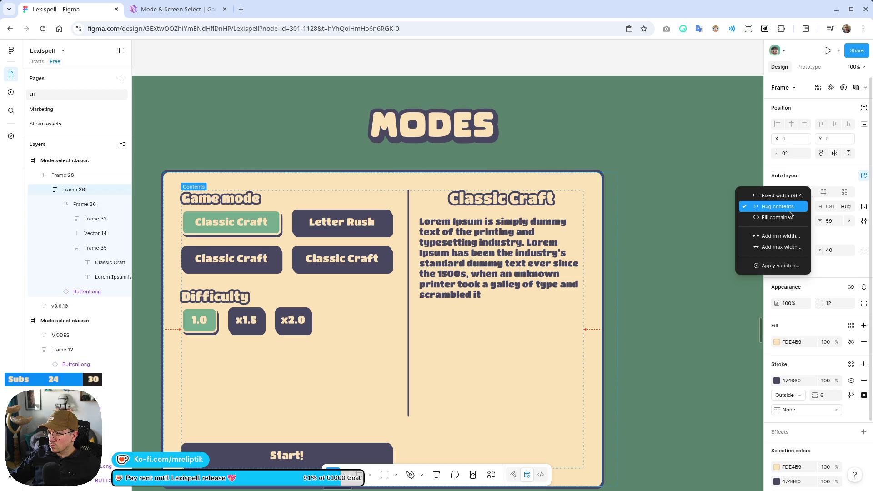
left_click(790, 213)
Move the card out of its wrapper frame and delete the empty wrapper.
left_click(68, 176)
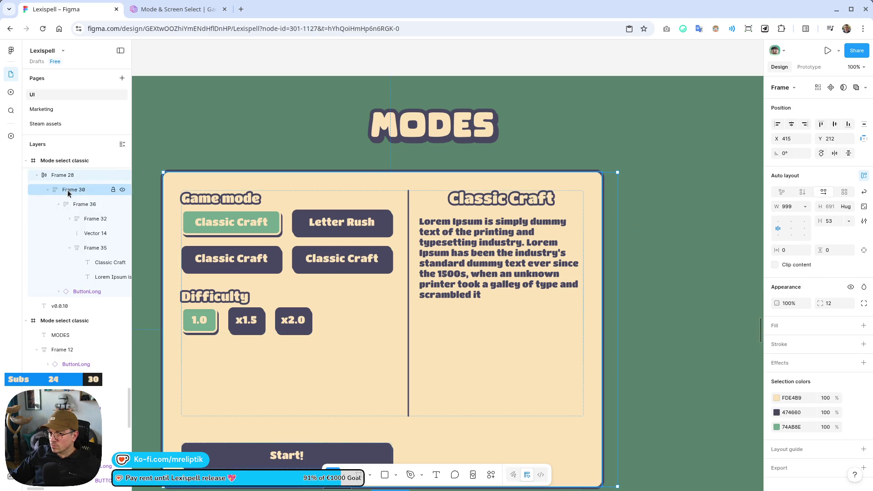
left_click(68, 191)
key("shift+2")
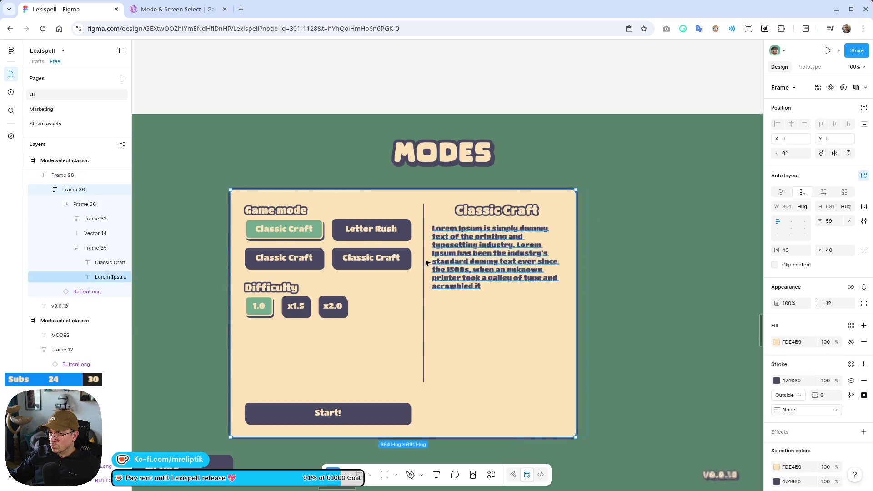
left_click_drag(61, 168, 62, 191)
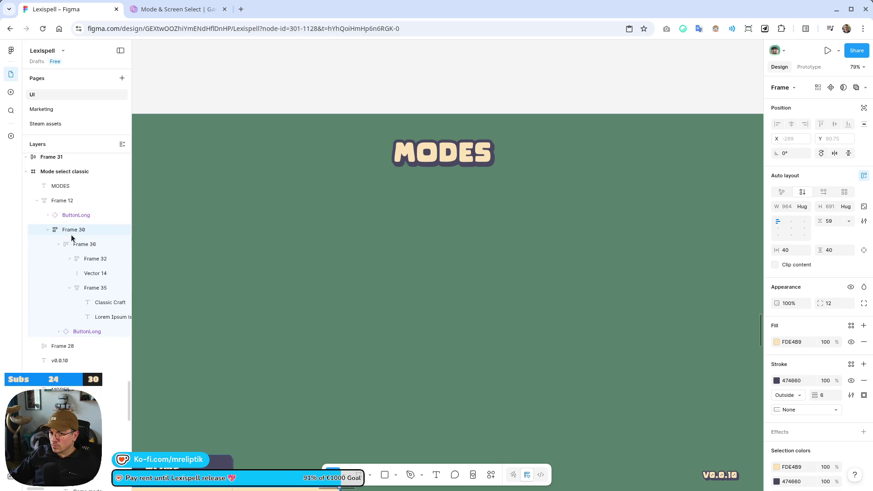
key("ctrl+z")
left_click_drag(69, 241, 53, 221)
left_click(64, 350)
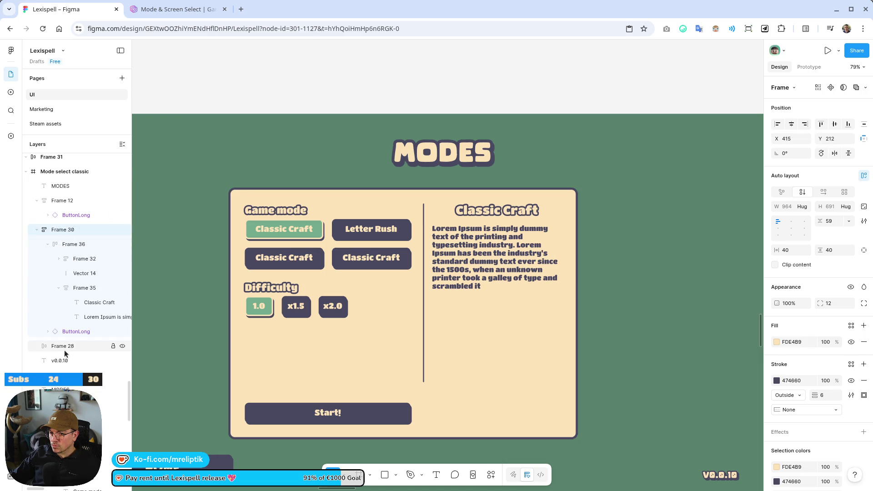
key("Delete")
Centre the card horizontally on the MODES screen.
left_click(285, 353)
scroll(285, 353, "down", 3)
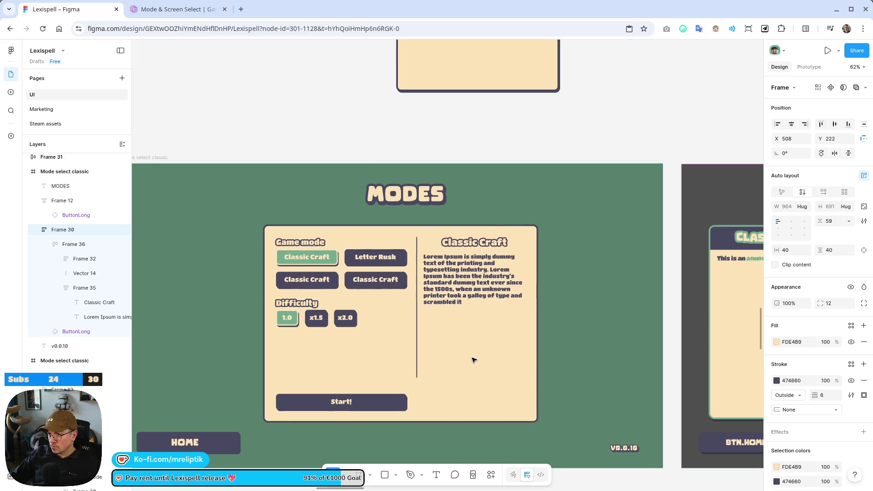
left_click(792, 124)
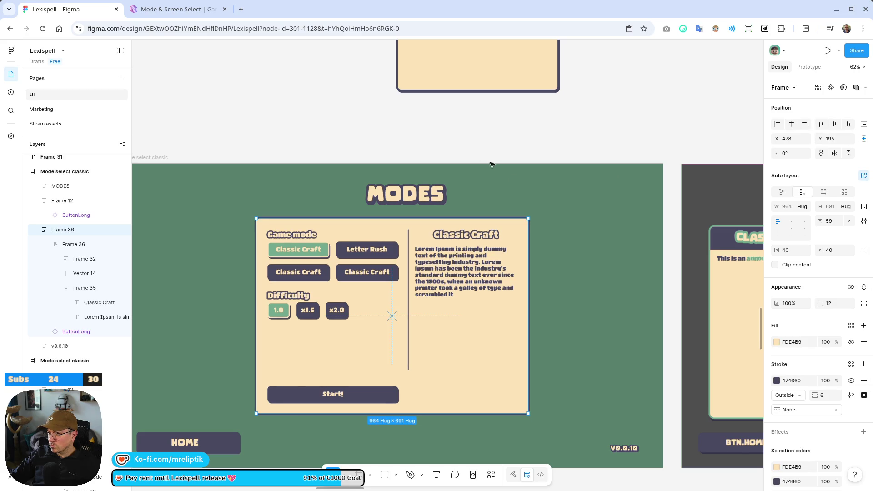
left_click(307, 175)
scroll(308, 176, "down", 5)
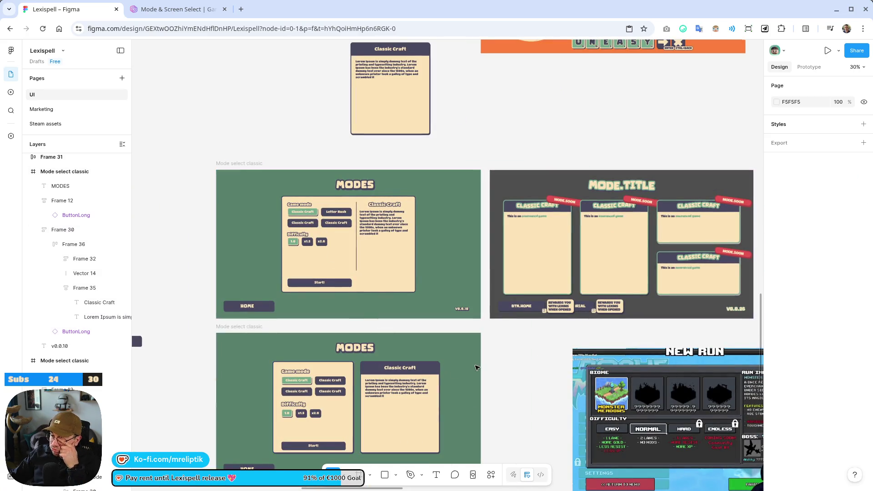
scroll(330, 222, "up", 8)
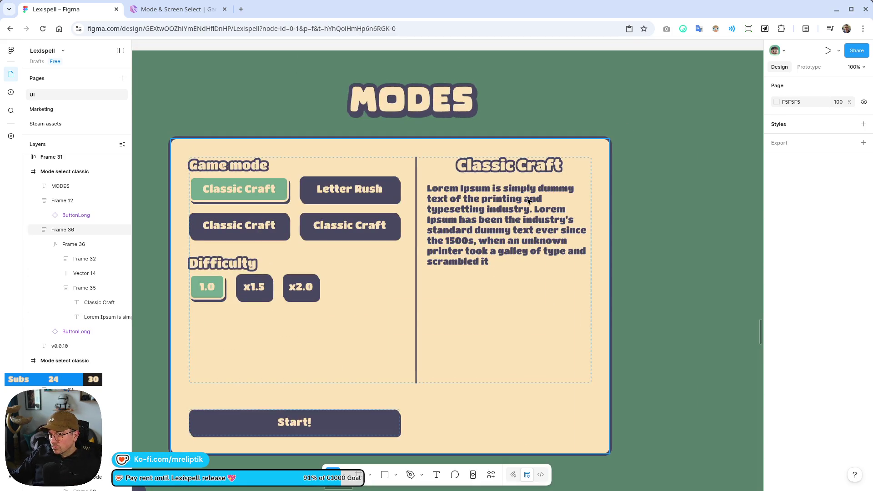
Change the Classic Craft heading's outline colour to green 74AB8E.
left_click(466, 157)
scroll(457, 168, "up", 5)
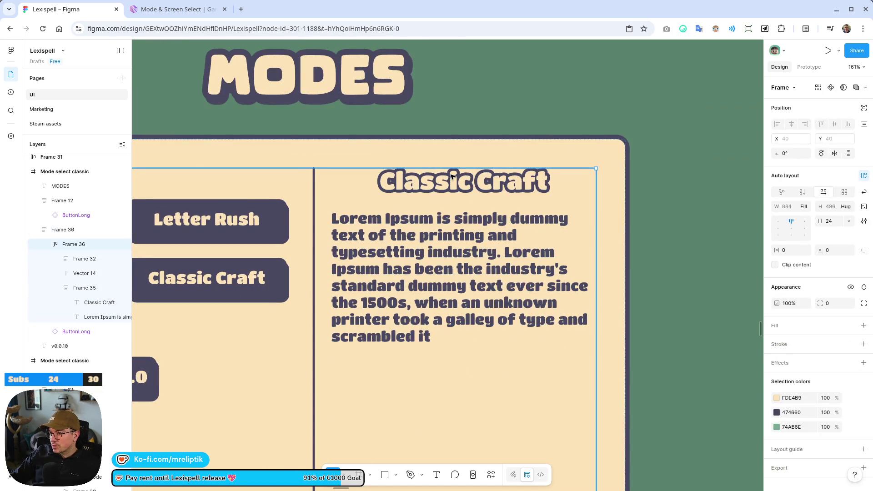
double_click(451, 177)
double_click(452, 178)
left_click(777, 405)
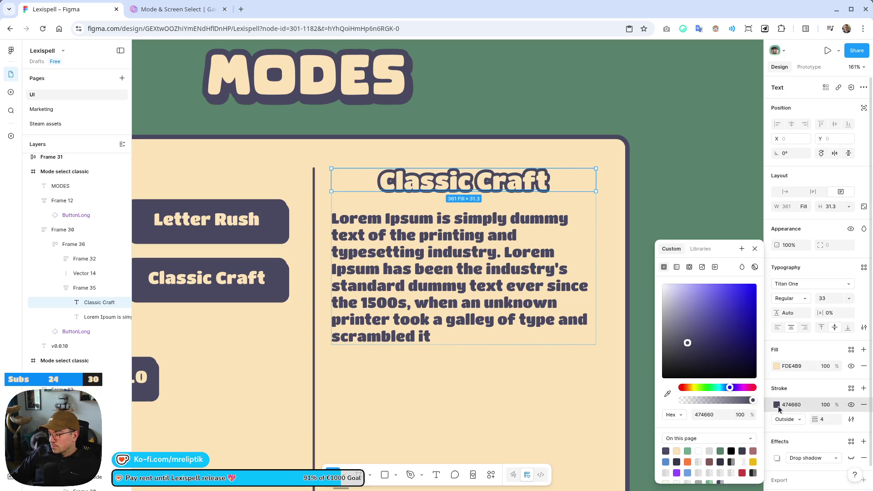
left_click(687, 451)
scroll(445, 250, "down", 5)
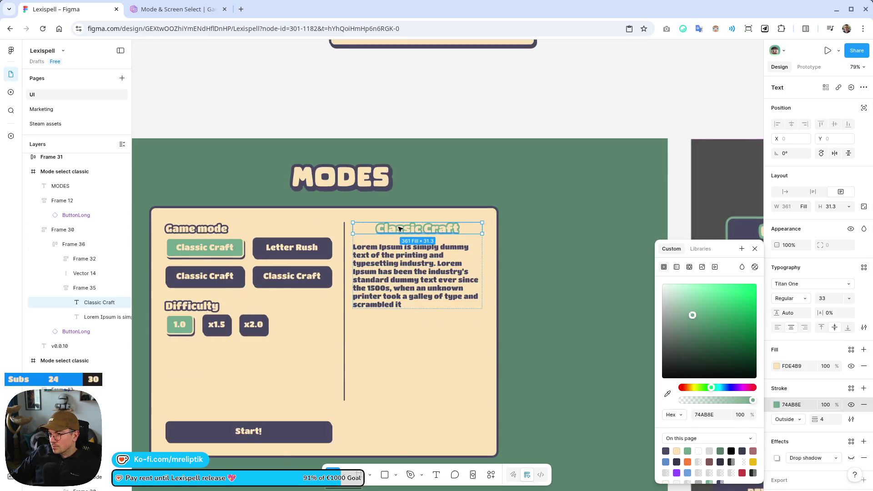
scroll(445, 249, "up", 10)
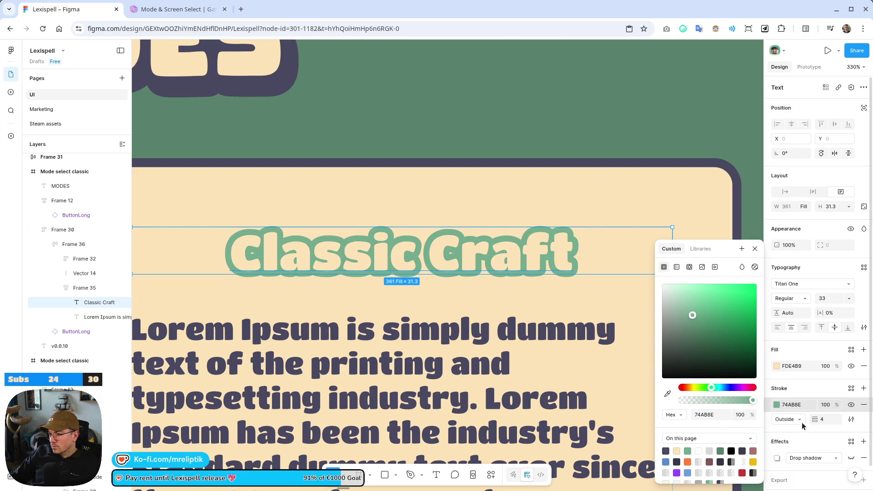
left_click(795, 438)
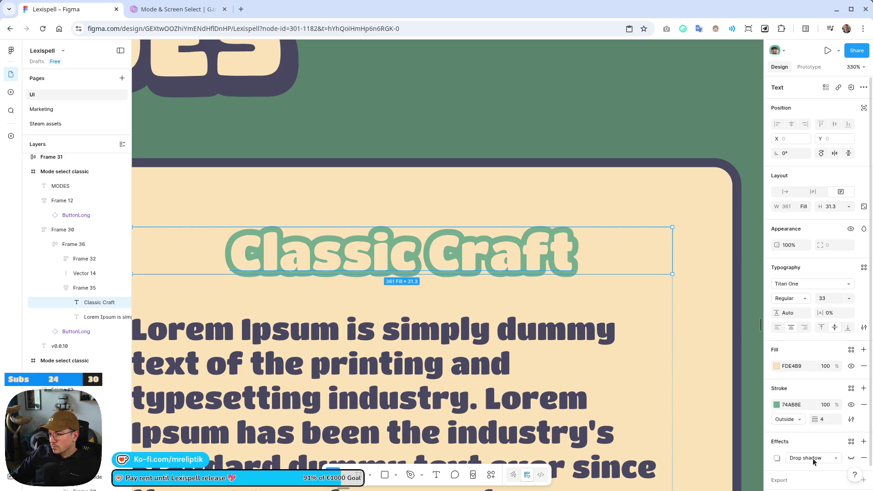
Enable and show the Classic Craft heading's drop shadow, checking its colour settings.
left_click(851, 458)
left_click(777, 458)
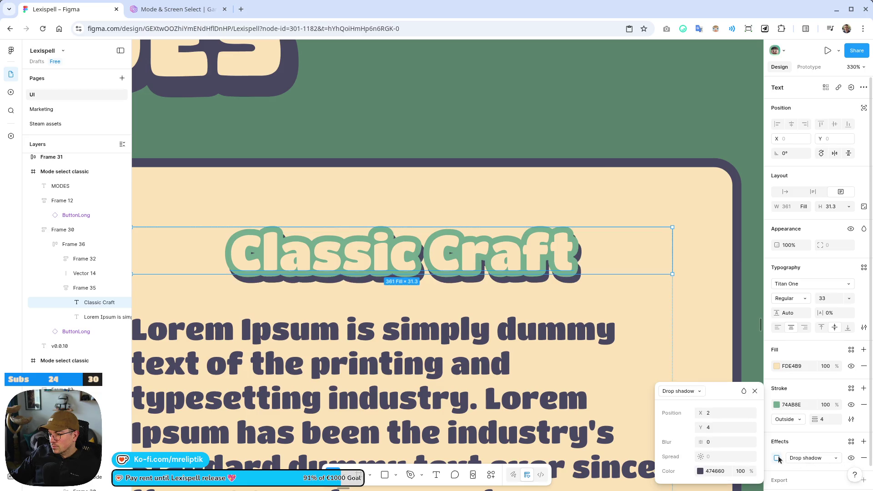
left_click(785, 451)
left_click(778, 457)
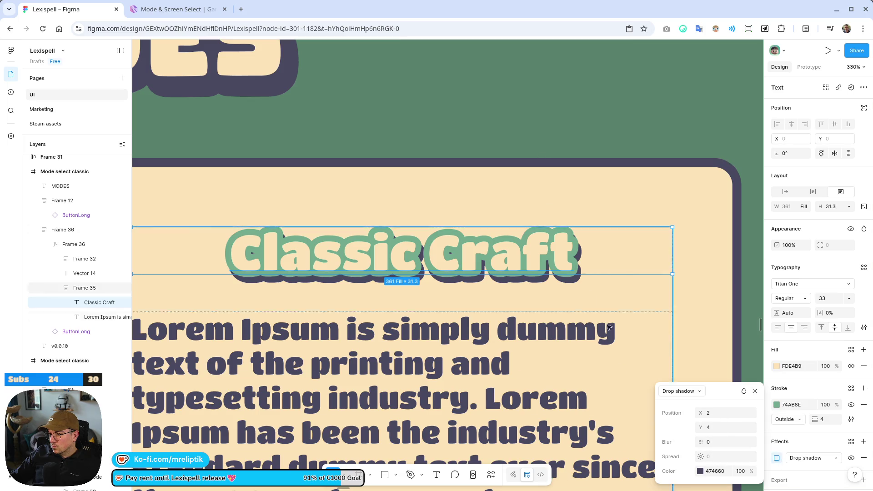
left_click(700, 472)
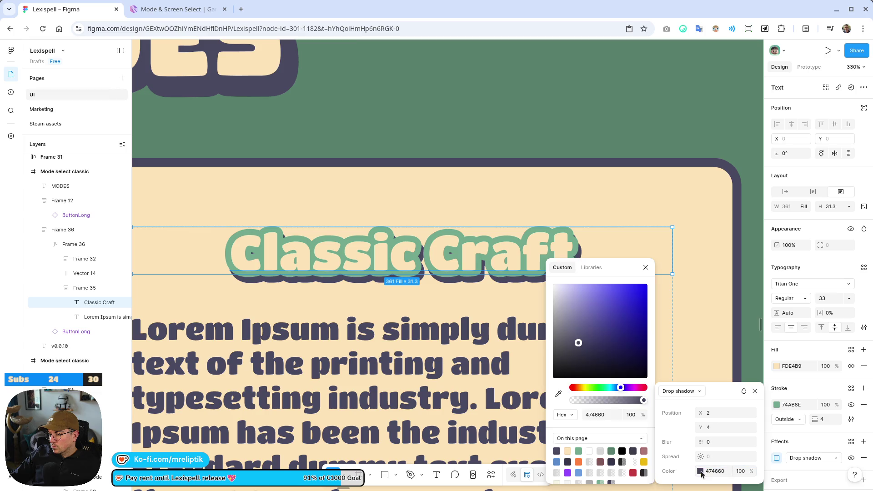
left_click(513, 131)
scroll(420, 197, "down", 10)
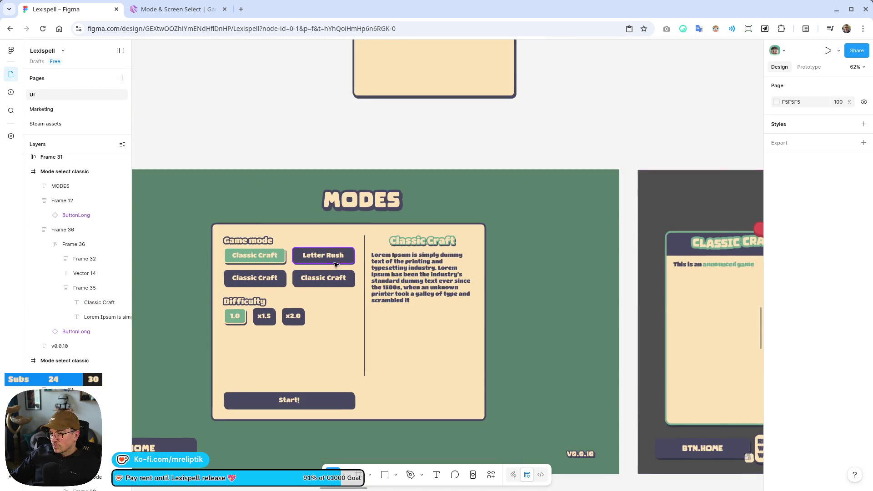
Widen the MODES card panel to a fixed width.
scroll(266, 265, "up", 4)
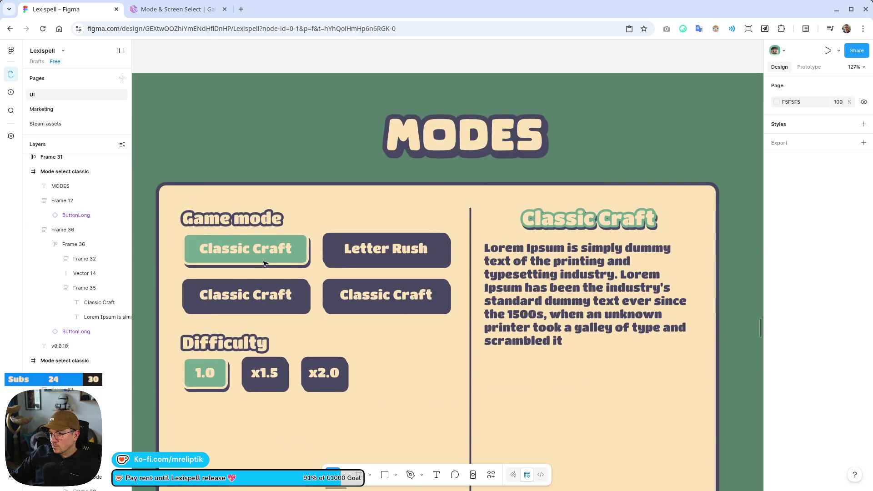
scroll(264, 263, "down", 3)
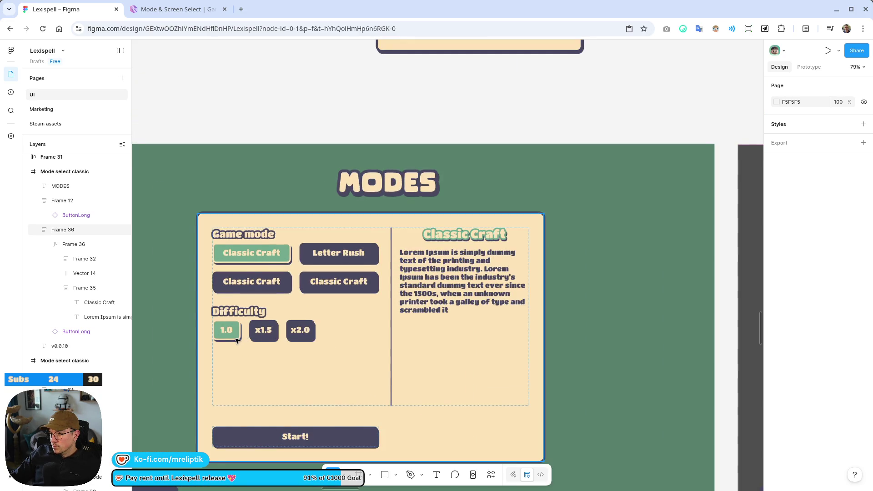
left_click(488, 302)
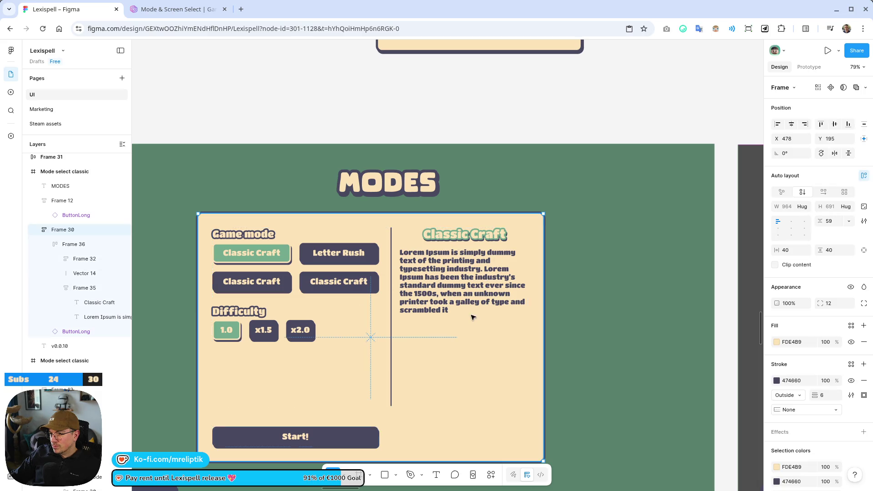
scroll(454, 341, "down", 5)
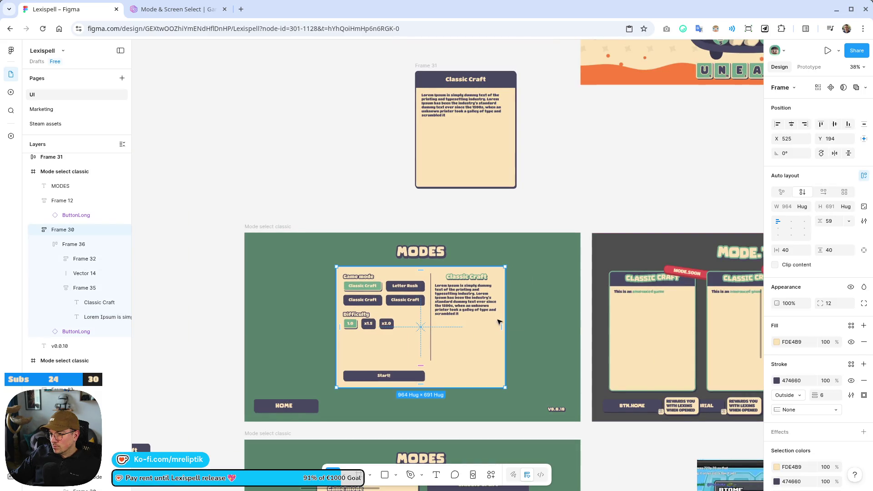
left_click_drag(505, 332, 518, 332)
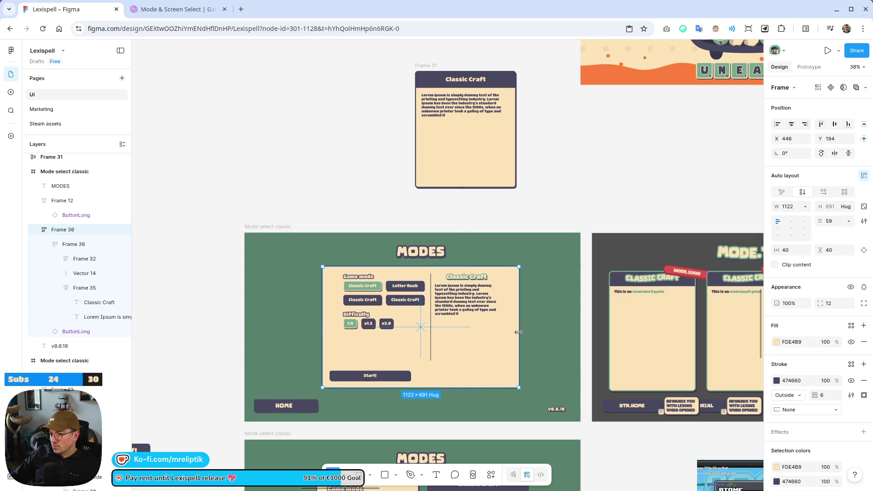
Make the two-column row fill the card's height and width.
left_click(459, 290)
left_click(453, 325)
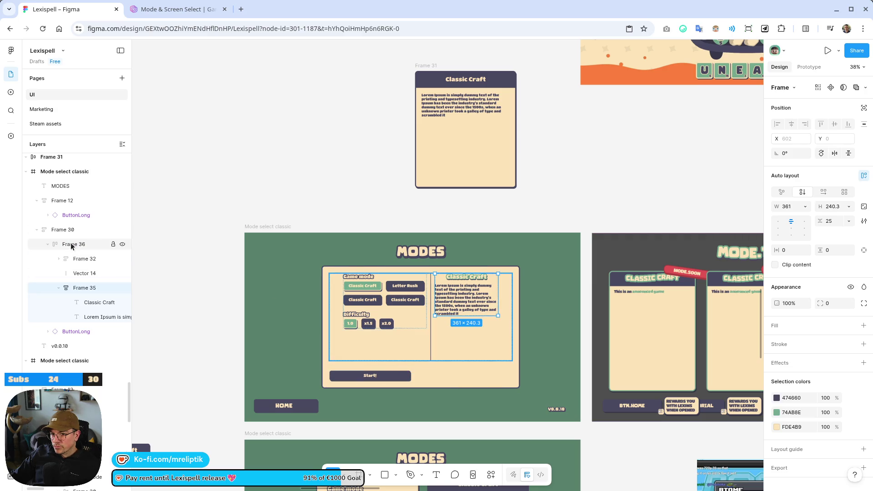
scroll(309, 275, "up", 3)
scroll(437, 310, "up", 2)
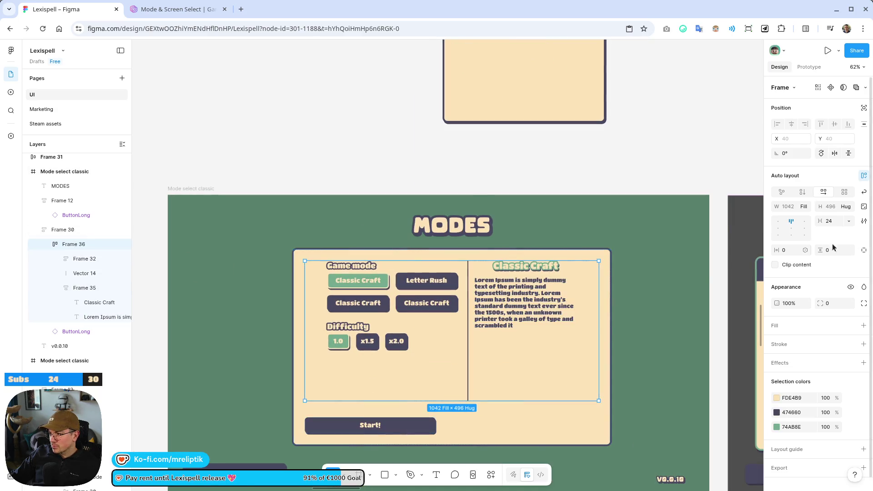
left_click(846, 206)
left_click(818, 217)
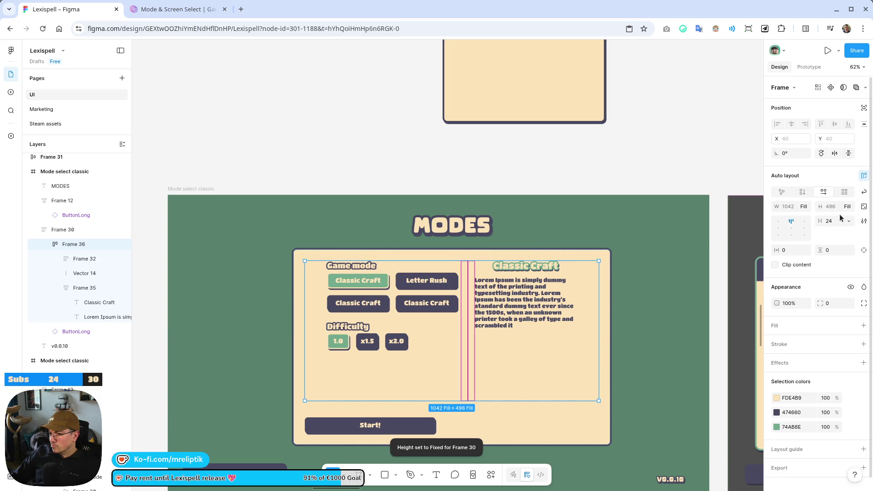
left_click(801, 206)
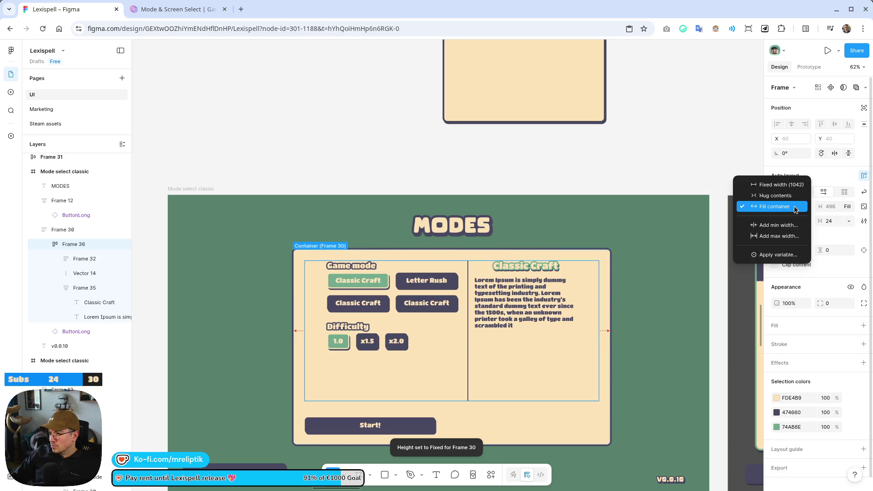
left_click(796, 208)
Set the Classic Craft description column's width to Fill container.
left_click(549, 301)
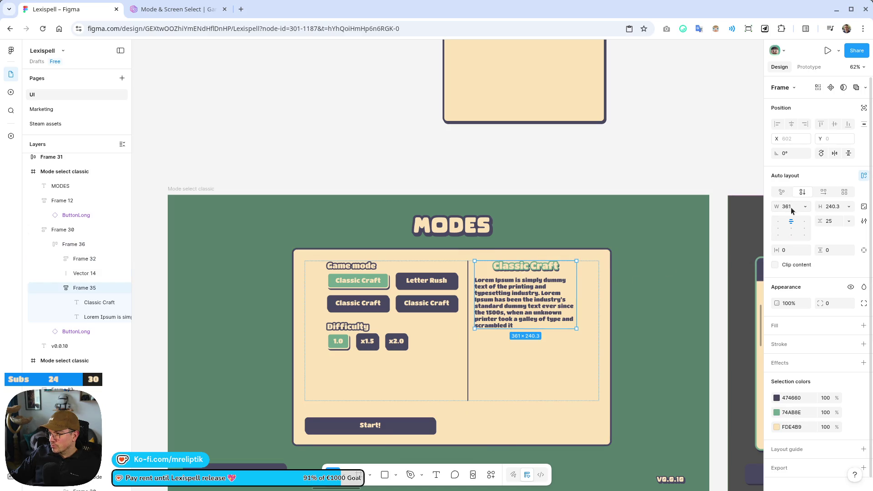
left_click(805, 210)
left_click(796, 229)
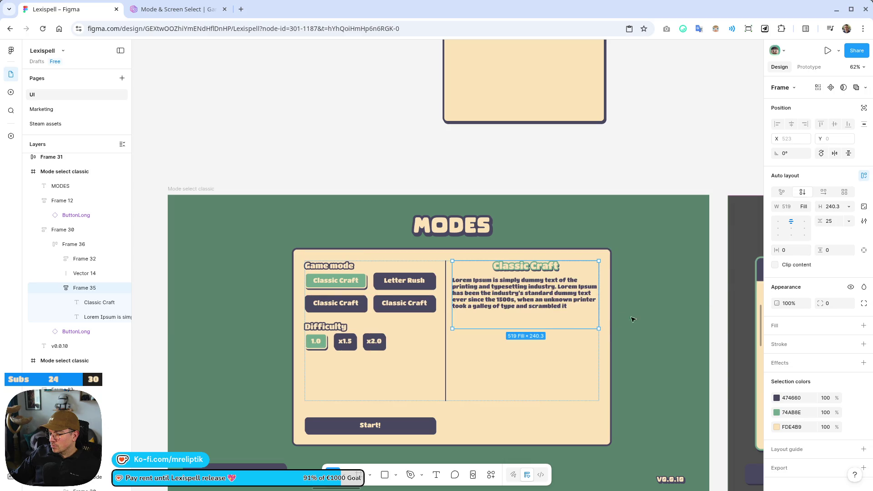
left_click(284, 238)
scroll(284, 238, "down", 2)
Narrow the card panel slightly and adjust its height.
left_click(429, 302)
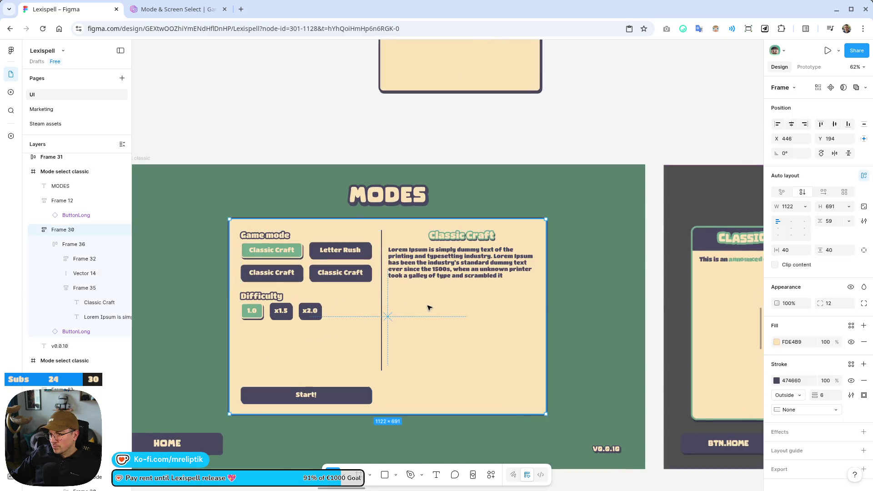
left_click_drag(546, 290, 531, 292)
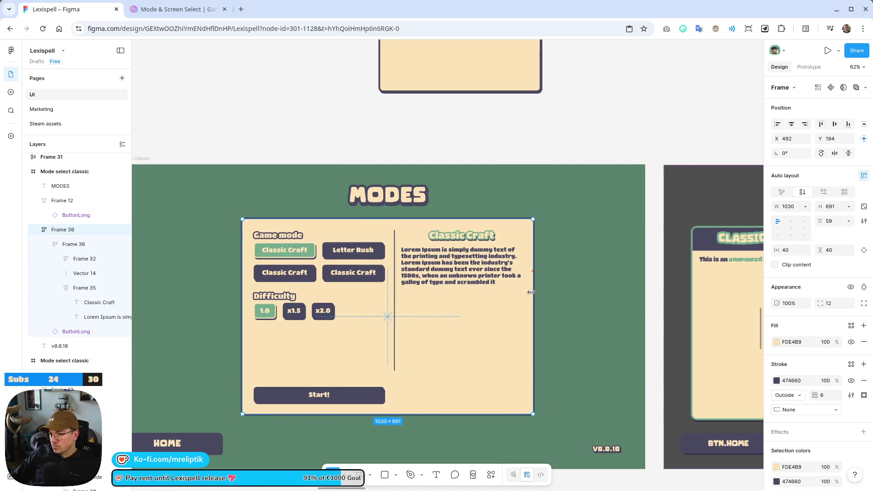
left_click(456, 156)
mouse_move(420, 219)
left_mouse_down()
mouse_move(407, 245)
mouse_move(407, 230)
left_mouse_up()
scroll(267, 315, "up", 5)
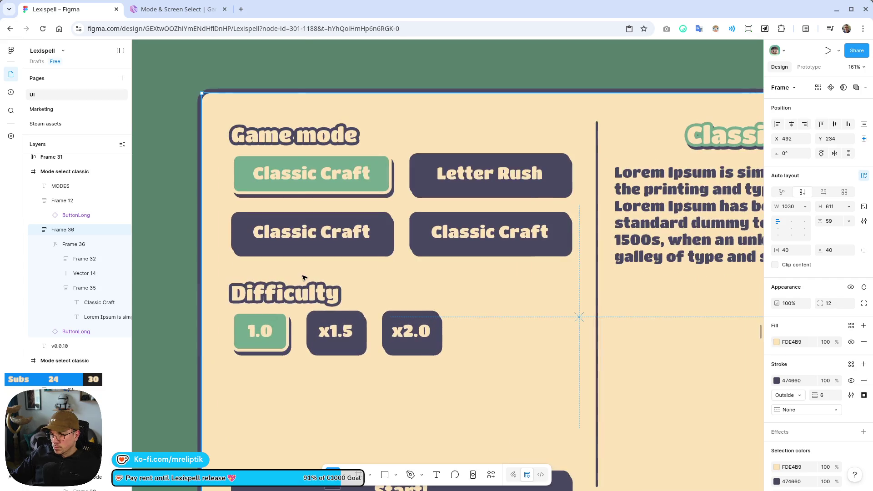
left_click(304, 278)
left_click(290, 295)
Duplicate the Difficulty section below itself and retitle the copy's heading 'Language'.
key("ctrl+d")
scroll(393, 293, "down", 3)
left_click(300, 283)
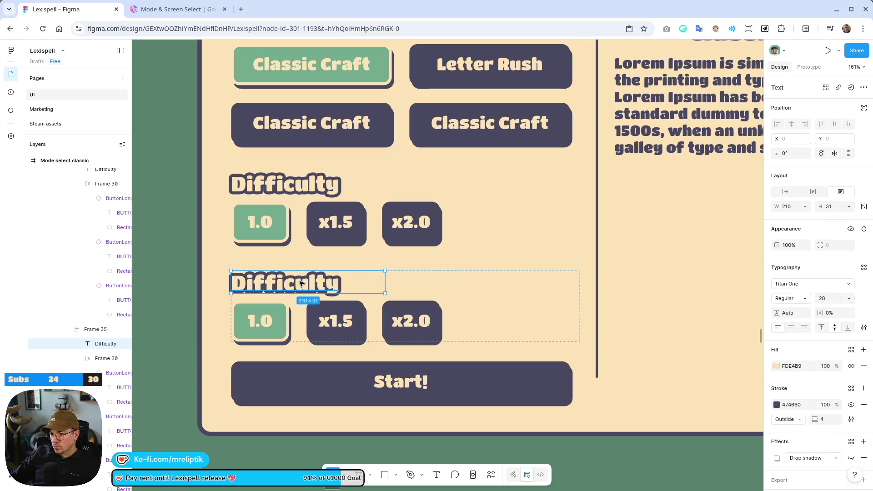
double_click(300, 283)
type("Lang")
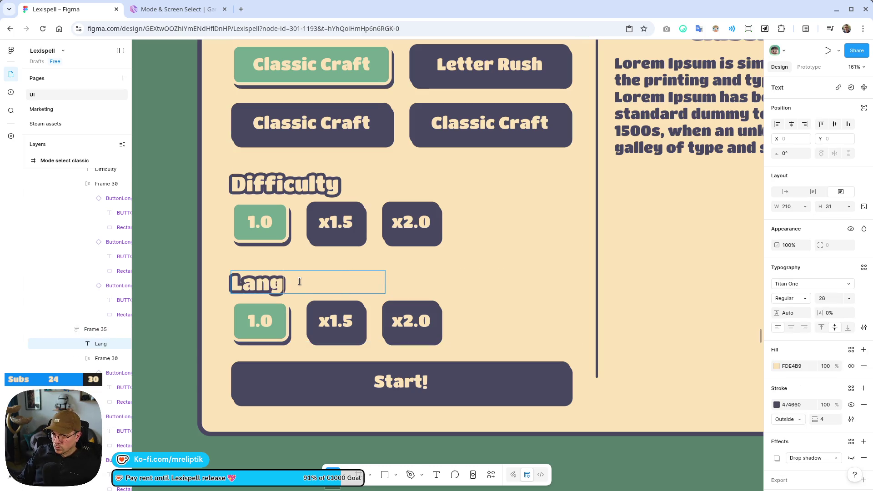
left_click(308, 296)
Select the copied button row, delete it, then undo the deletion.
double_click(346, 321)
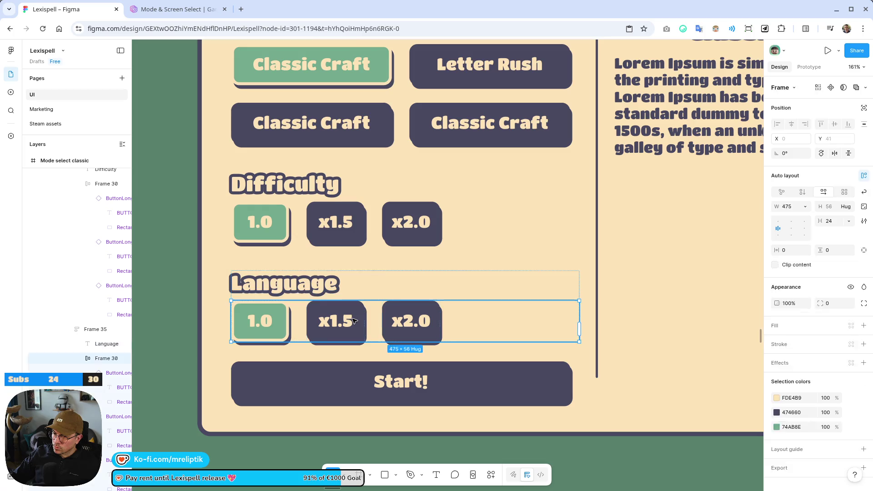
double_click(354, 324)
left_click(409, 327)
double_click(408, 329)
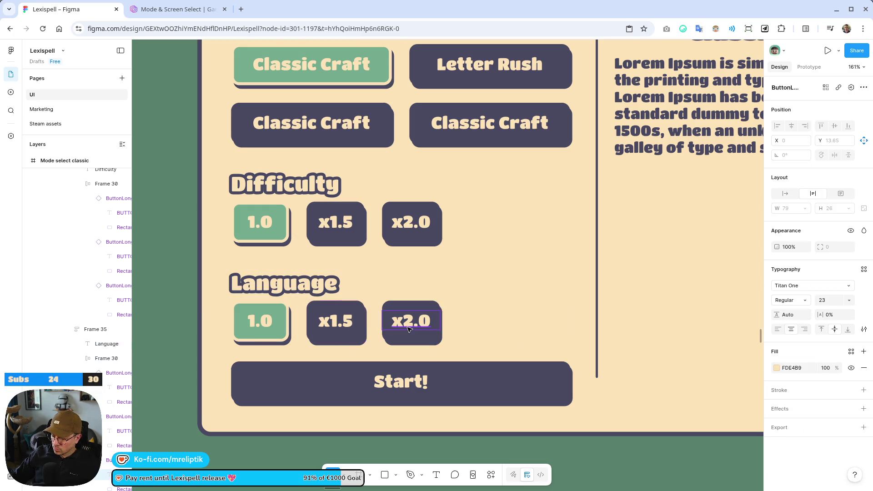
key("Escape")
key("Escape")
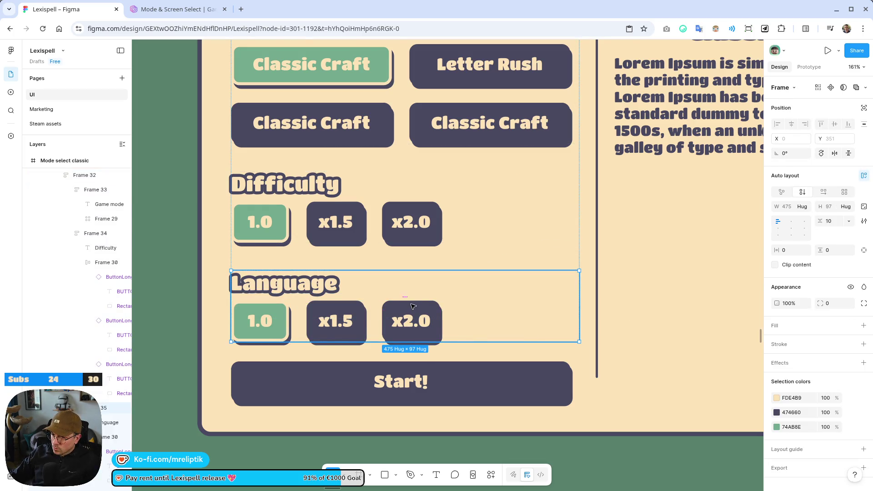
key("Delete")
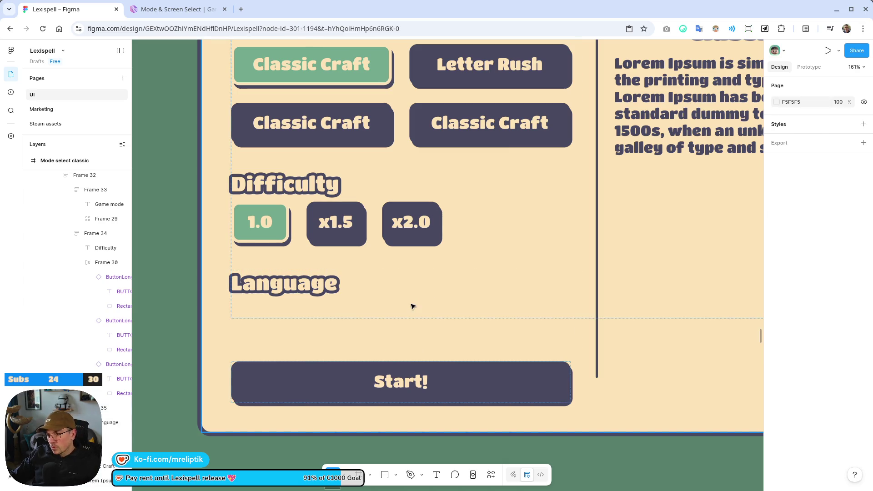
key("ctrl+z")
scroll(414, 291, "down", 3)
left_click(417, 255)
Delete the x2.0 button under Language and relabel the 1.0 button 'English'.
left_click(417, 254)
left_click(417, 255)
key("Delete")
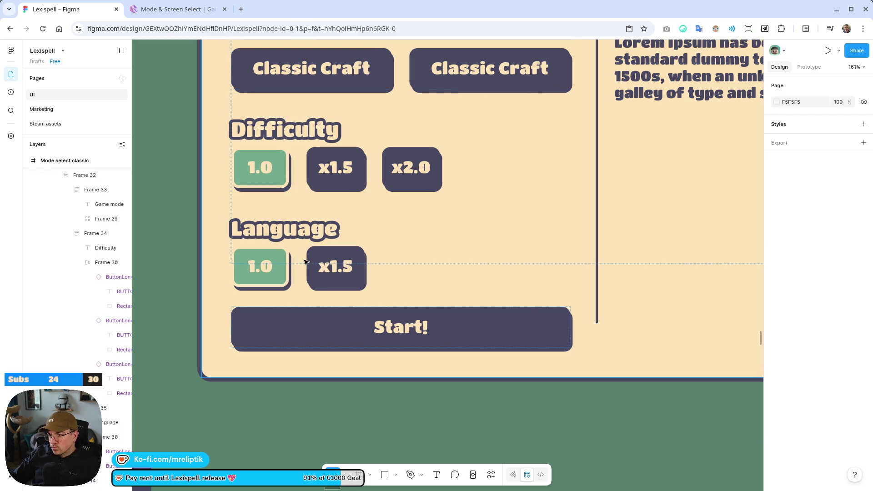
left_click(255, 266)
left_click(255, 264)
left_click(256, 264)
left_click(262, 269)
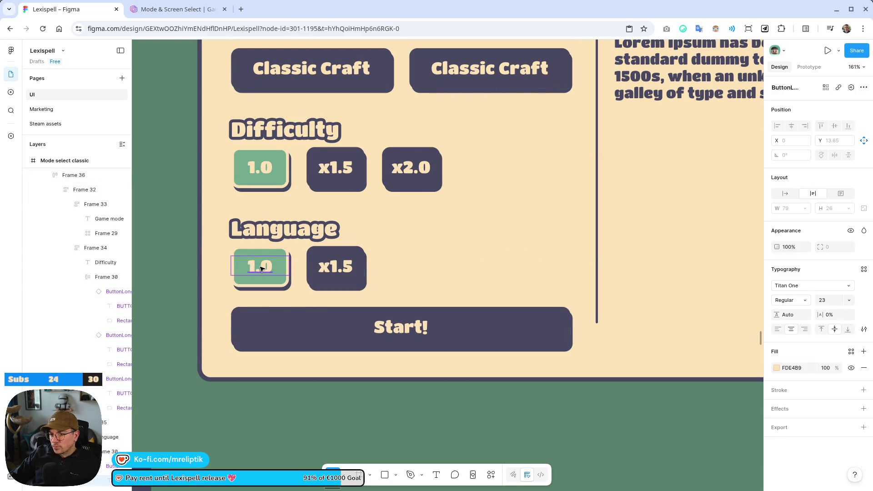
key("BackSpace")
type("sh")
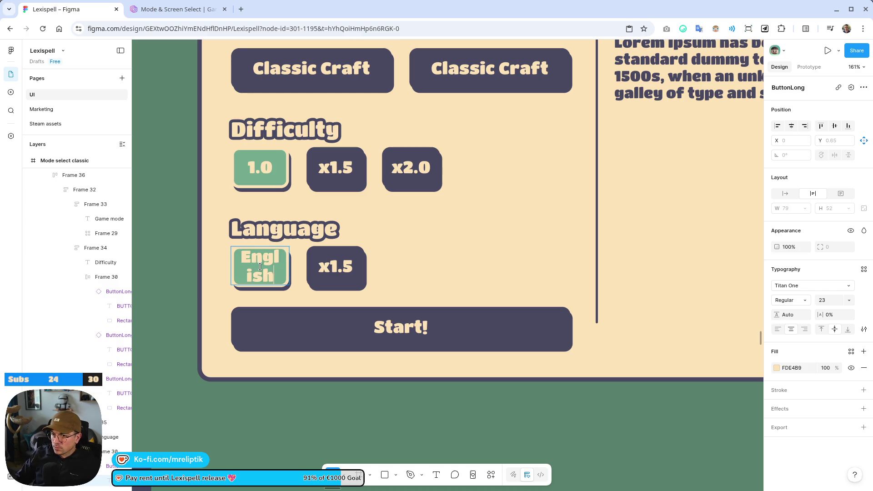
key("Escape")
Inspect the English button's layers and width options without changing them.
scroll(261, 273, "up", 5)
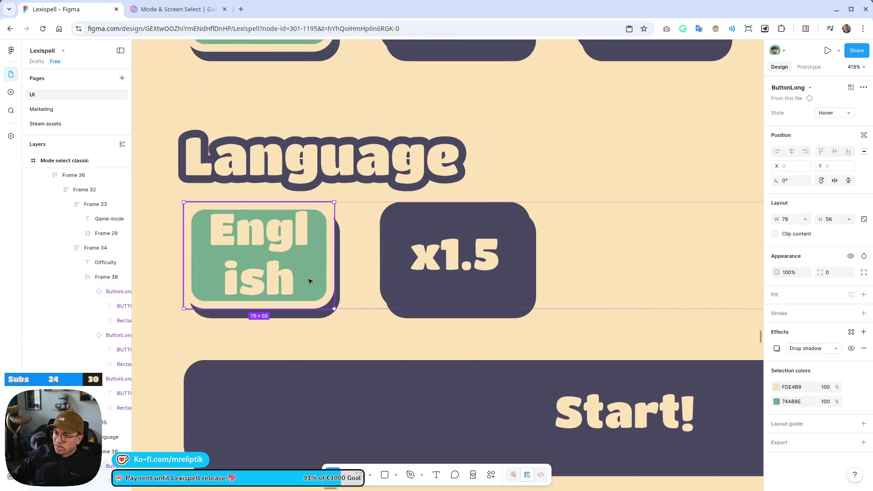
left_click(331, 265)
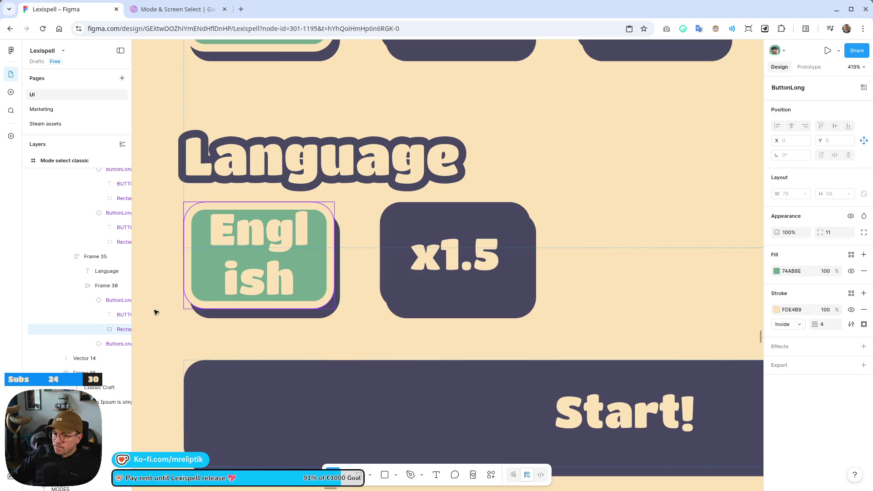
left_click(91, 301)
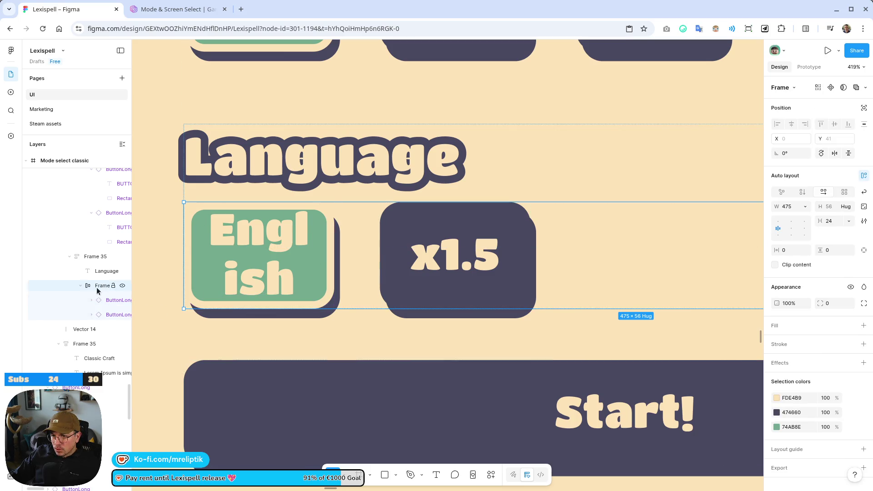
left_click(92, 301)
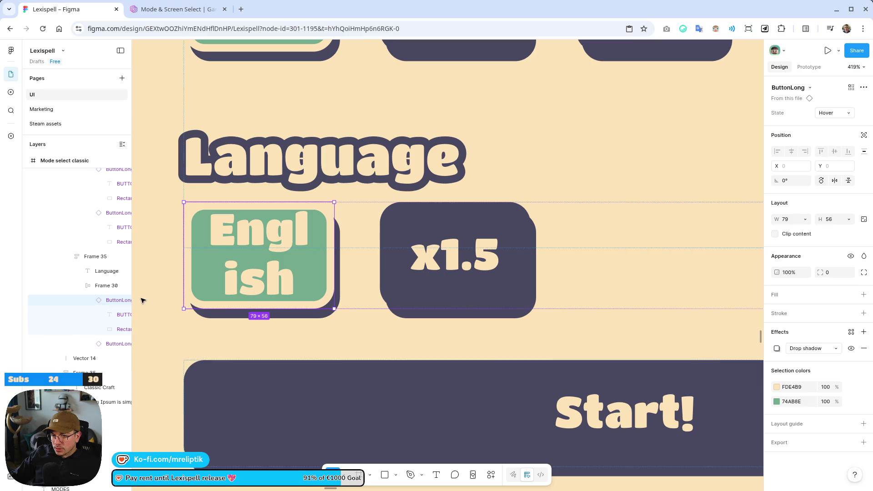
left_click(121, 318)
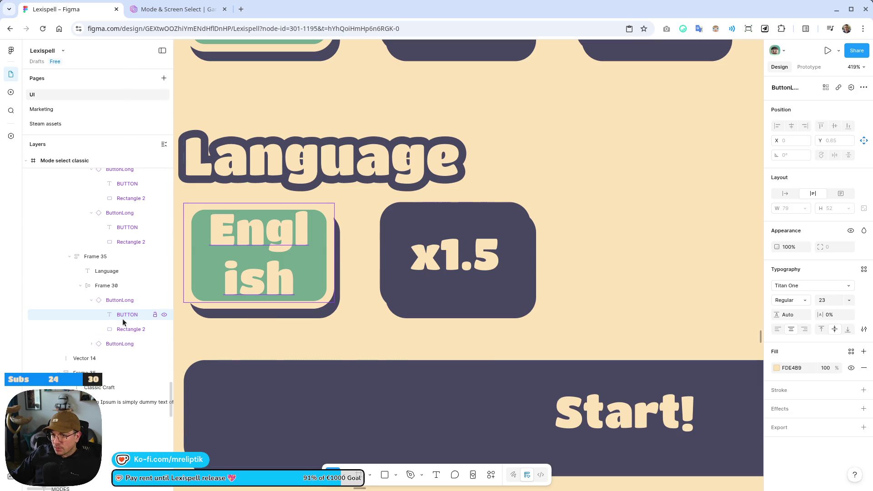
left_click(102, 300)
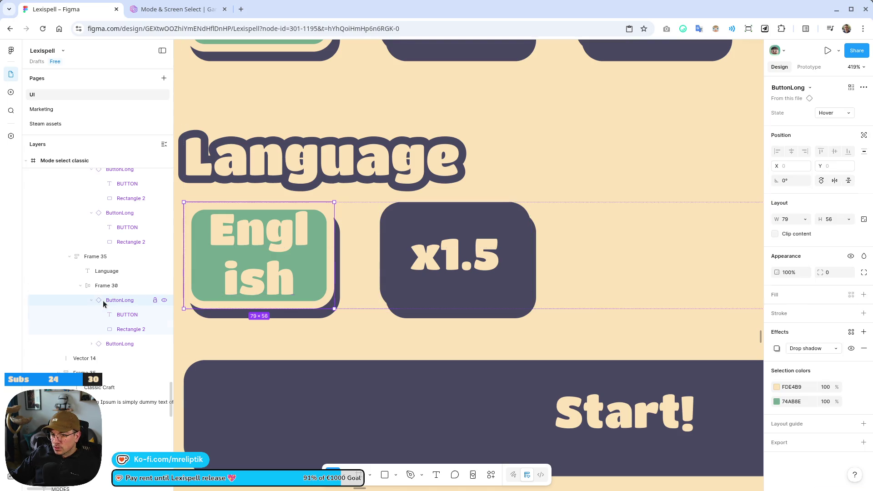
left_click(805, 219)
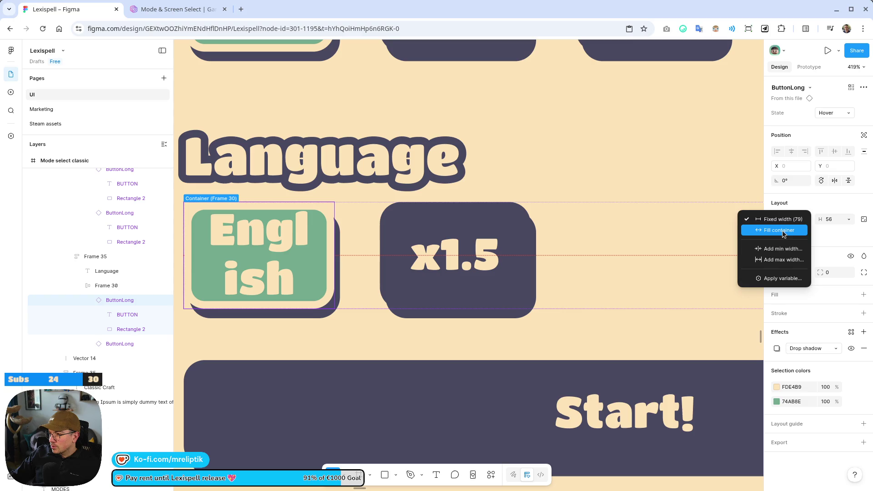
key("Escape")
double_click(117, 311)
key("Escape")
key("Escape")
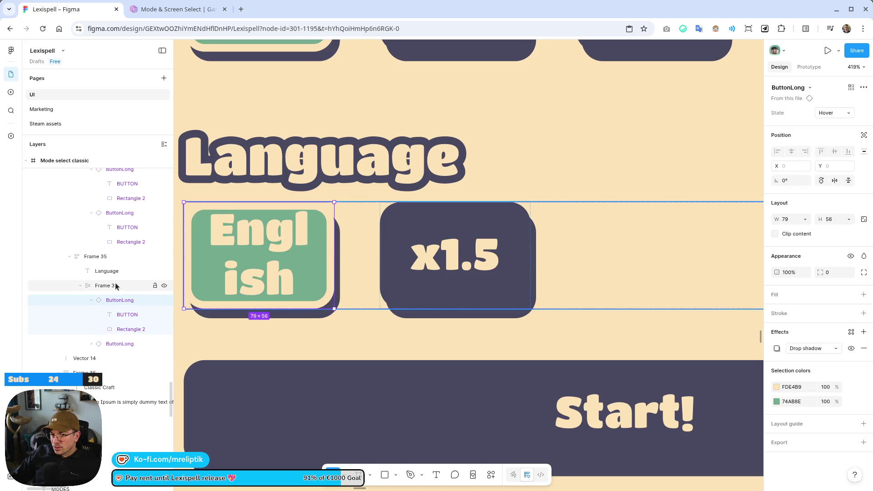
Set the Language button row's width to Hug contents.
left_click(116, 286)
left_click(805, 207)
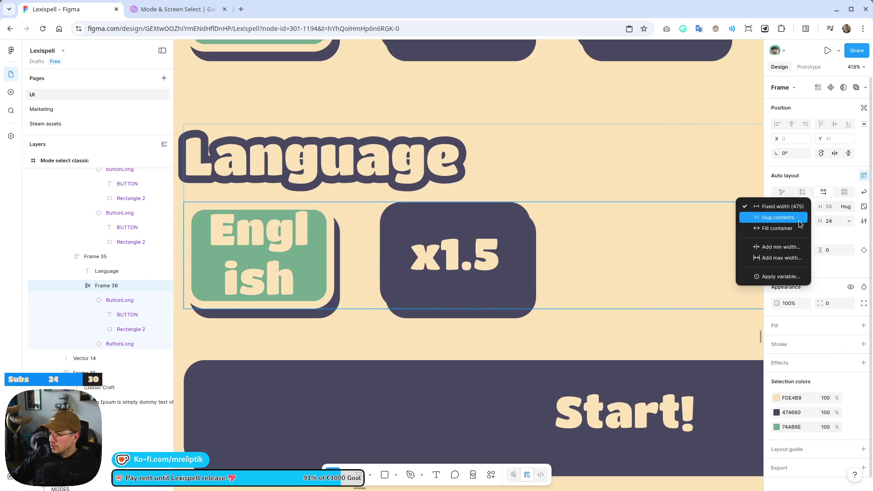
left_click(804, 214)
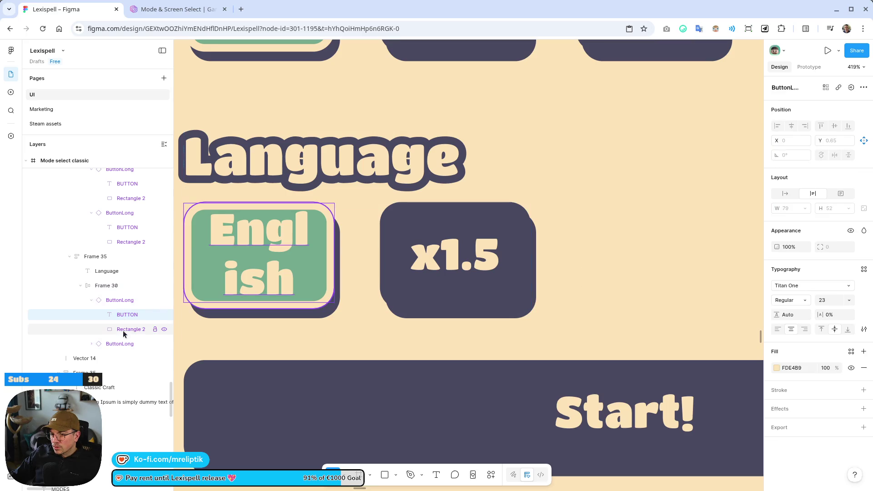
Widen the English button to 126 × 56 so its label fits on one line.
left_click(122, 301)
left_click_drag(335, 245, 424, 245)
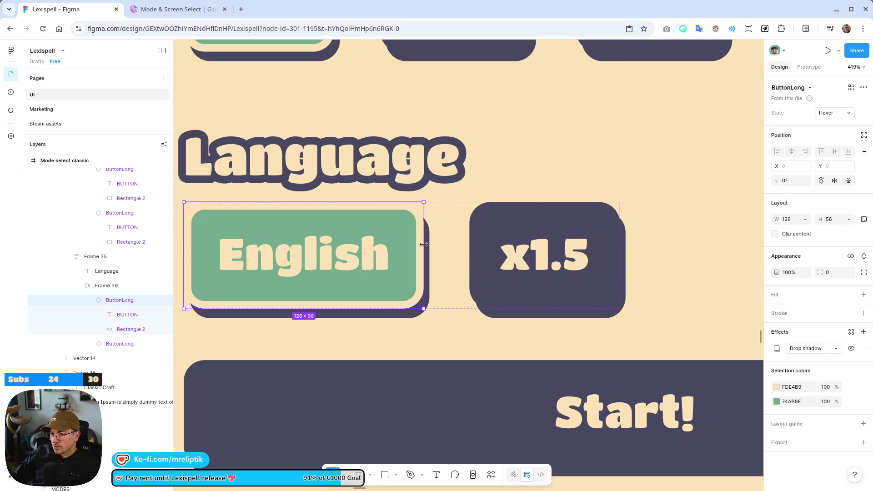
scroll(281, 244, "down", 3)
left_click(457, 248)
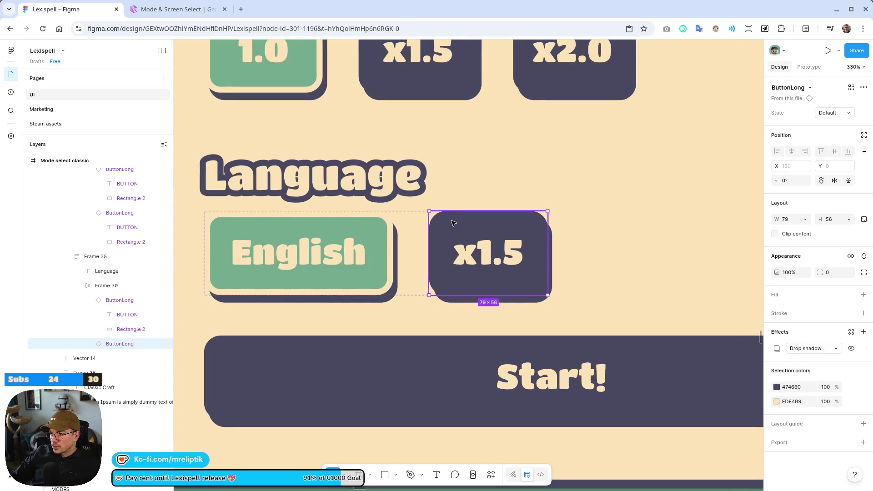
Give the x1.5 Language button a fixed width of 126.
left_click(804, 220)
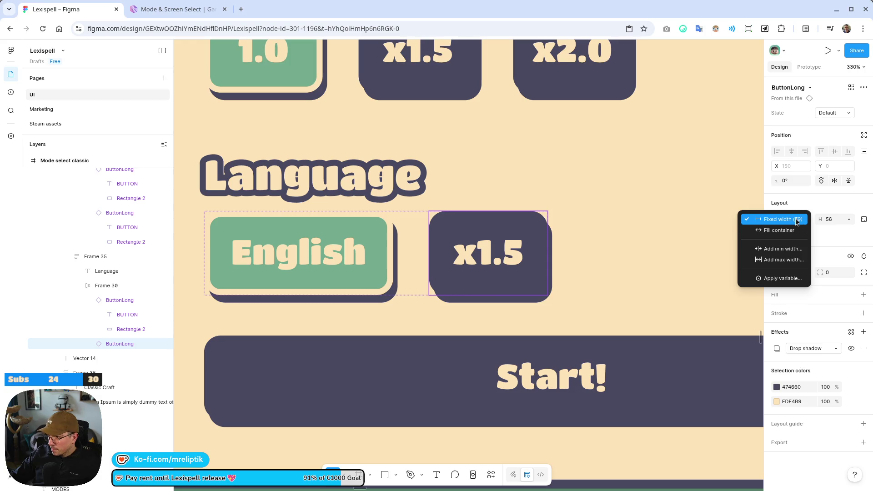
left_click(780, 219)
left_click(787, 220)
type("126")
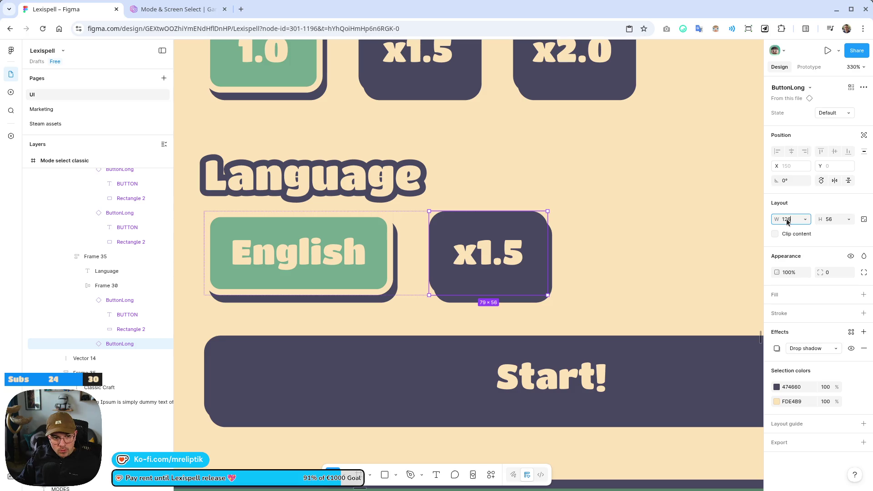
key("Return")
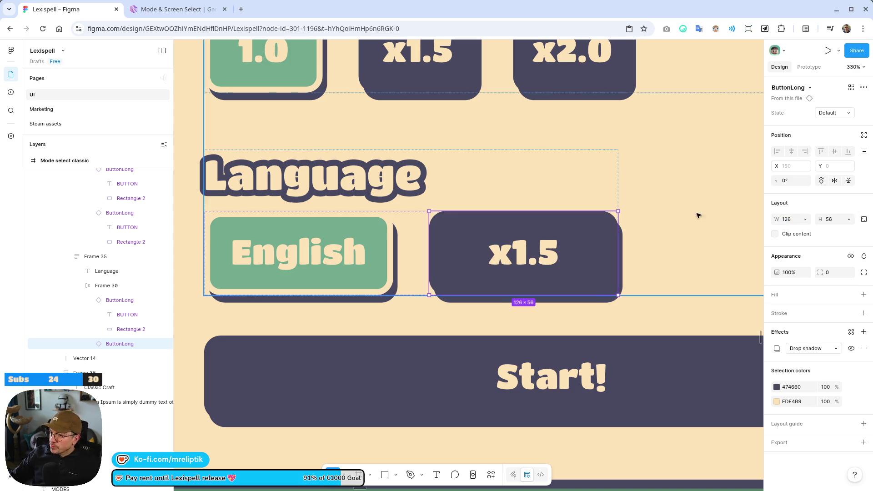
Relabel the x1.5 button 'French'.
double_click(526, 262)
type("Fraénc")
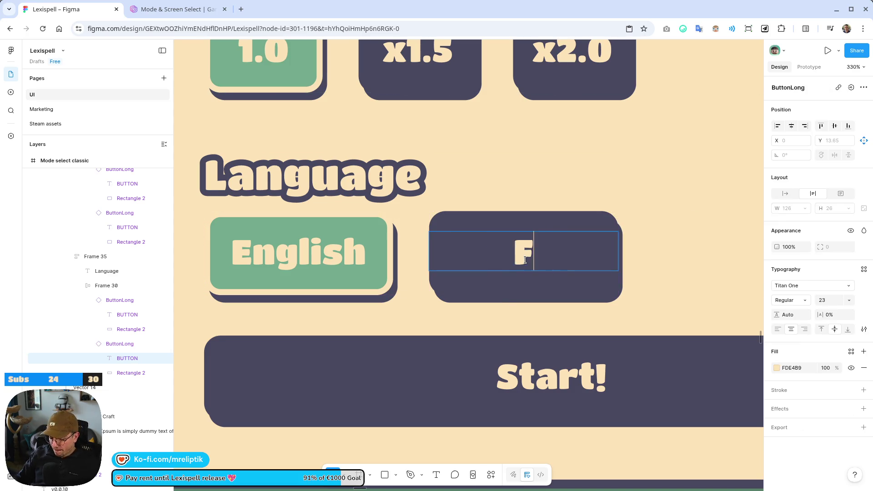
key("BackSpace")
key("BackSpace")
key("BackSpace")
key("BackSpace")
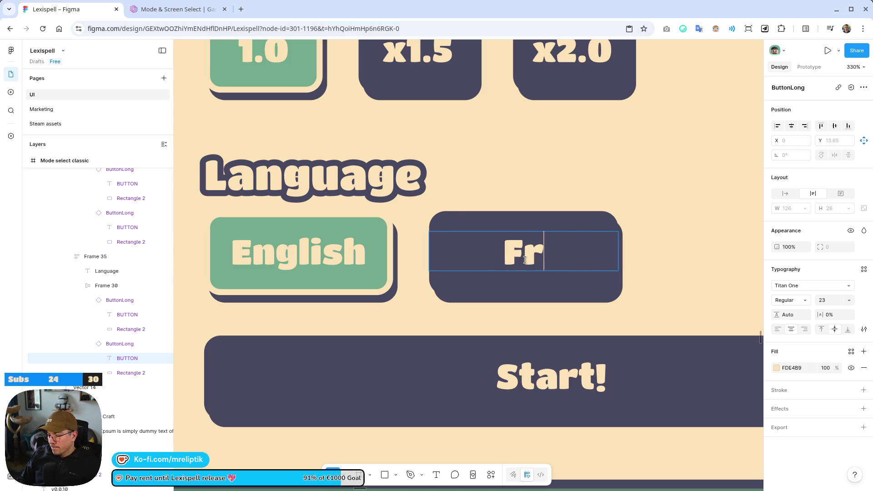
type("ench")
scroll(427, 254, "down", 10)
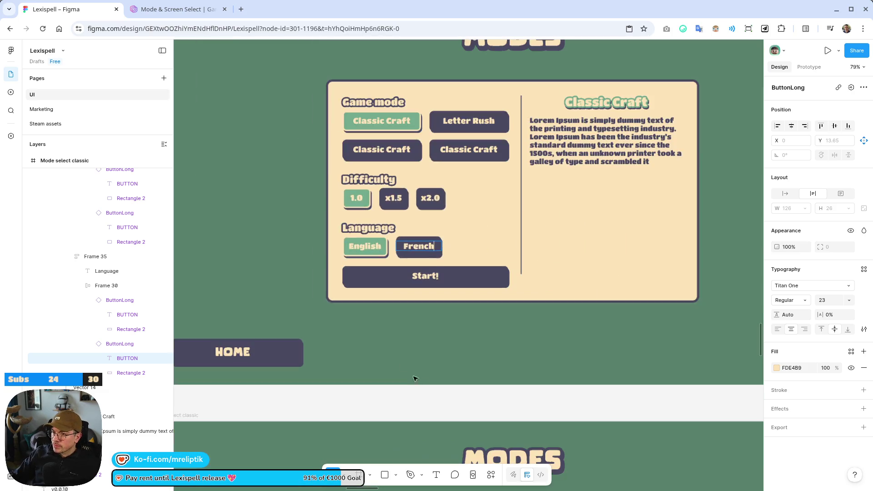
scroll(300, 318, "down", 3)
key("Escape")
key("Escape")
scroll(353, 229, "up", 3)
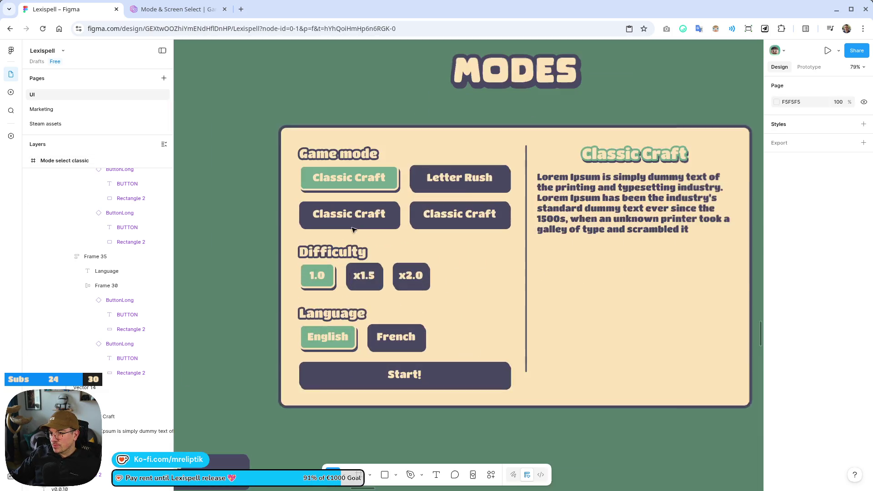
left_click(331, 339)
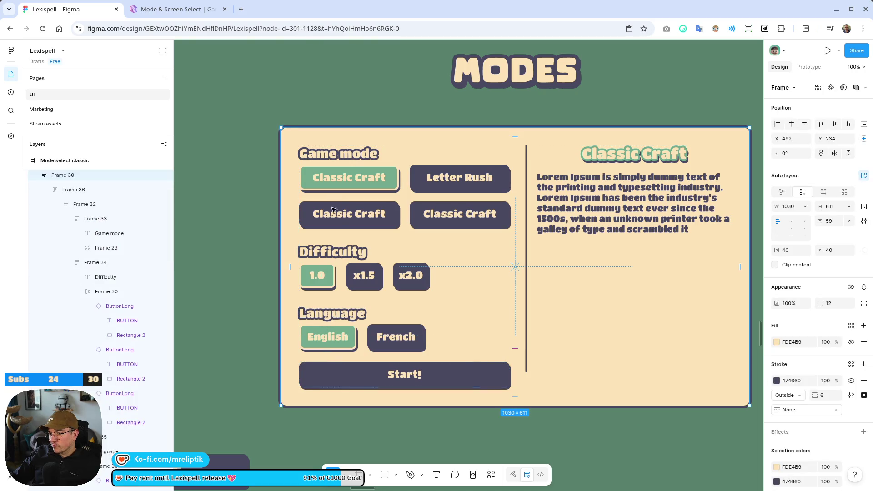
scroll(320, 264, "down", 3)
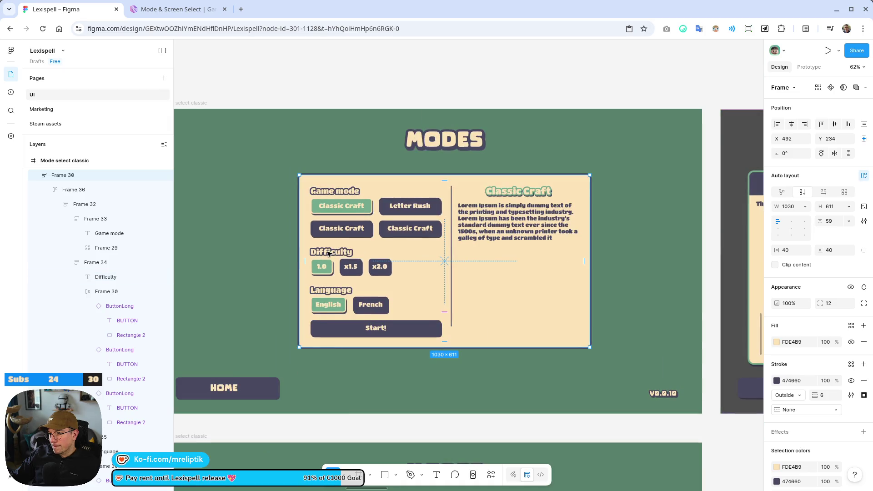
scroll(337, 241, "down", 2)
left_click(684, 415)
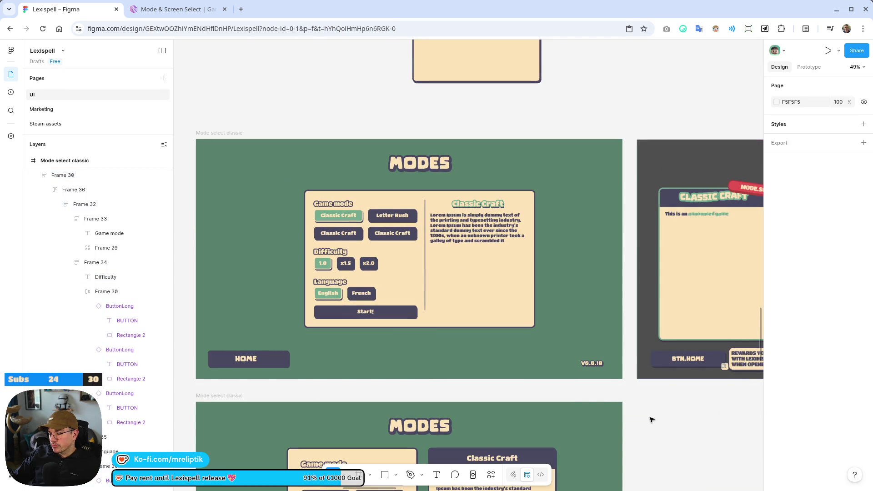
scroll(320, 295, "up", 10)
left_click(316, 255)
scroll(315, 247, "up", 3)
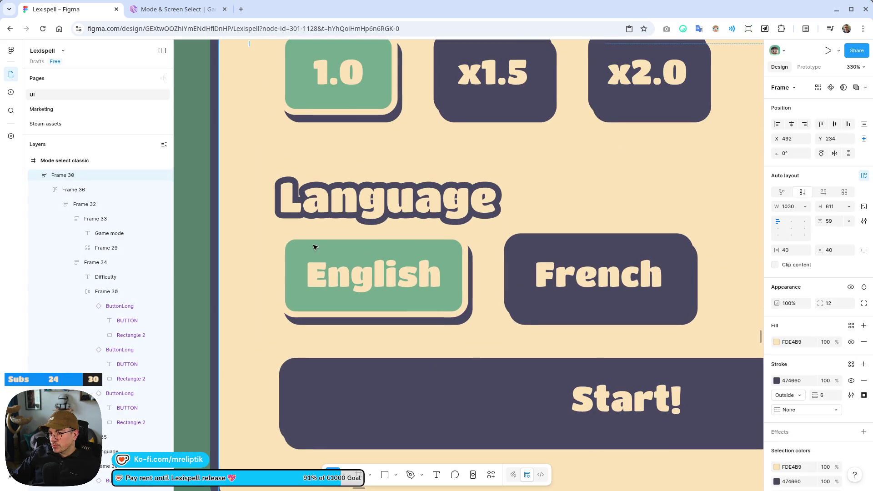
left_click(312, 249)
scroll(364, 232, "down", 15)
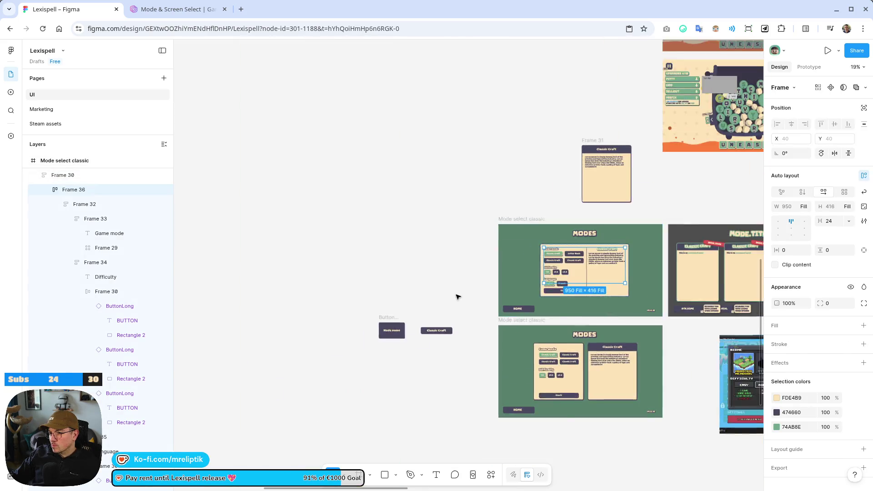
scroll(664, 315, "down", 5)
scroll(446, 253, "up", 10)
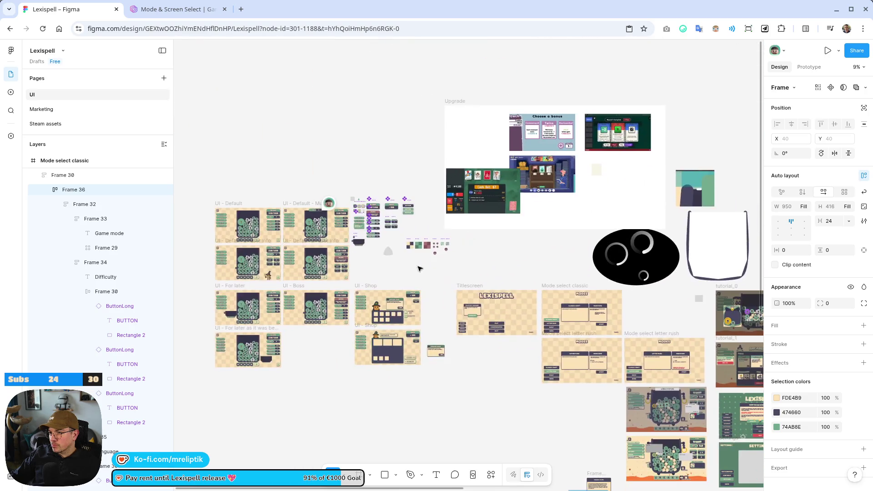
scroll(338, 297, "down", 5)
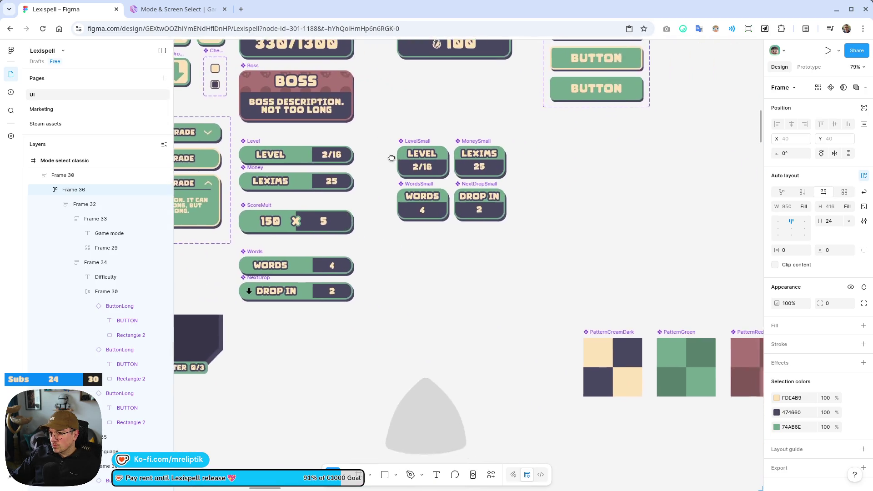
scroll(500, 291, "up", 2)
scroll(652, 289, "left", 3)
scroll(651, 289, "right", 4)
scroll(478, 228, "right", 3)
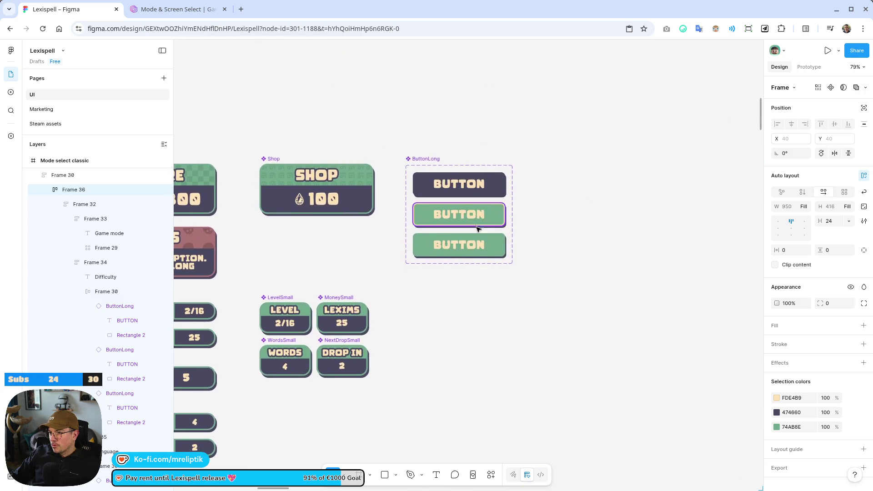
scroll(530, 255, "up", 5)
scroll(326, 193, "down", 10)
scroll(311, 351, "down", 5)
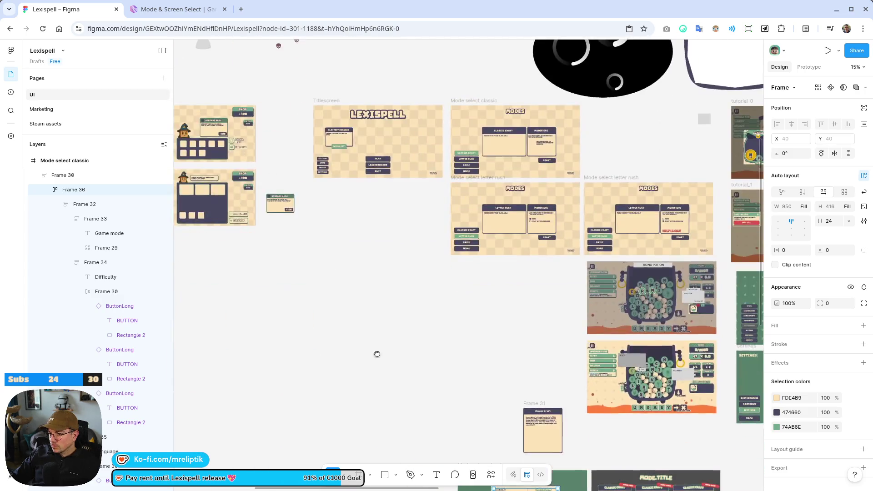
scroll(376, 352, "down", 5)
scroll(517, 138, "up", 3)
scroll(518, 138, "up", 5)
scroll(517, 137, "right", 4)
scroll(409, 182, "left", 5)
scroll(409, 182, "down", 2)
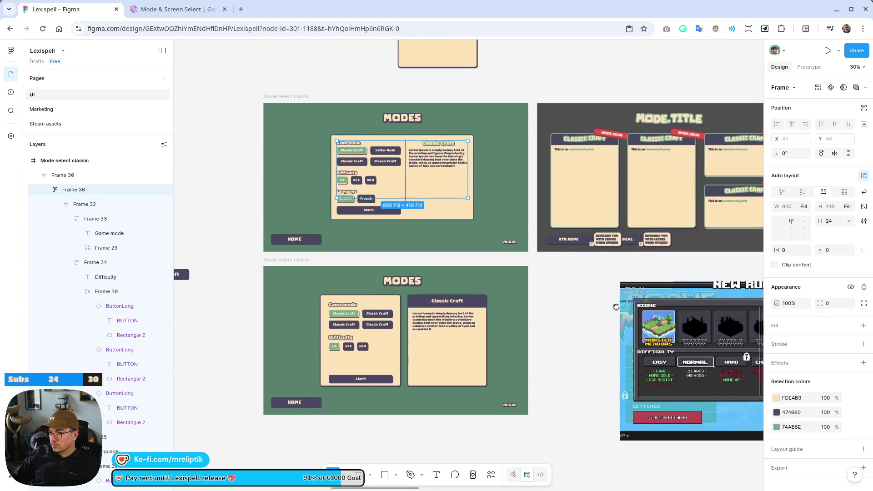
scroll(374, 116, "up", 10)
double_click(365, 132)
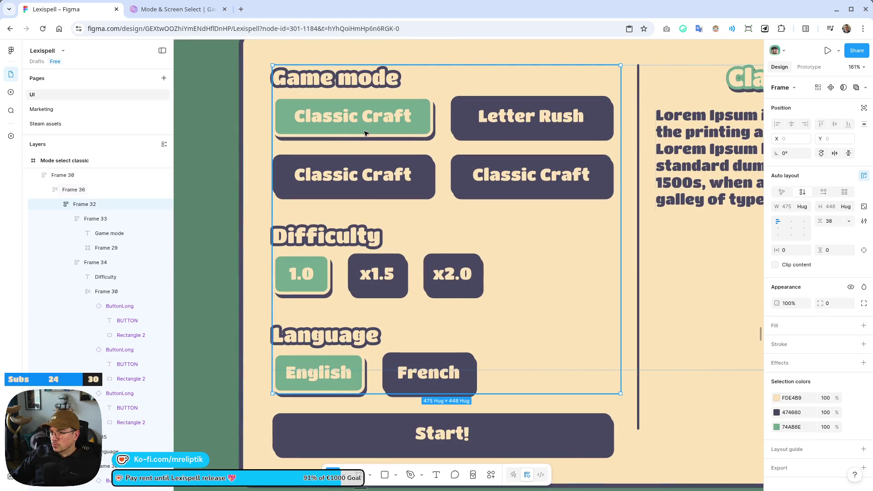
Check the Classic Craft button's state options, leaving it on Hover.
double_click(365, 132)
double_click(365, 133)
double_click(364, 133)
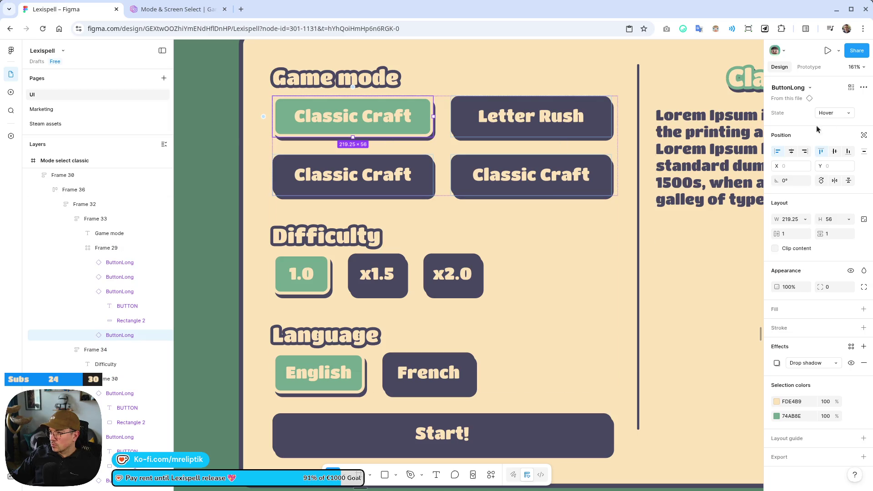
left_click(833, 113)
key("Escape")
Set the 1.0 difficulty button and the English language button to State3.
left_click(302, 275)
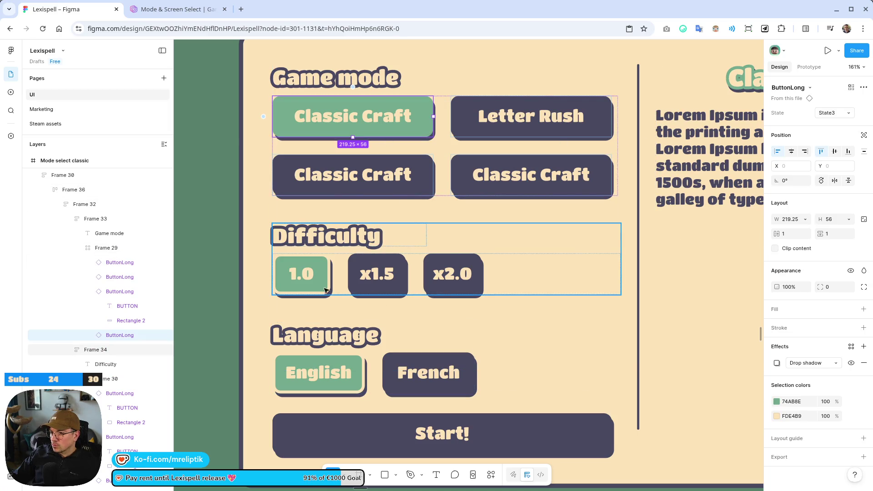
double_click(307, 280)
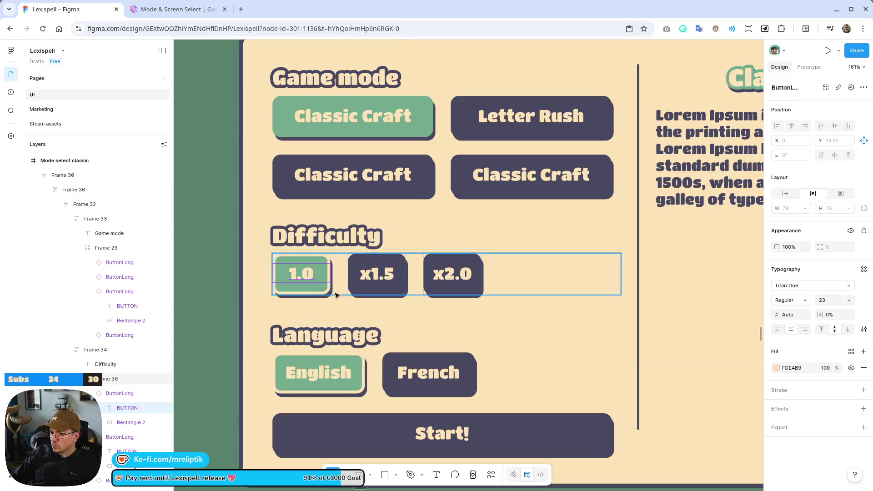
left_click(833, 113)
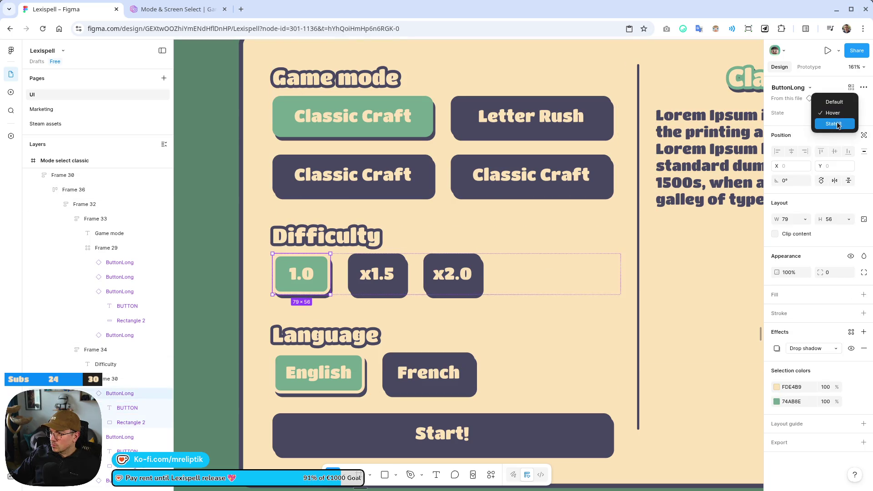
left_click(833, 123)
left_click(336, 384)
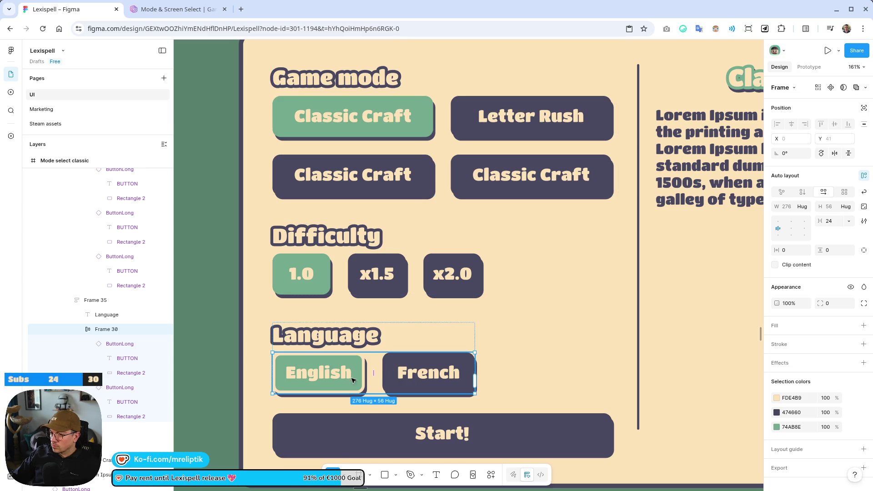
left_click(353, 380)
left_click(833, 113)
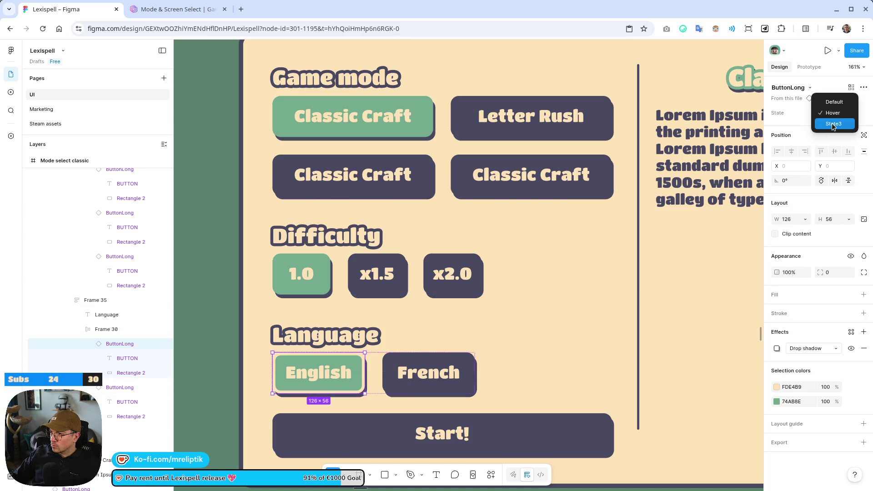
left_click(833, 124)
Rename the State3 variant layer to 'Selected' and begin adding a new State value.
scroll(478, 148, "down", 8)
scroll(477, 148, "down", 15)
scroll(547, 438, "up", 10)
scroll(613, 153, "up", 5)
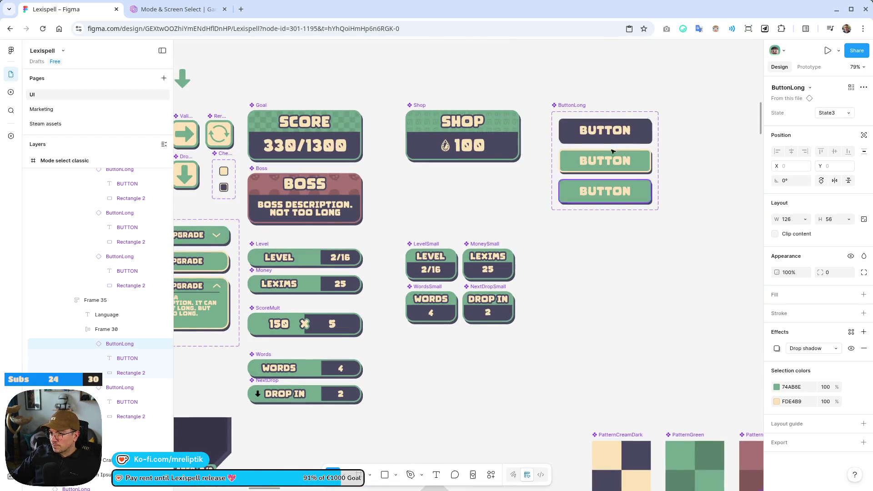
scroll(612, 152, "up", 5)
left_click(495, 209)
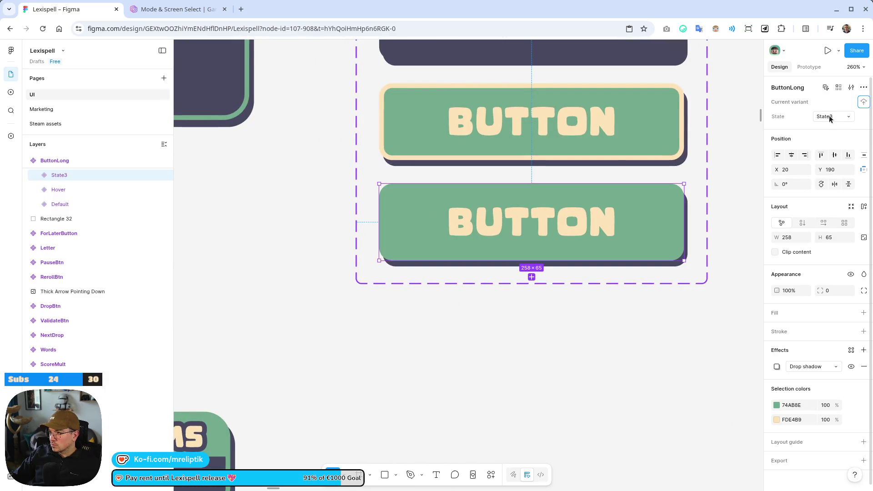
double_click(59, 175)
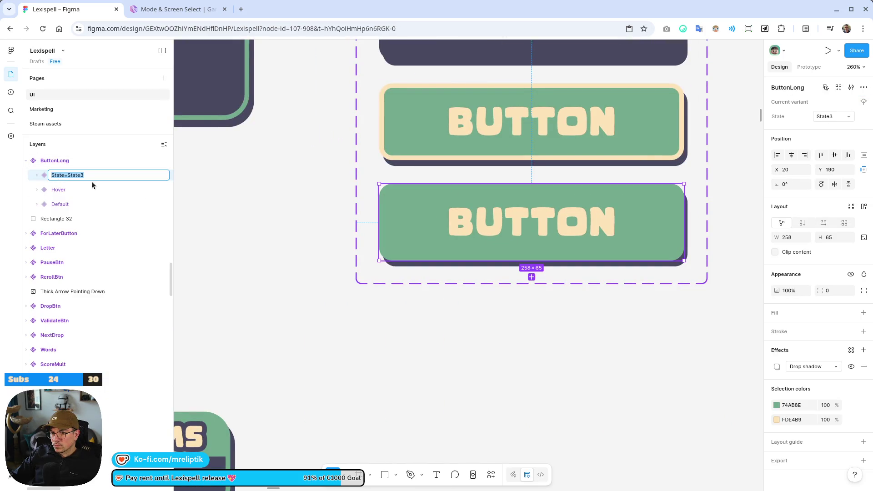
type("Selected")
key("Return")
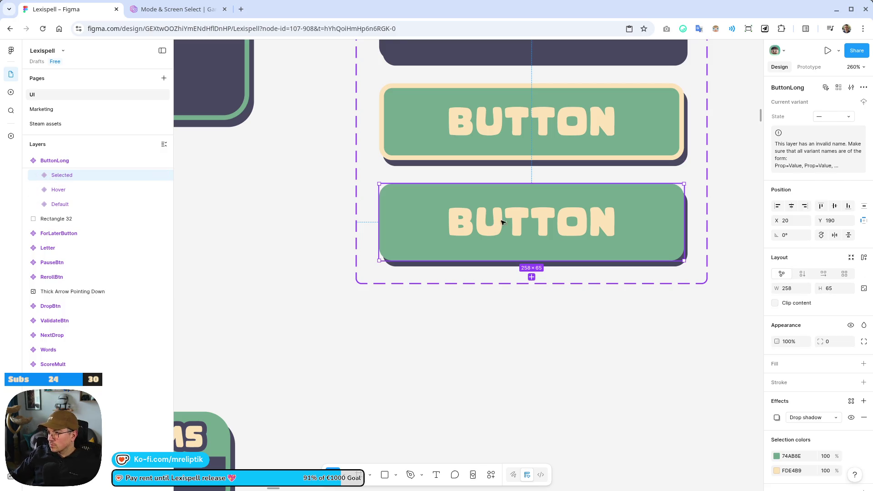
left_click(840, 118)
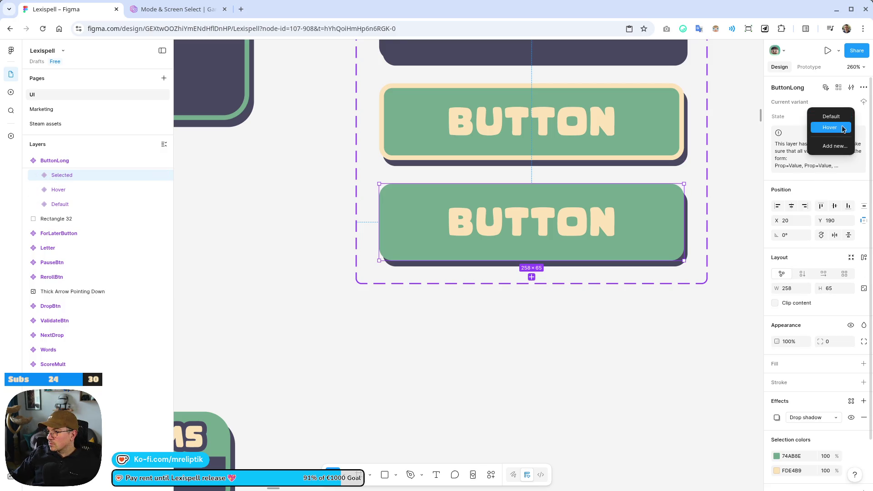
left_click(833, 144)
type("Selected")
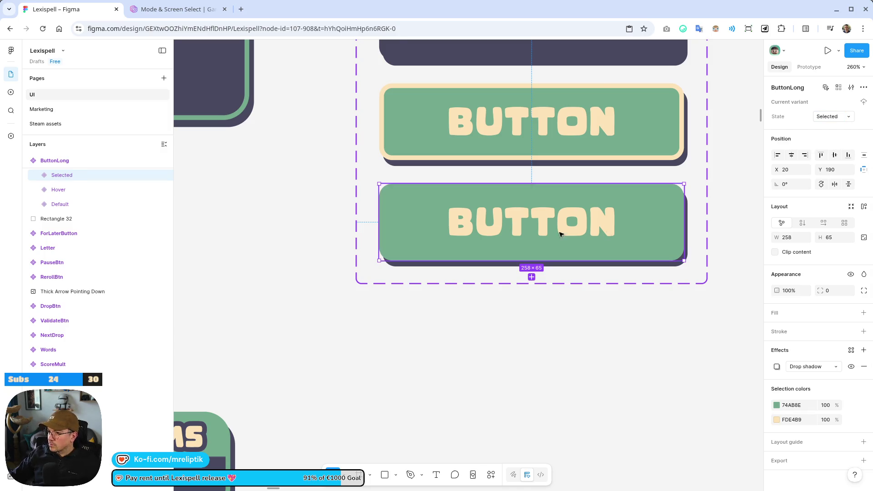
Navigate to the mode card and drill down to the 1.0 difficulty button.
scroll(453, 225, "down", 10)
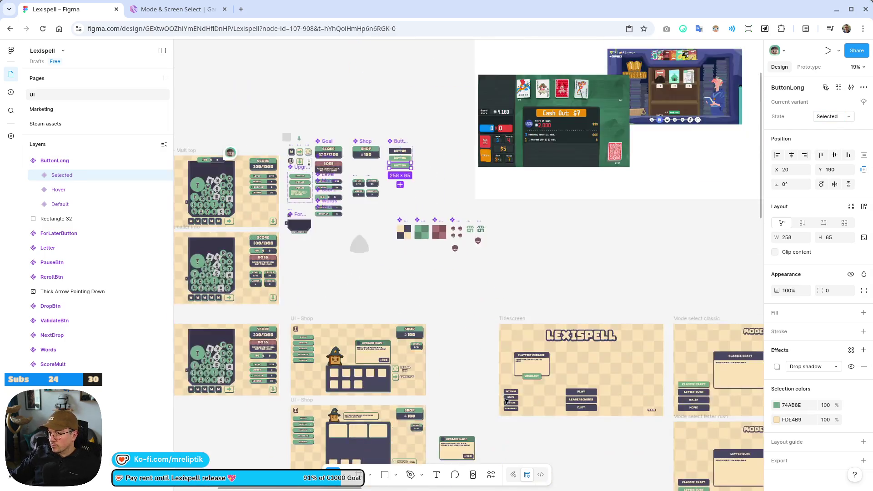
scroll(454, 224, "right", 3)
scroll(461, 208, "down", 3)
scroll(480, 290, "up", 10)
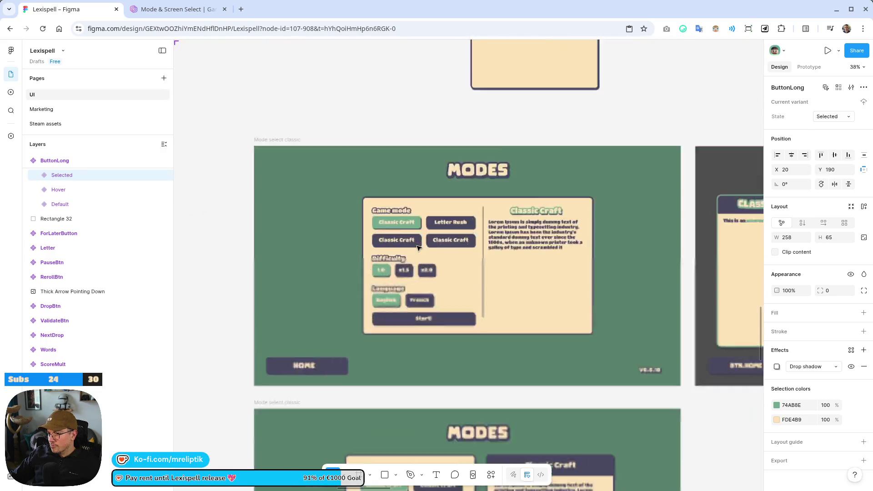
left_click(370, 275)
key("Escape")
key("Escape")
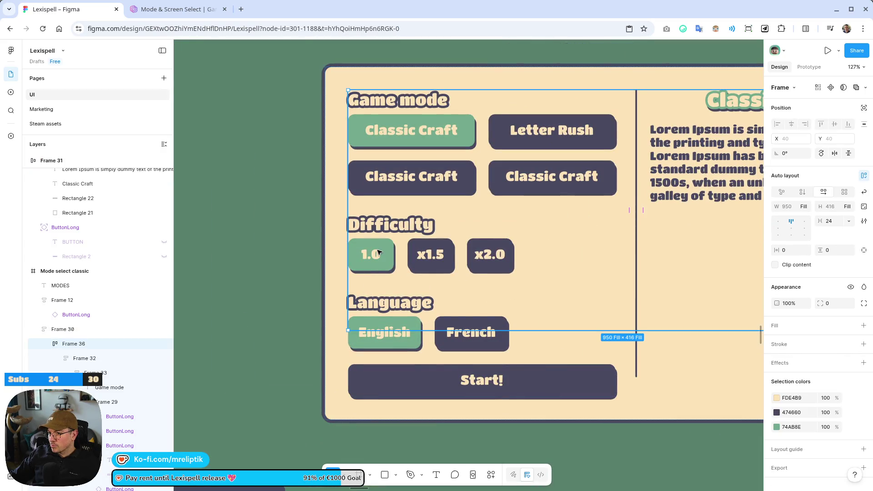
double_click(379, 248)
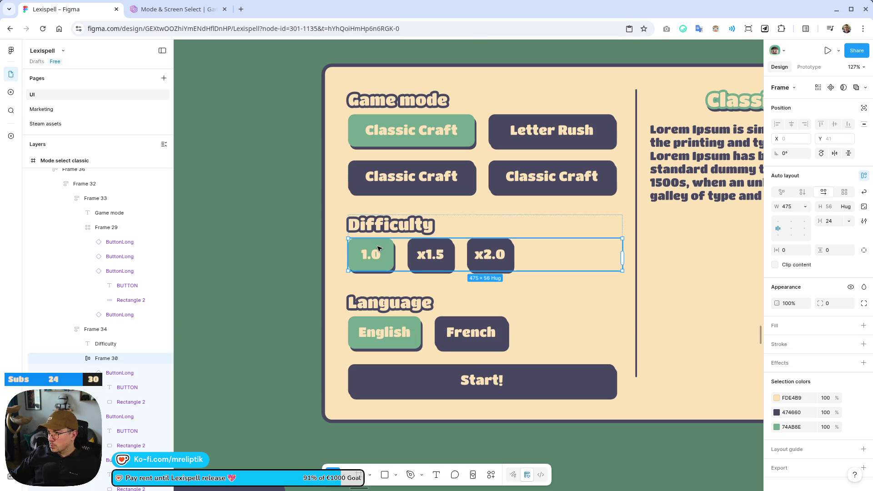
double_click(378, 248)
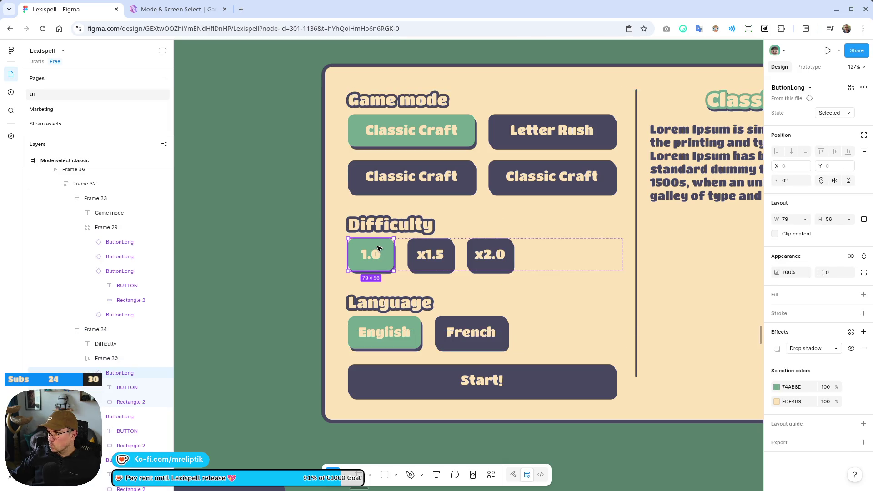
scroll(361, 246, "down", 5)
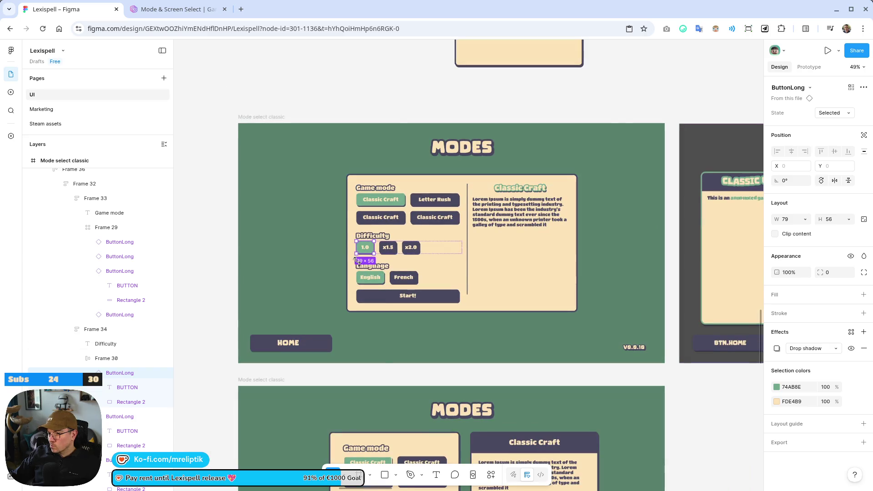
left_click(408, 97)
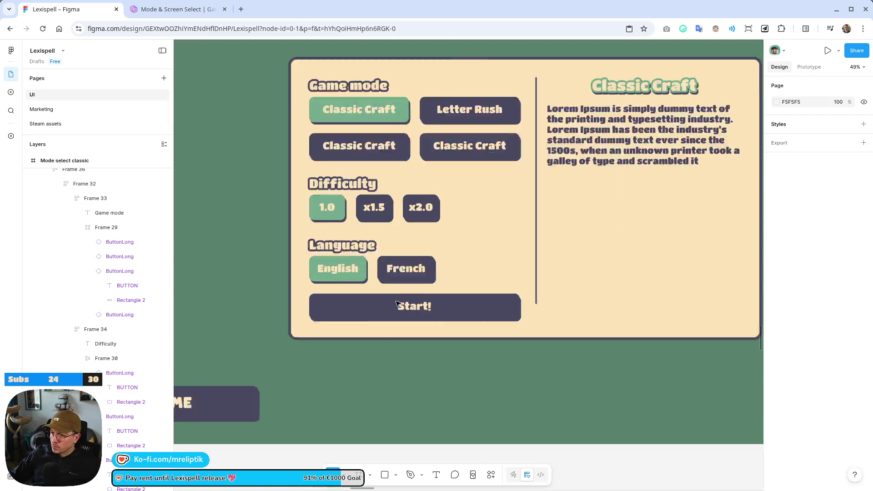
Select the Start! button inside the options dialog.
scroll(400, 291, "up", 5)
left_click(434, 321)
left_click(434, 321)
scroll(432, 322, "down", 3)
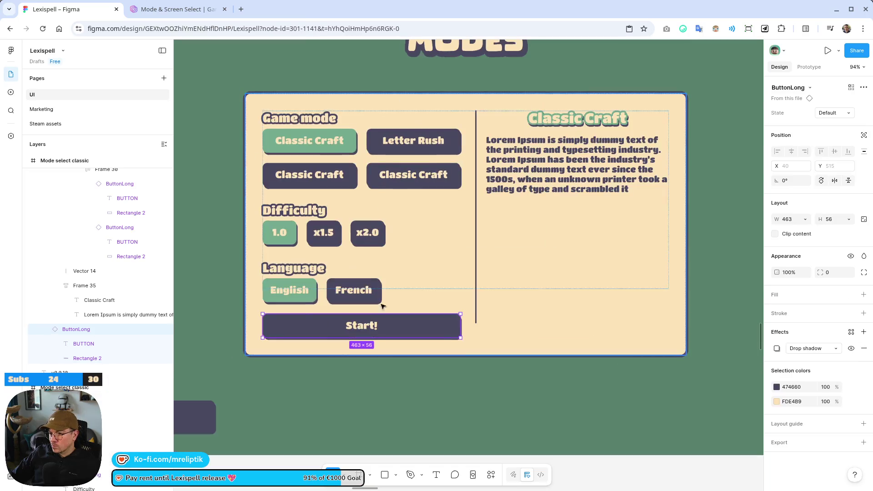
Move the Start! button from the language options into the right-hand description column.
mouse_move(403, 327)
left_mouse_down()
mouse_move(627, 330)
mouse_move(621, 334)
left_mouse_up()
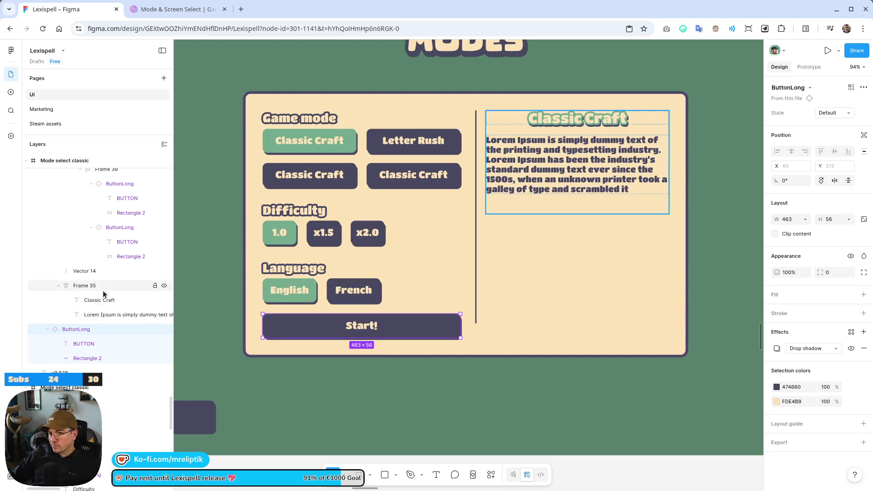
scroll(84, 309, "up", 3)
left_click(59, 341)
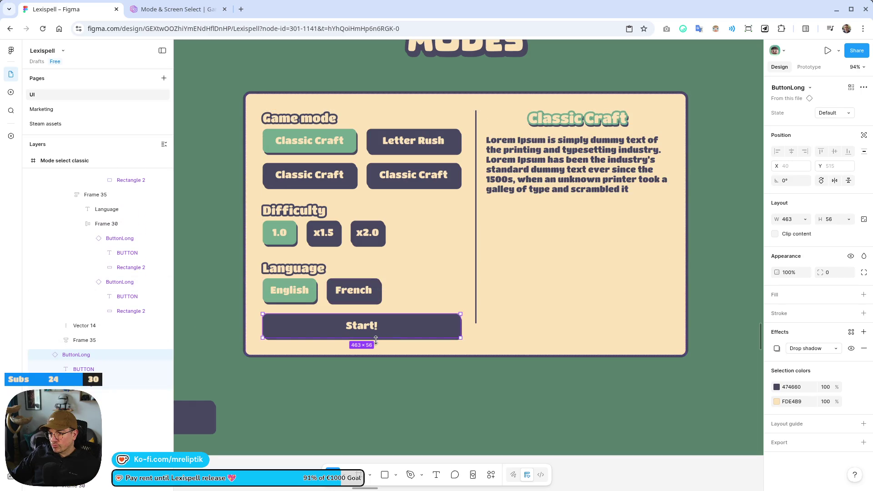
key("Escape")
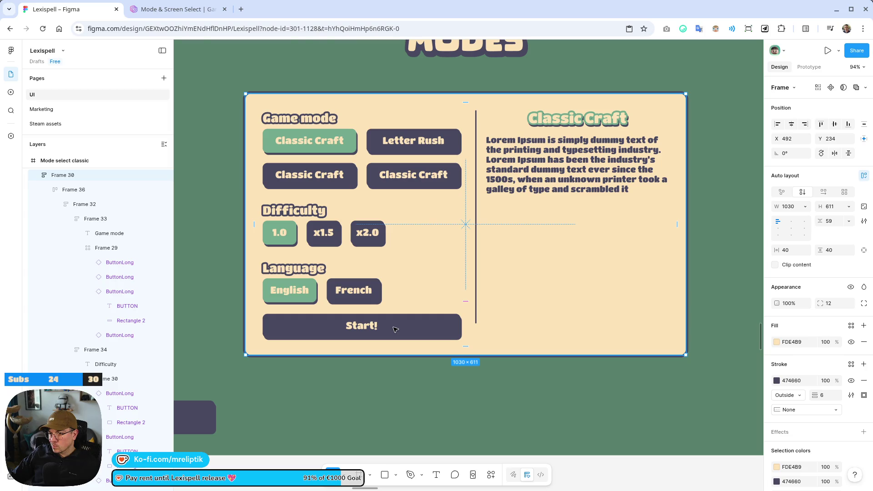
left_click(394, 329)
key("Delete")
left_click(561, 265)
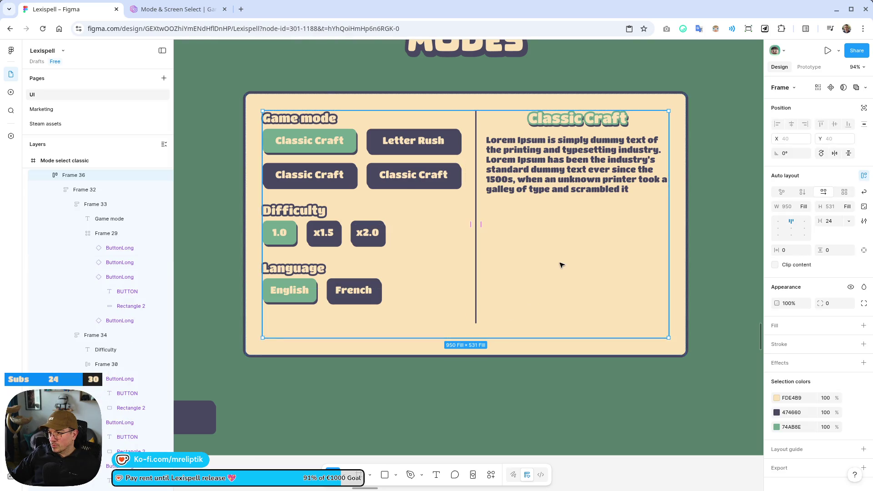
left_click(571, 193)
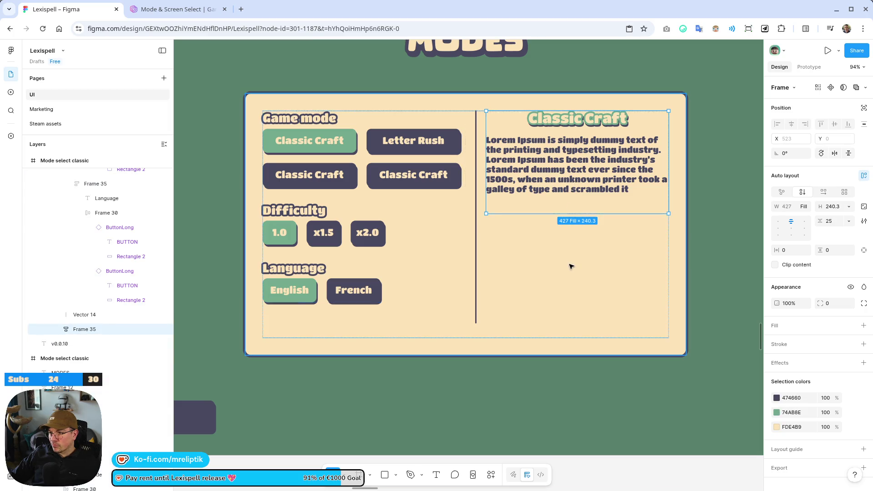
key("ctrl+v")
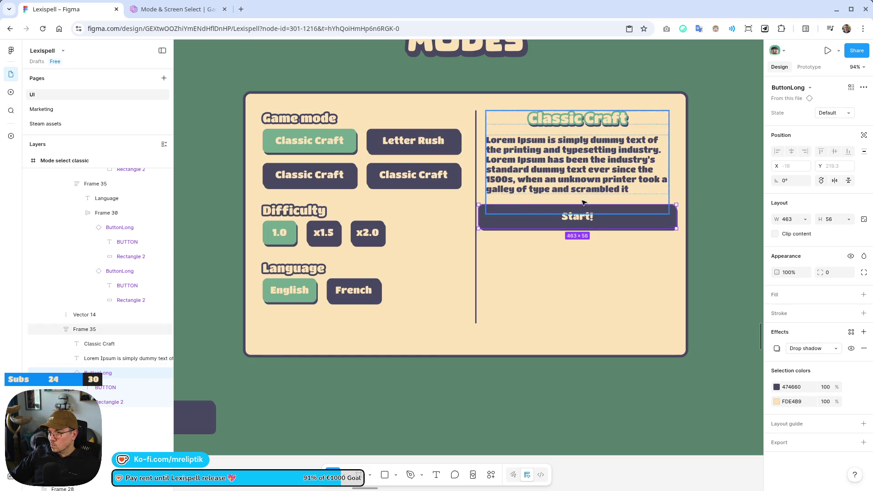
Set both the Start! wrapper and the Frame 35 column heights to Fill container.
left_click(80, 332)
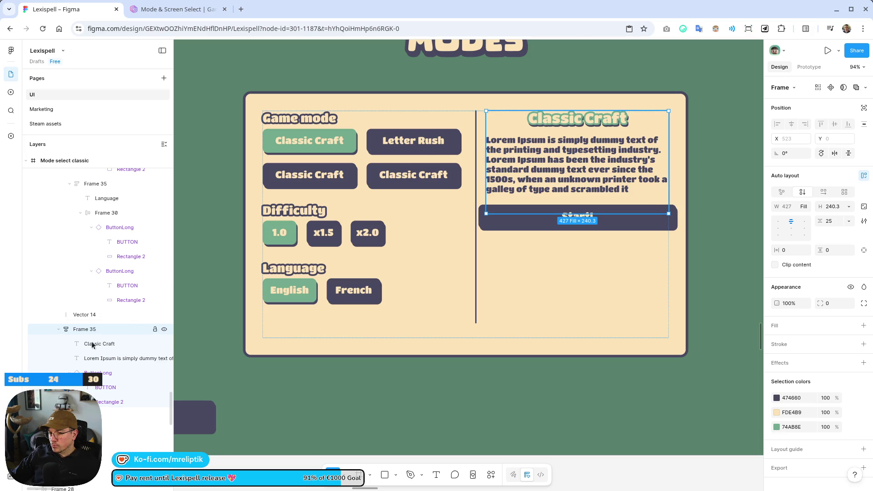
left_click(106, 376)
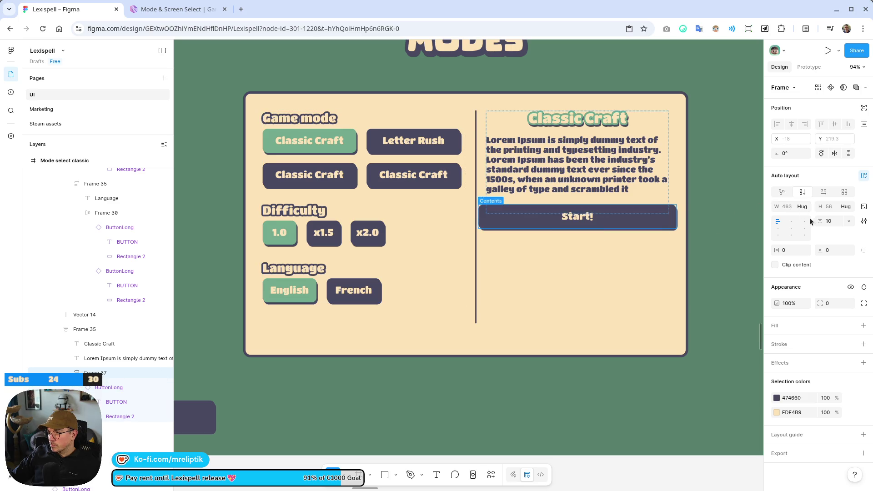
left_click(844, 207)
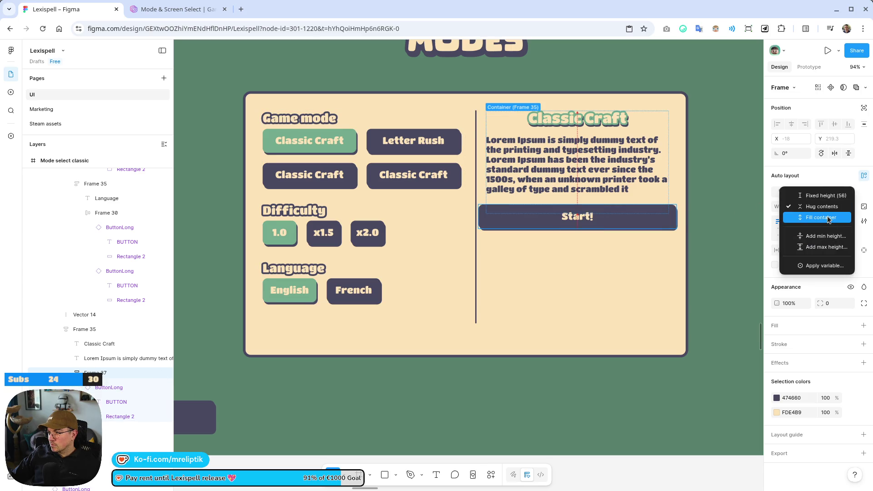
left_click(828, 220)
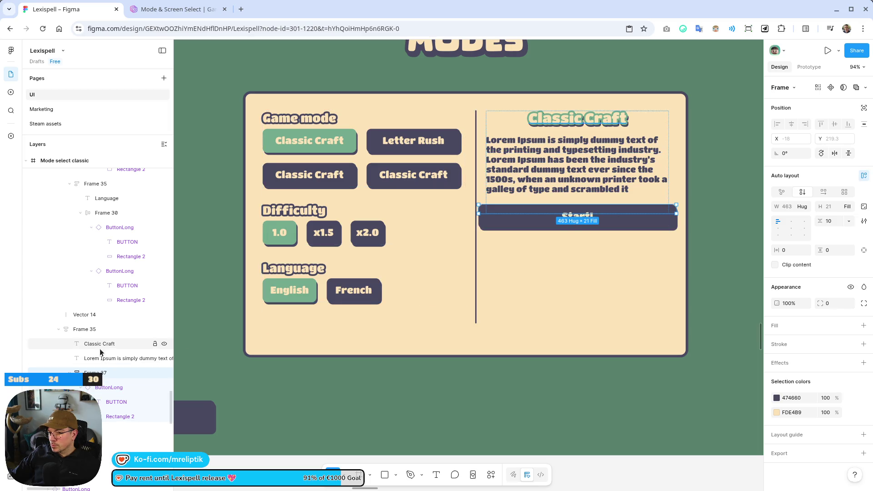
left_click(75, 332)
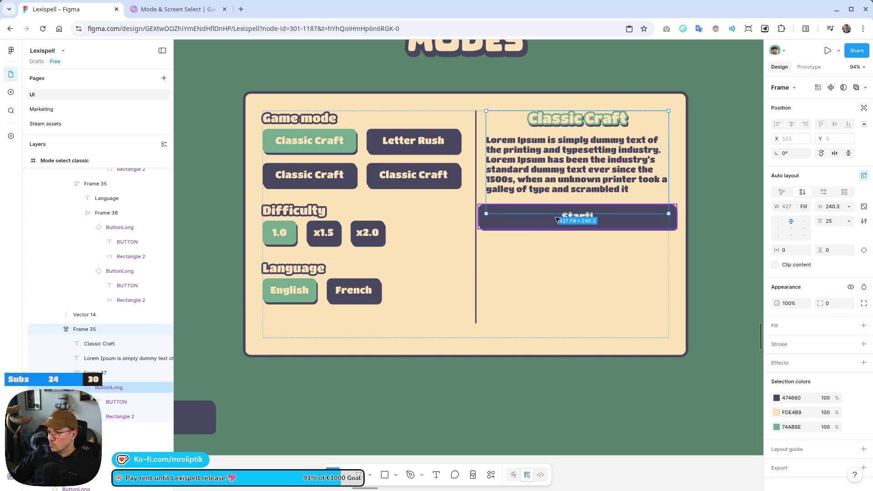
left_click(848, 206)
left_click(800, 226)
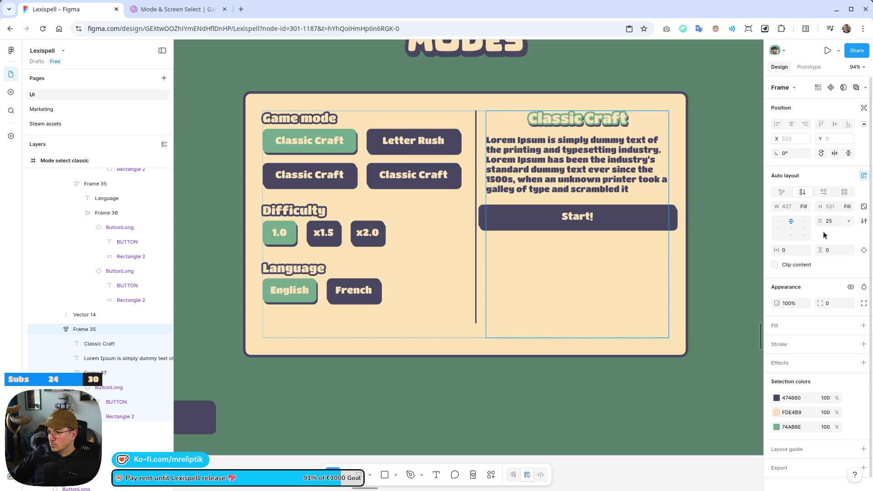
Align the Start! button to the bottom of the Classic Craft column.
left_click(109, 387)
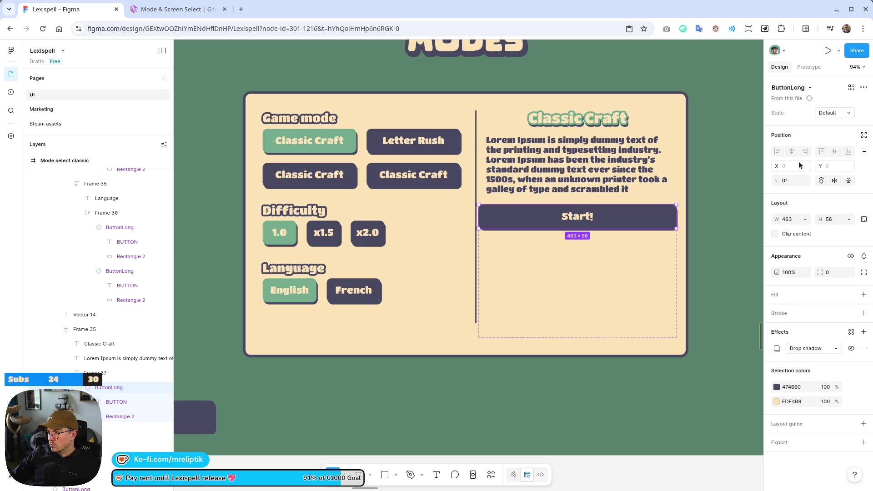
left_click(96, 373)
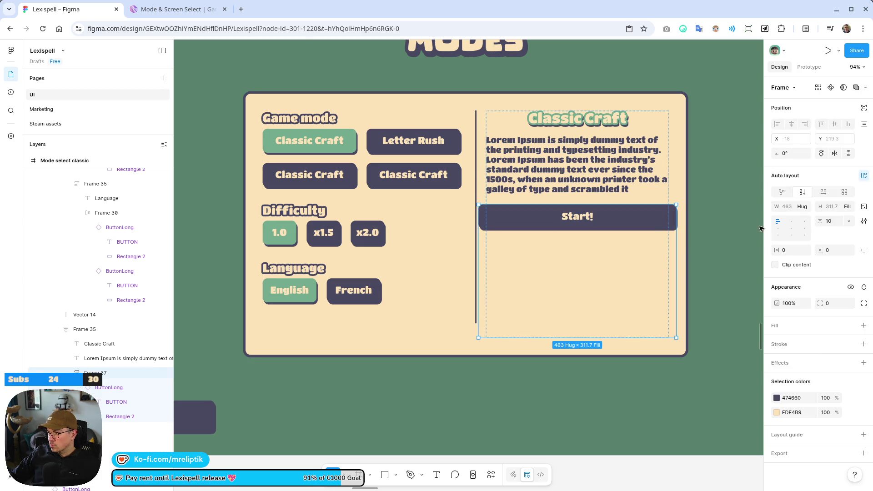
left_click(792, 234)
scroll(344, 278, "down", 5)
key("Escape")
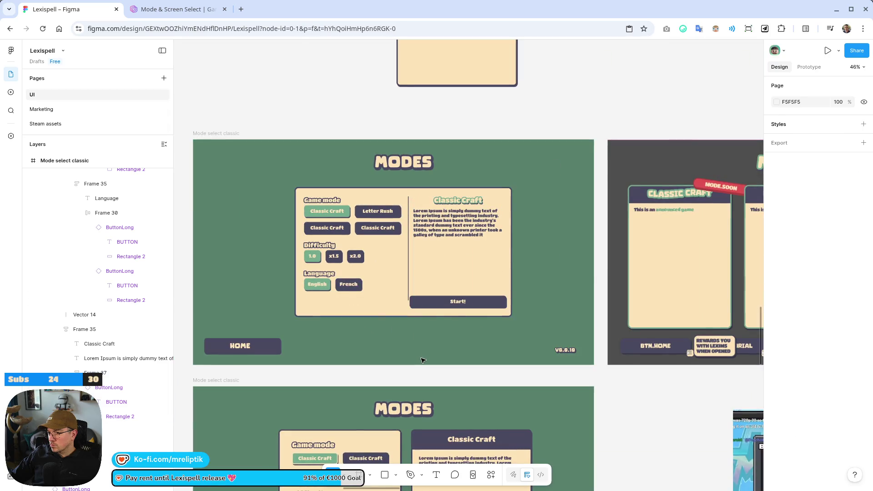
scroll(406, 276, "up", 5)
left_click(411, 308)
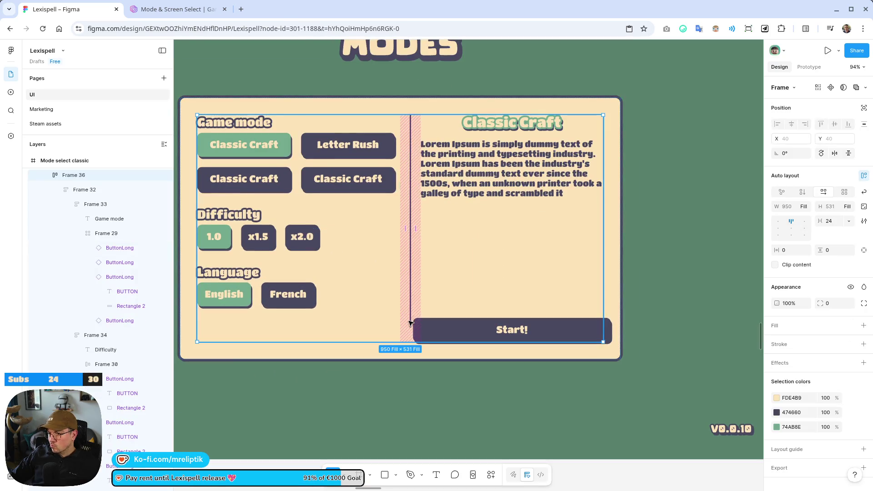
left_click(410, 328)
left_click_drag(410, 328, 410, 307)
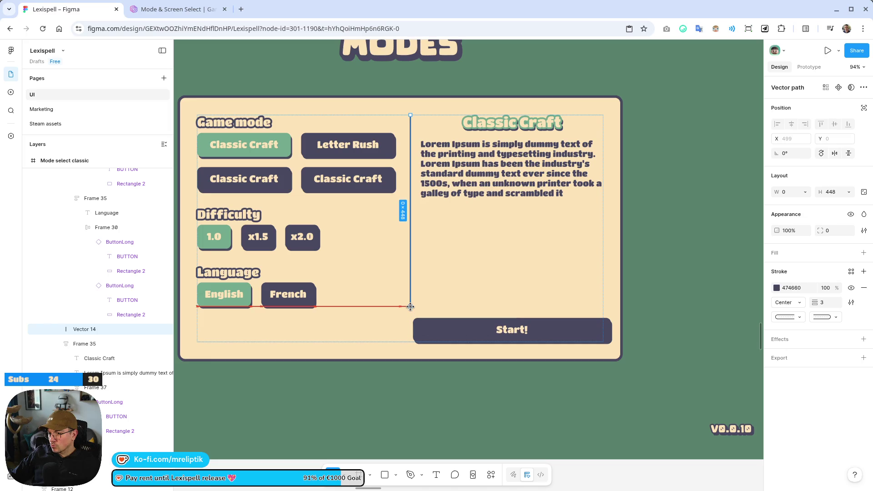
scroll(357, 296, "down", 5)
left_click(533, 392)
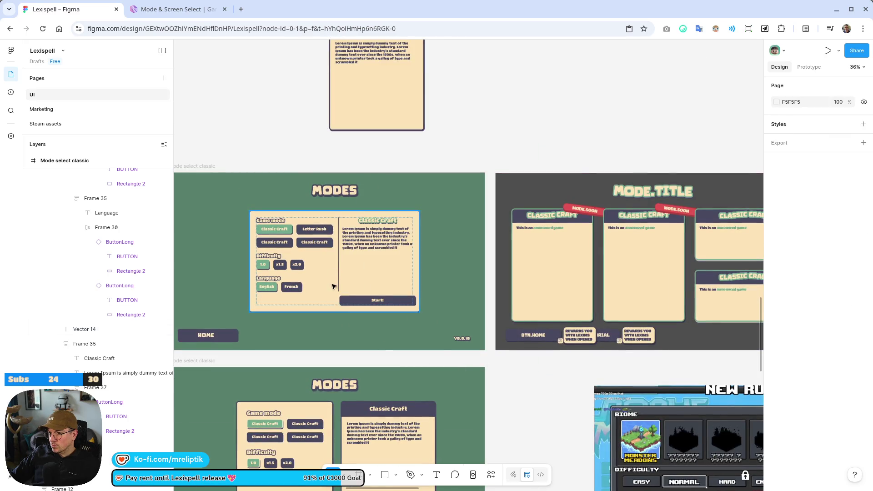
scroll(336, 291, "up", 5)
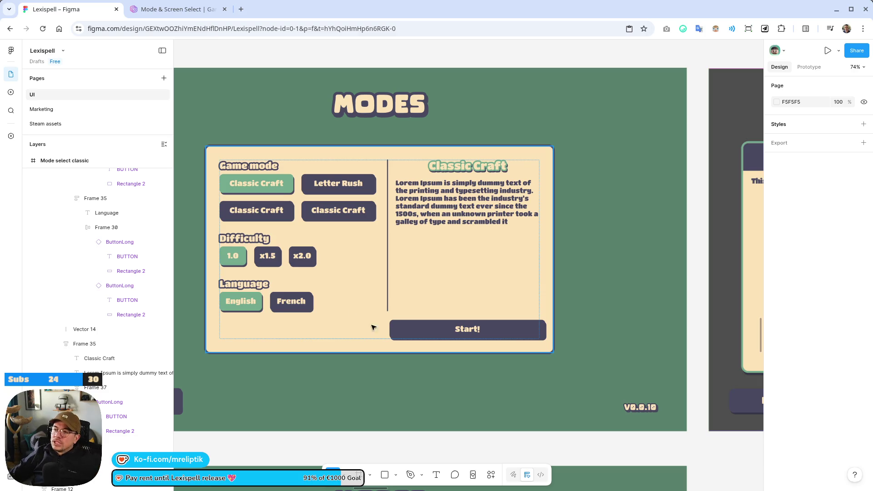
scroll(365, 216, "down", 5)
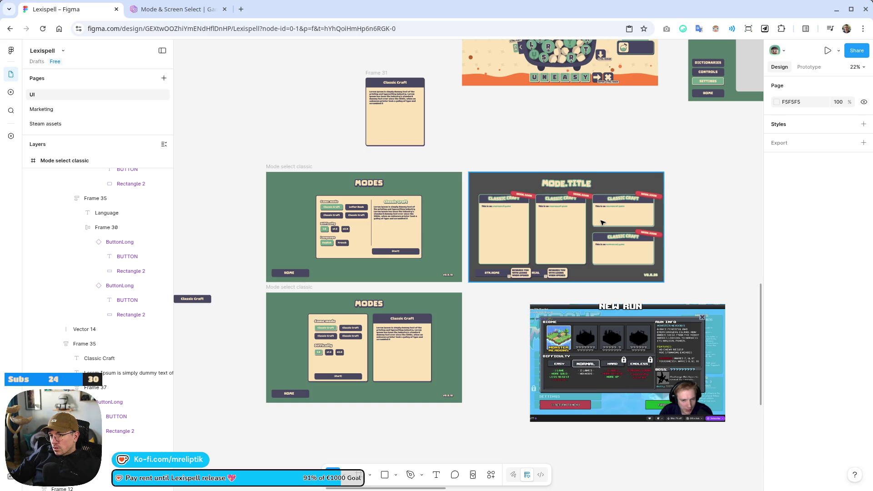
scroll(601, 222, "up", 5)
scroll(419, 338, "down", 3)
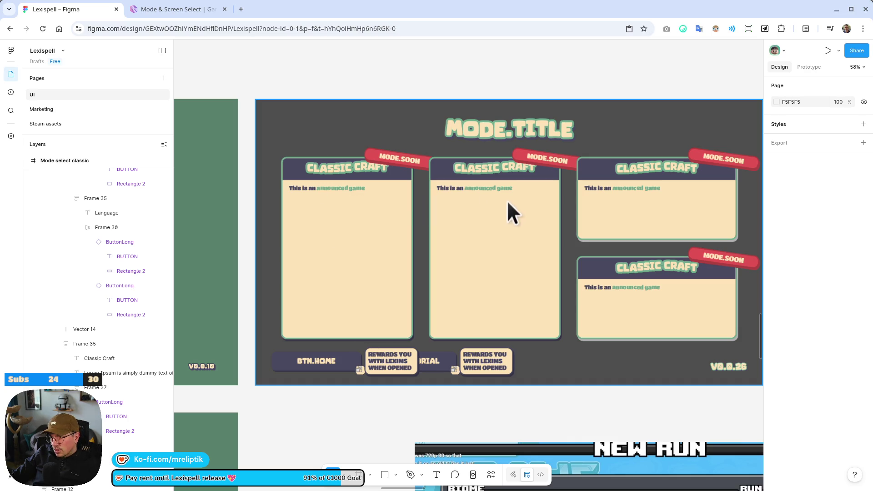
scroll(365, 165, "up", 5)
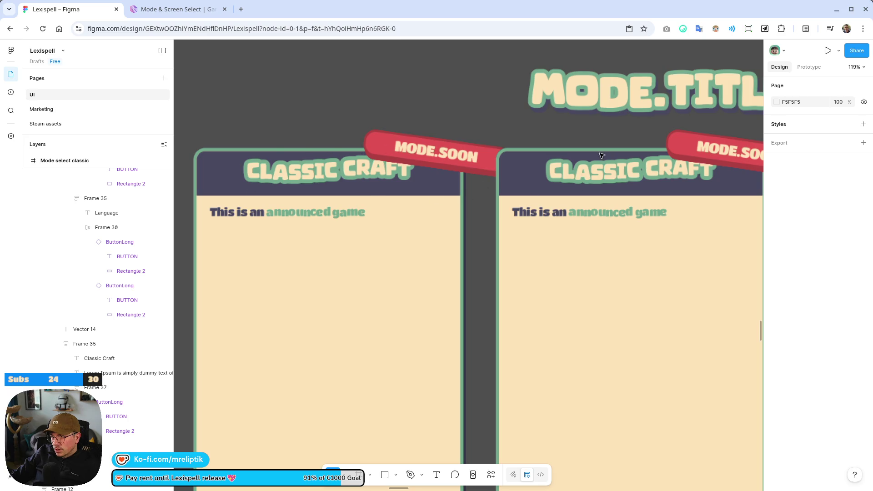
scroll(602, 155, "down", 5)
scroll(498, 208, "left", 10)
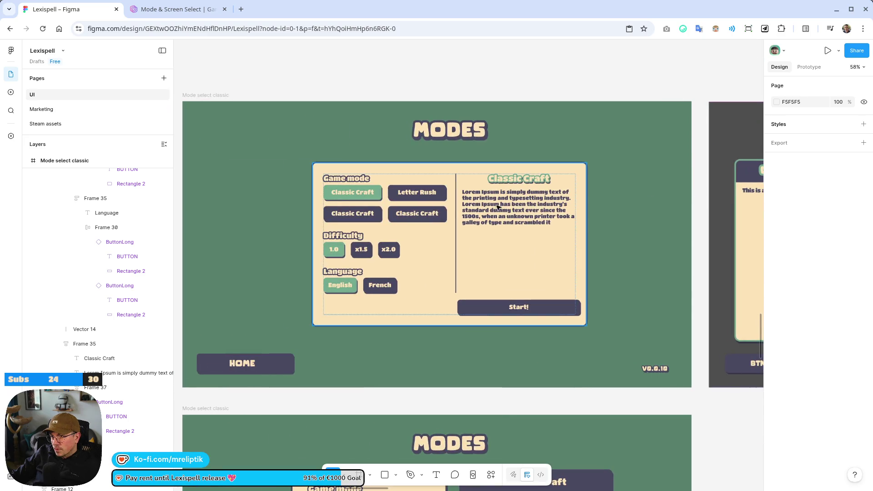
scroll(470, 236, "up", 2)
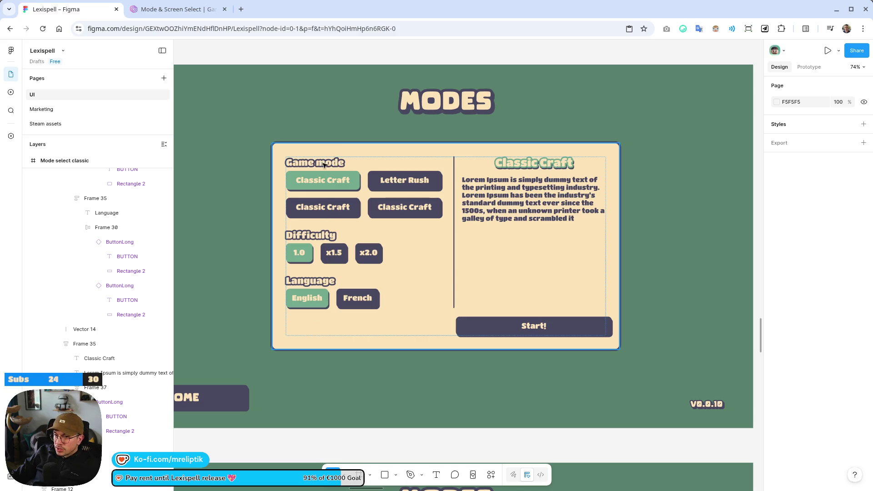
scroll(313, 253, "up", 5)
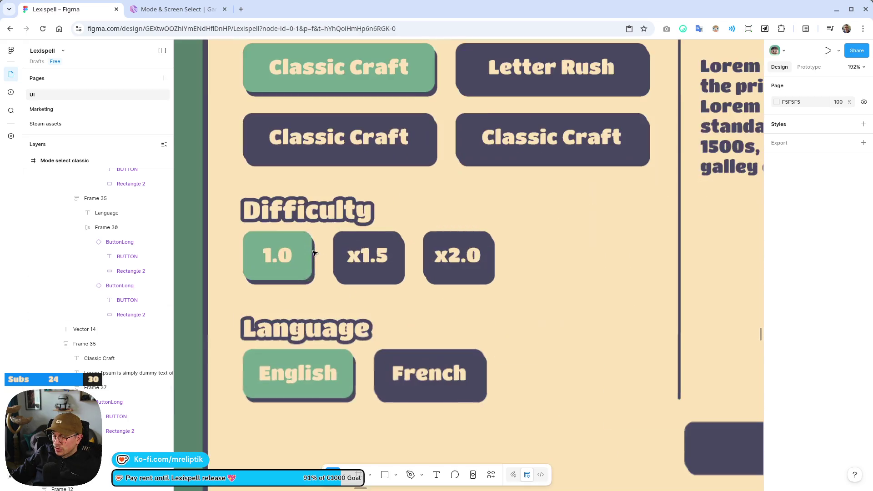
left_click(384, 241)
Add a fourth variant named Locked to the ButtonLong component set.
scroll(489, 279, "down", 10)
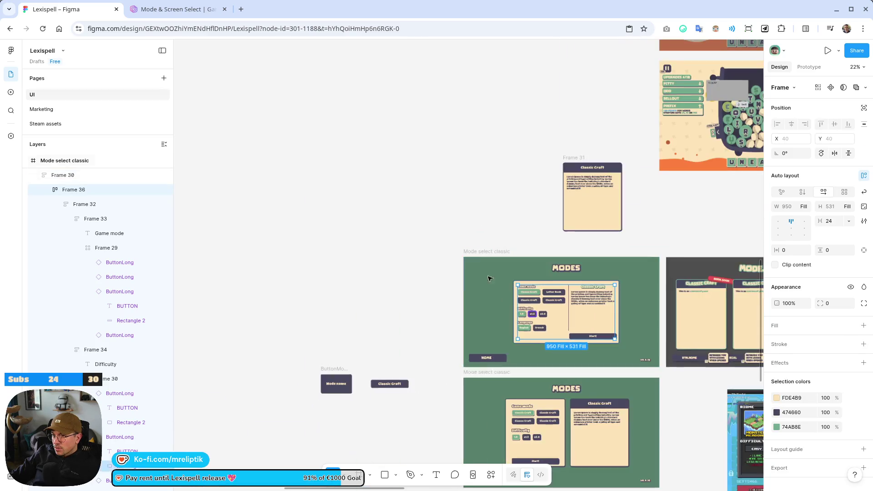
scroll(489, 279, "up", 15)
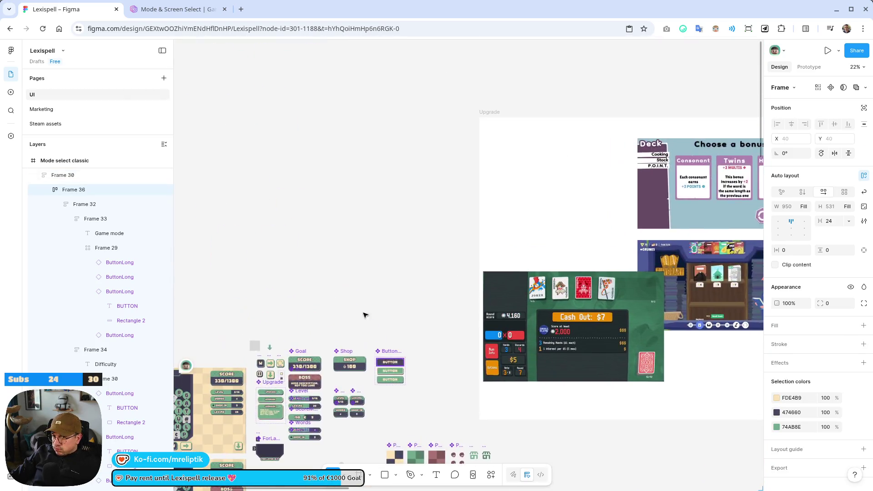
scroll(364, 315, "up", 10)
left_click(389, 273)
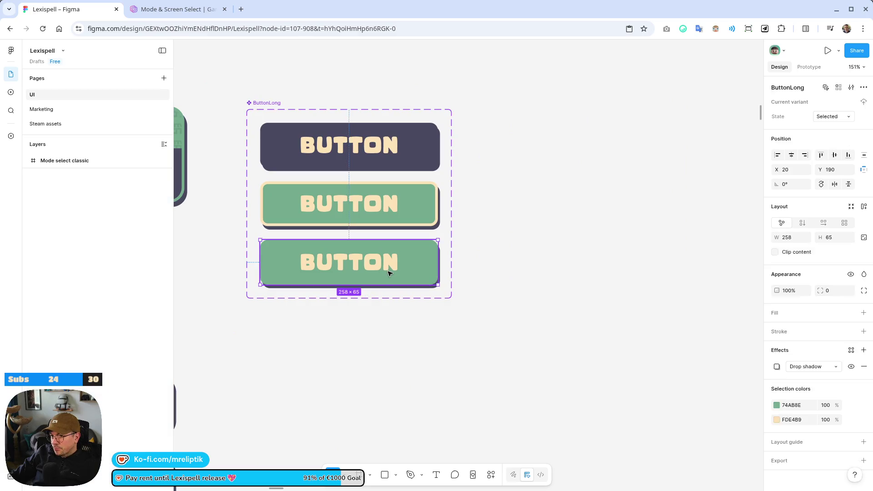
double_click(401, 257)
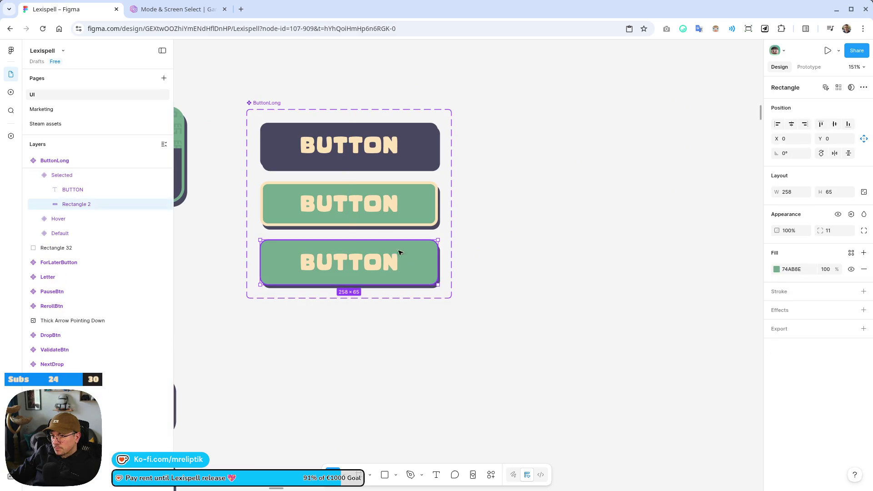
left_click(267, 102)
left_click(349, 315)
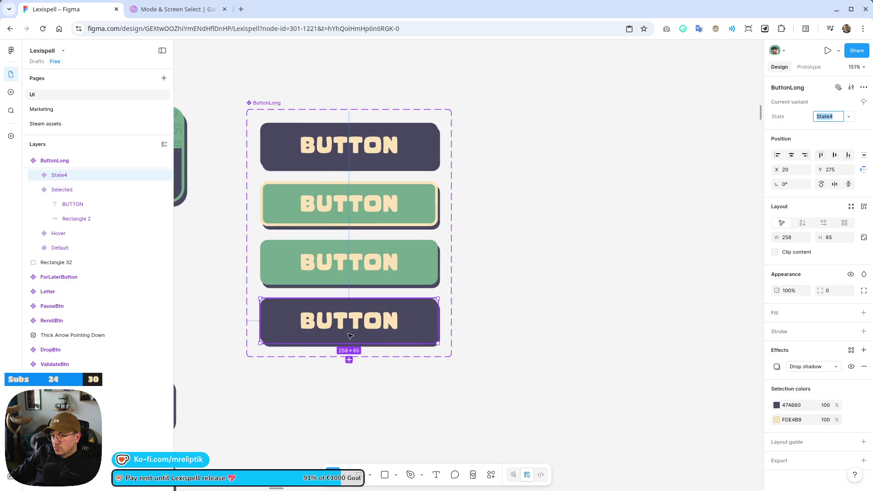
type("Locked")
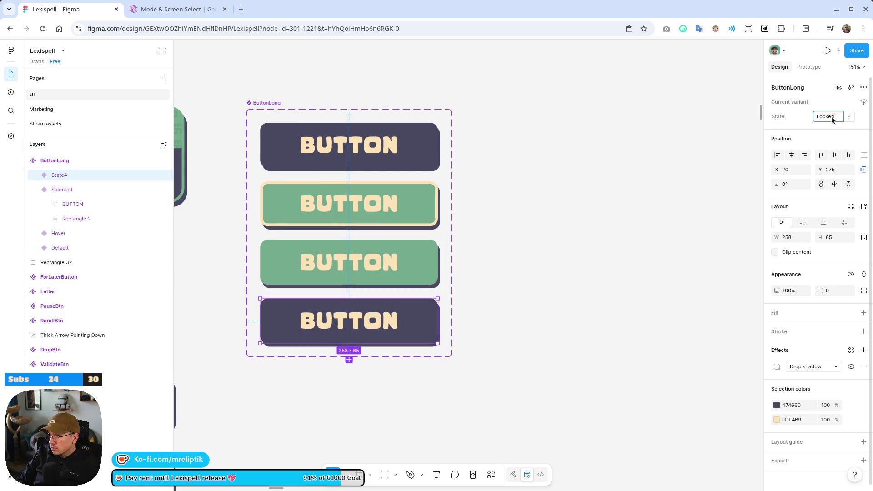
key("Return")
Give the Locked variant a light grey D9D9D9 fill and a 9A9A9A drop shadow.
scroll(331, 349, "up", 5, "ctrl")
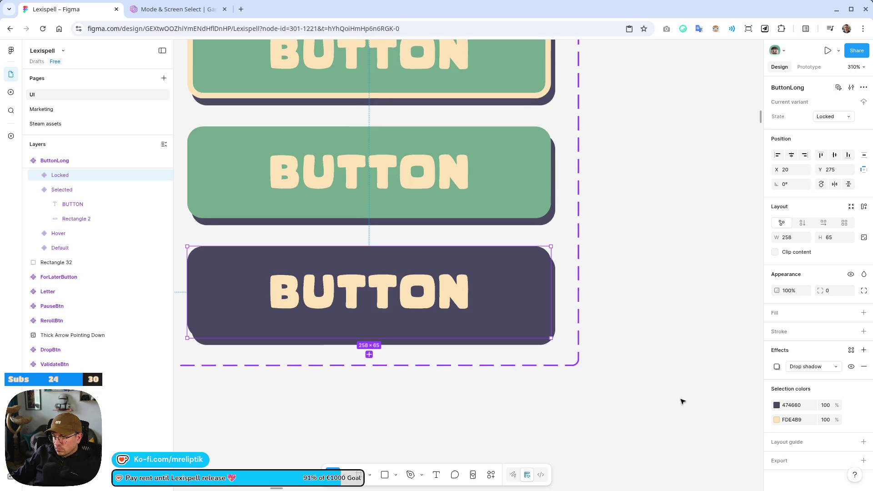
left_click(777, 406)
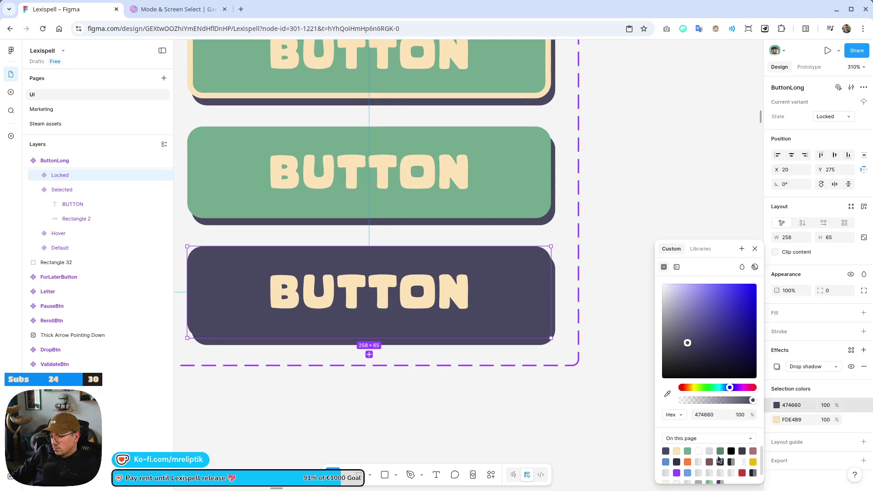
left_click(710, 450)
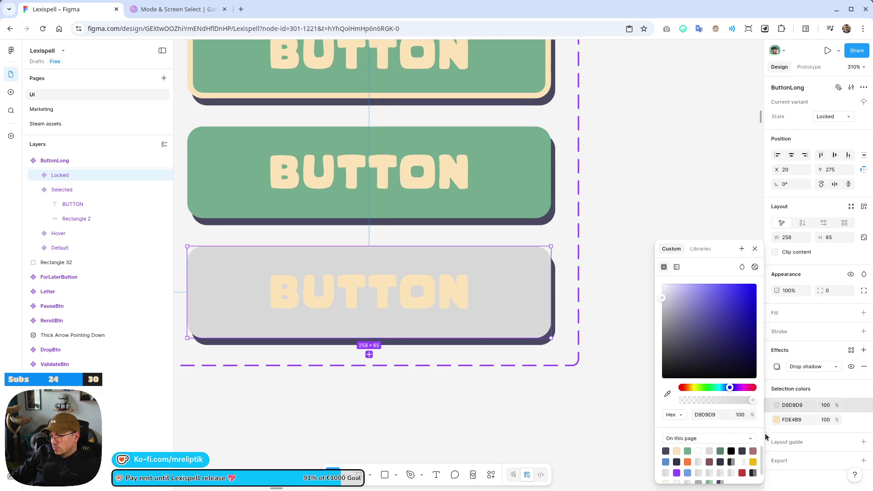
left_click(777, 367)
left_click(778, 368)
left_click(778, 366)
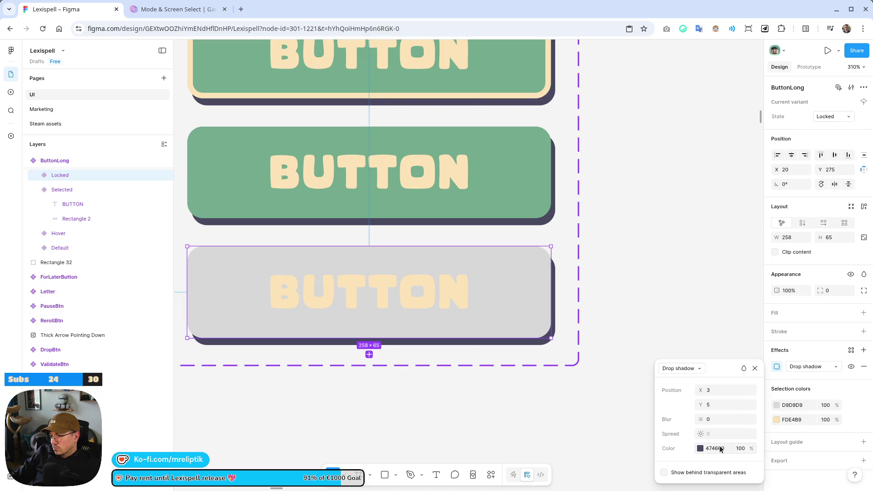
left_click(701, 449)
left_click(603, 451)
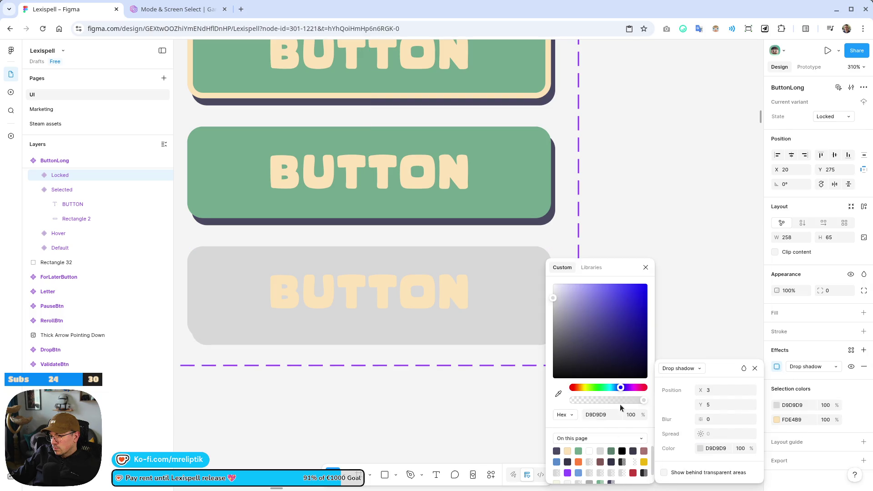
left_click_drag(552, 300, 547, 323)
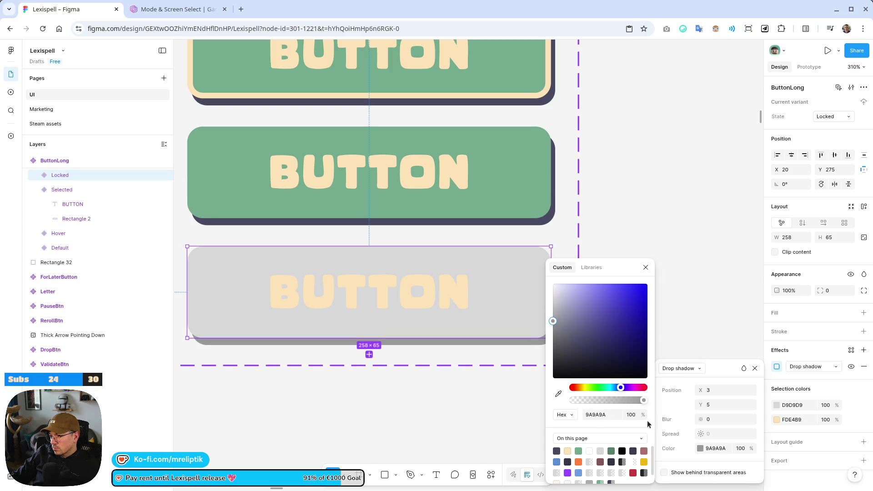
left_click(772, 422)
Recolour the Locked variant's label text to grey 9A9A9A.
left_click(777, 420)
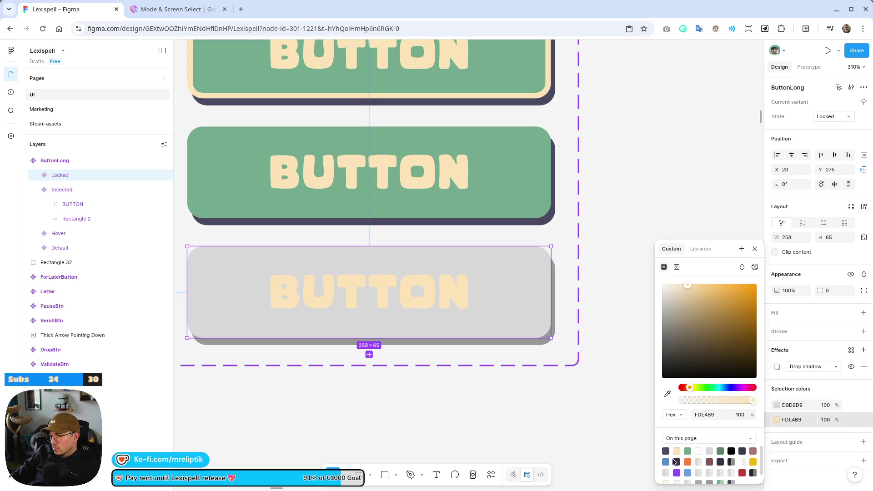
left_click(666, 450)
left_click(532, 448)
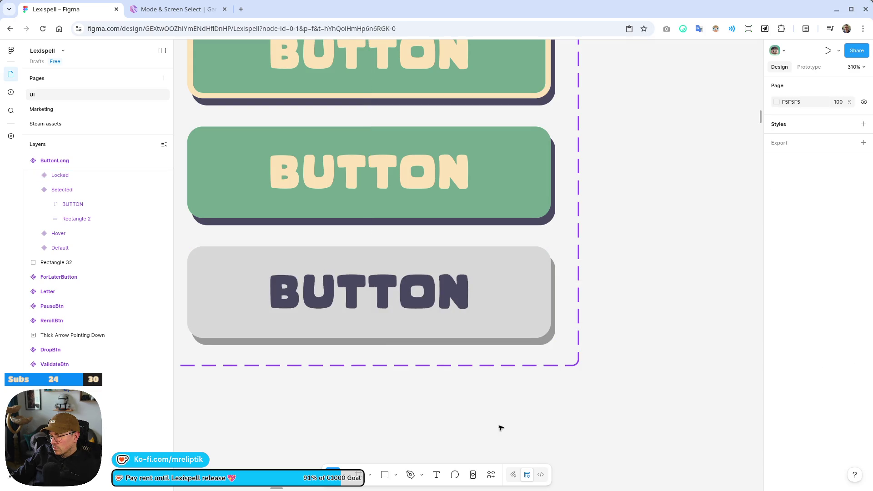
double_click(424, 293)
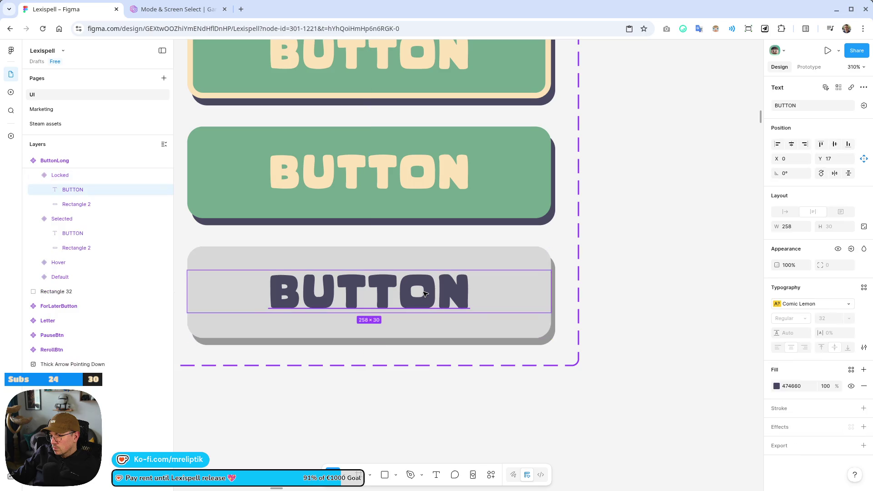
left_click(776, 387)
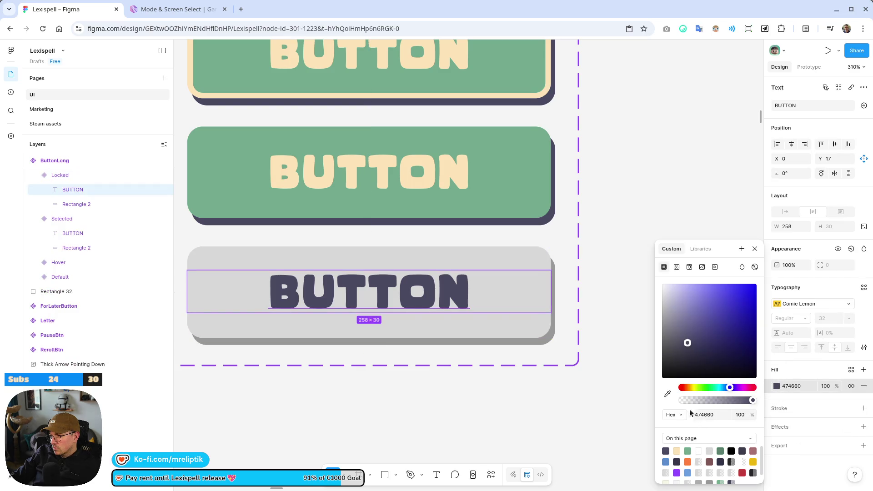
left_click(668, 394)
left_click(547, 343)
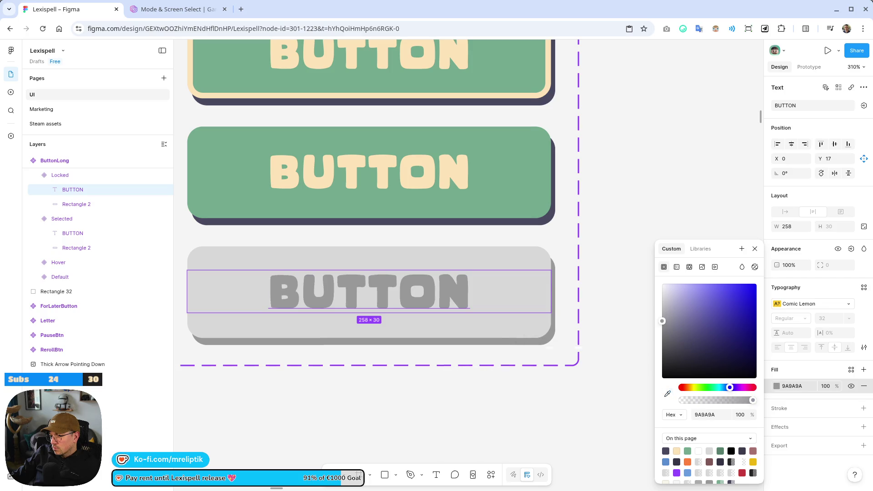
left_click(443, 421)
scroll(234, 243, "down", 15)
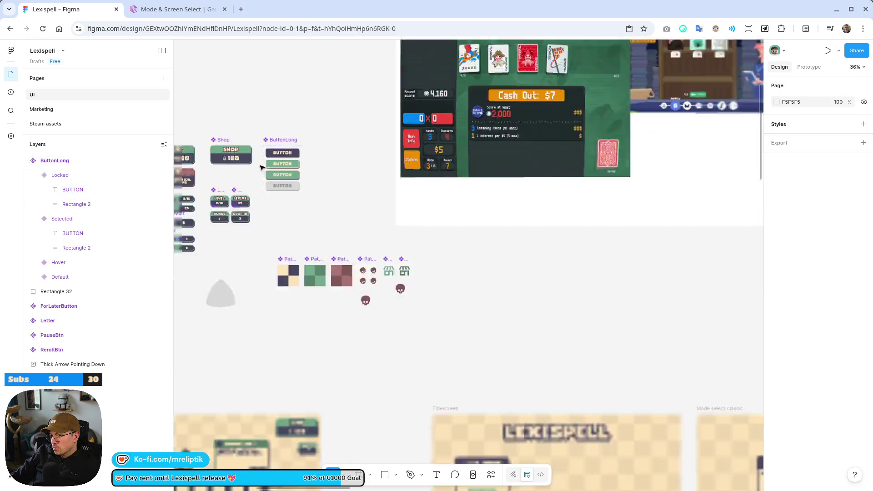
Move the New Run screenshot (image 40) below the MODE.TITLE frame.
scroll(580, 447, "up", 3)
scroll(580, 447, "down", 5)
scroll(550, 432, "up", 4)
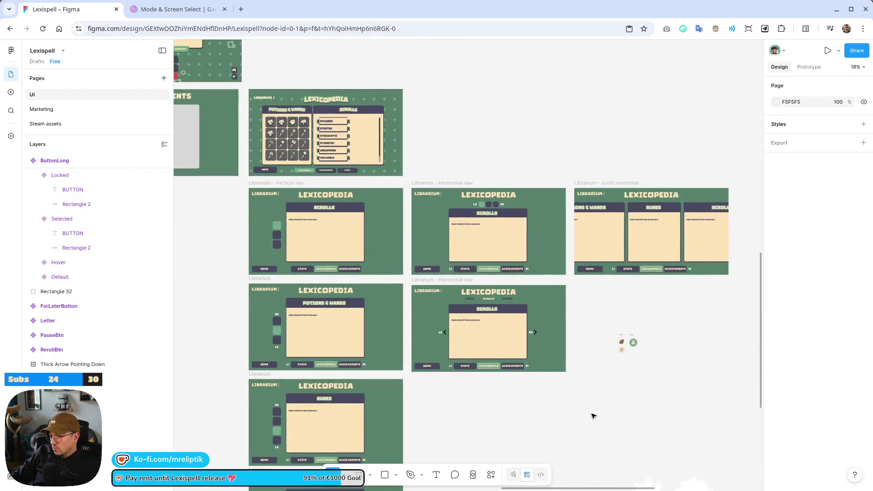
left_click_drag(593, 414, 478, 181)
scroll(622, 355, "down", 3)
scroll(616, 341, "left", 5)
scroll(616, 341, "right", 10)
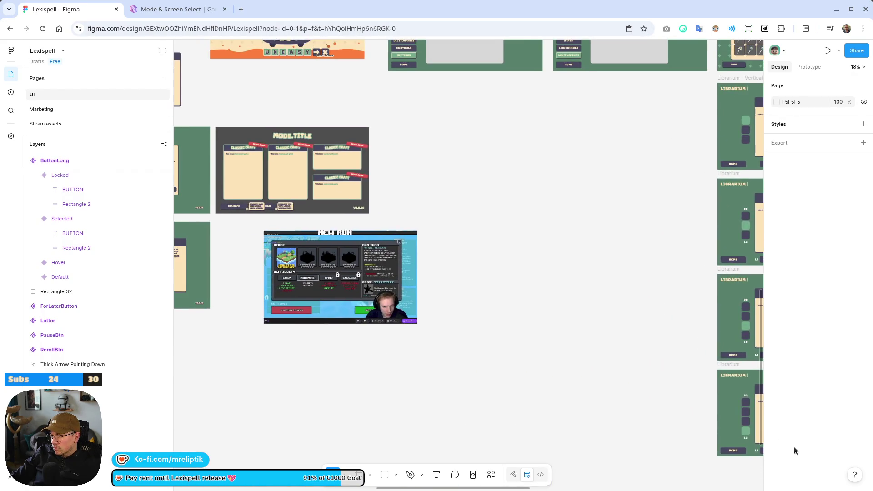
scroll(381, 392, "left", 10)
scroll(381, 392, "up", 2)
left_click_drag(603, 303, 551, 294)
Shrink the New Run screenshot slightly and line it up under MODE.TITLE.
scroll(462, 372, "up", 5)
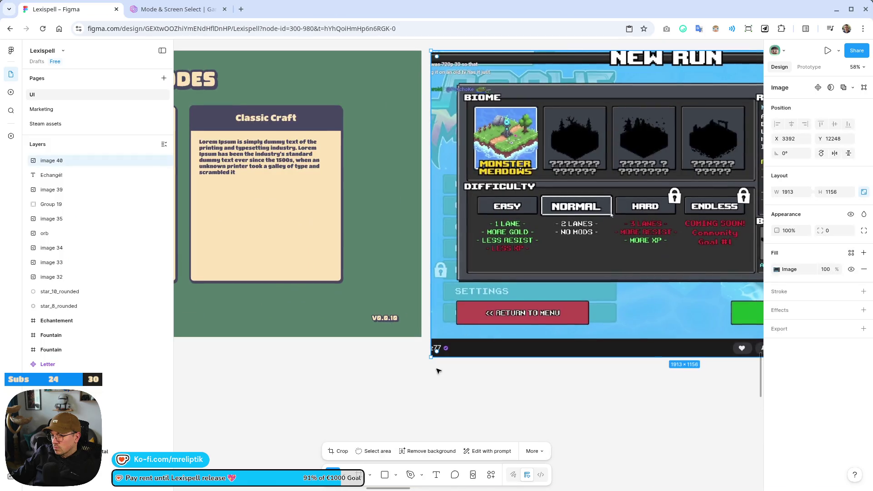
mouse_move(429, 358)
left_mouse_down()
mouse_move(467, 332)
mouse_move(457, 327)
mouse_move(464, 324)
left_mouse_up()
scroll(400, 359, "down", 5)
mouse_move(534, 278)
left_mouse_down()
mouse_move(518, 278)
mouse_move(528, 279)
left_mouse_up()
key("Escape")
scroll(393, 241, "left", 5)
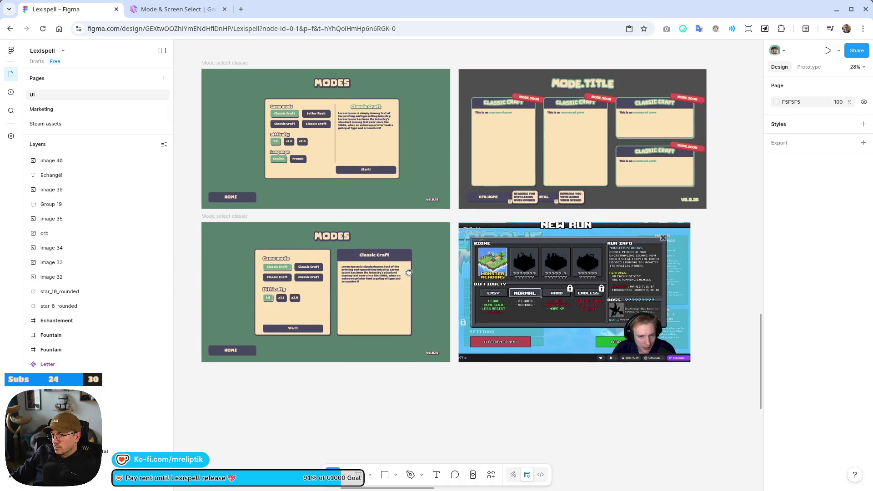
scroll(386, 262, "up", 2)
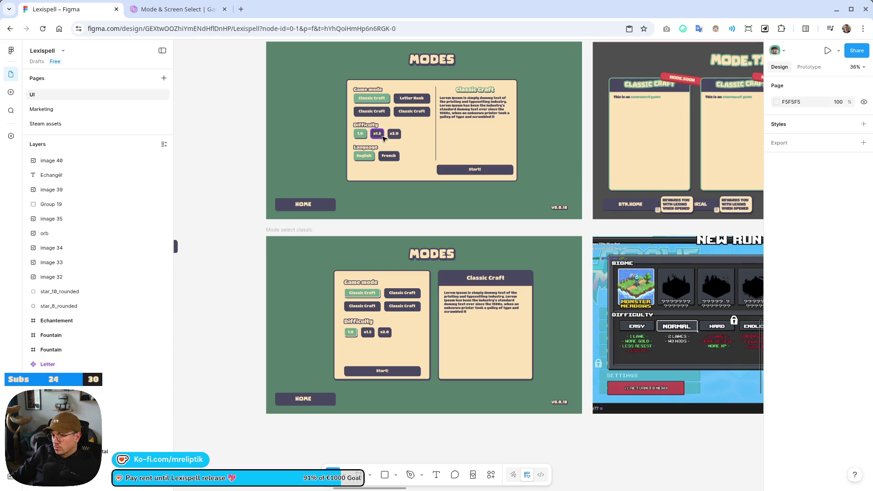
scroll(384, 139, "up", 10)
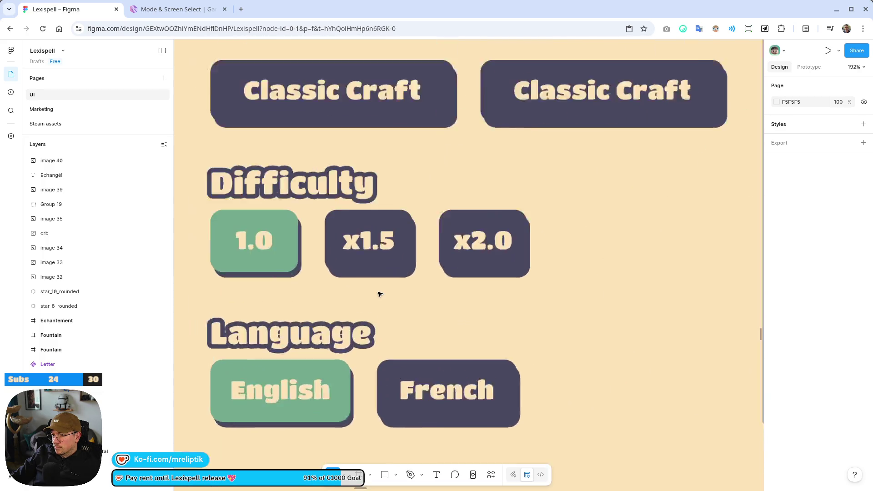
left_click(387, 246)
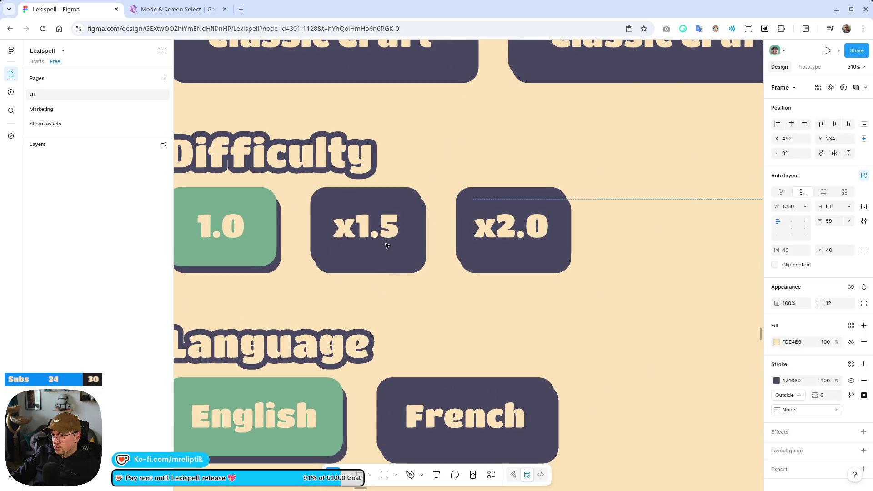
left_click(387, 246)
scroll(391, 255, "down", 5)
left_click(474, 266)
left_click(474, 265)
left_click(832, 114)
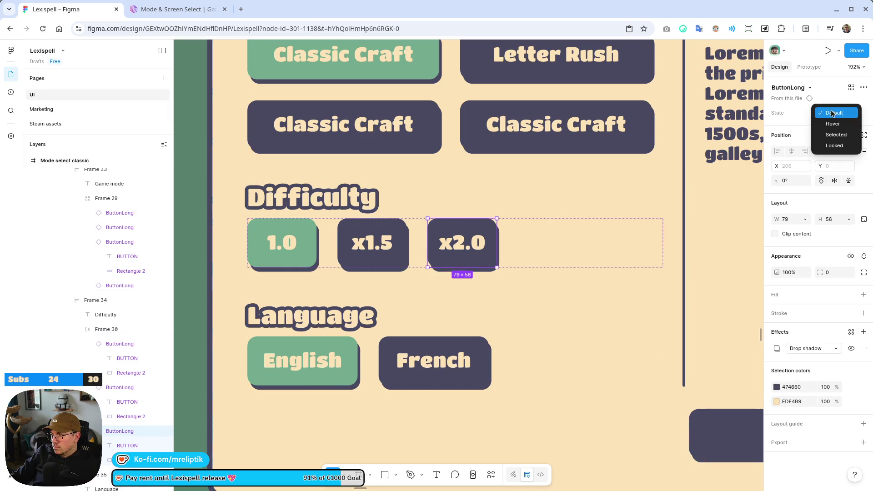
left_click(834, 146)
scroll(399, 372, "down", 5)
left_click(400, 372)
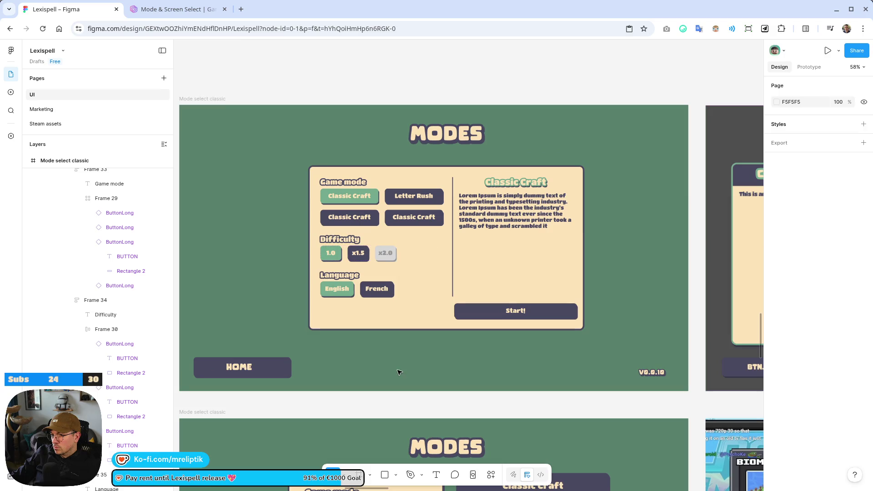
scroll(399, 372, "up", 5)
scroll(403, 248, "down", 4)
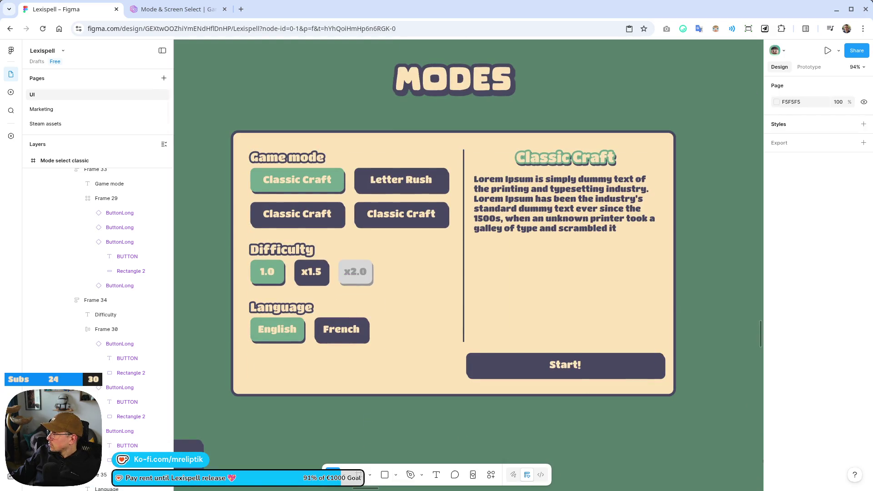
scroll(489, 353, "down", 5)
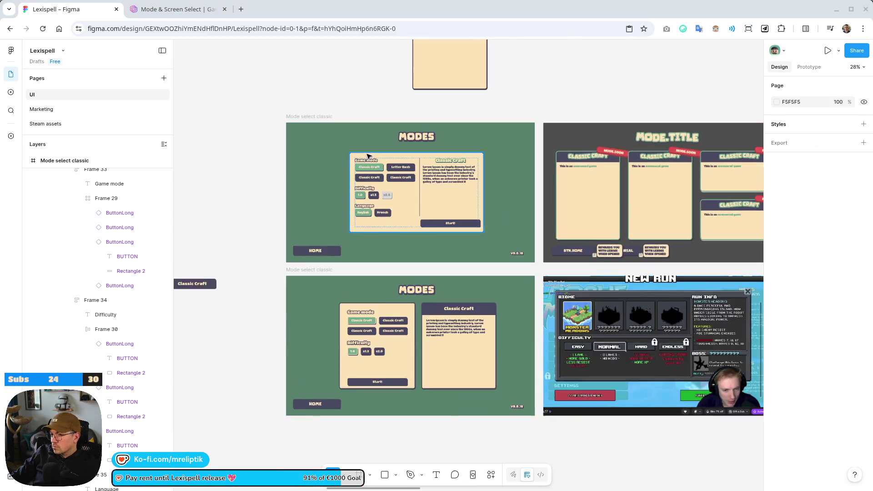
scroll(489, 353, "up", 4)
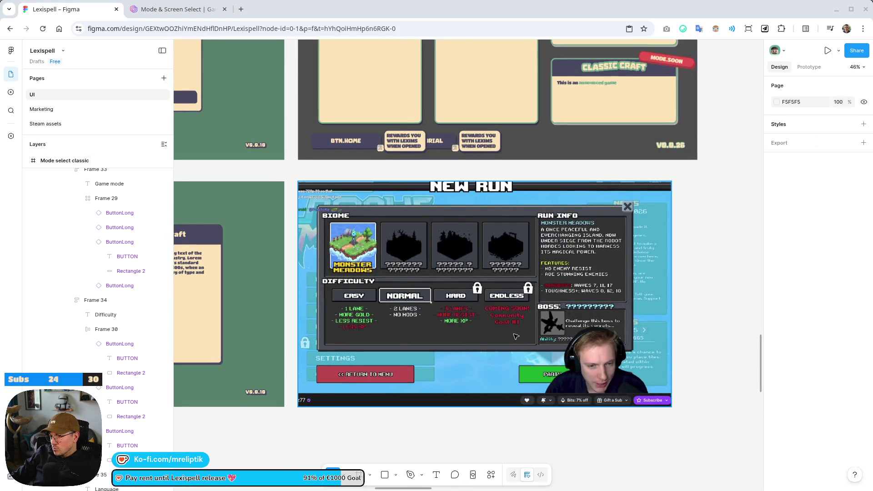
scroll(539, 337, "down", 3)
scroll(407, 230, "up", 8)
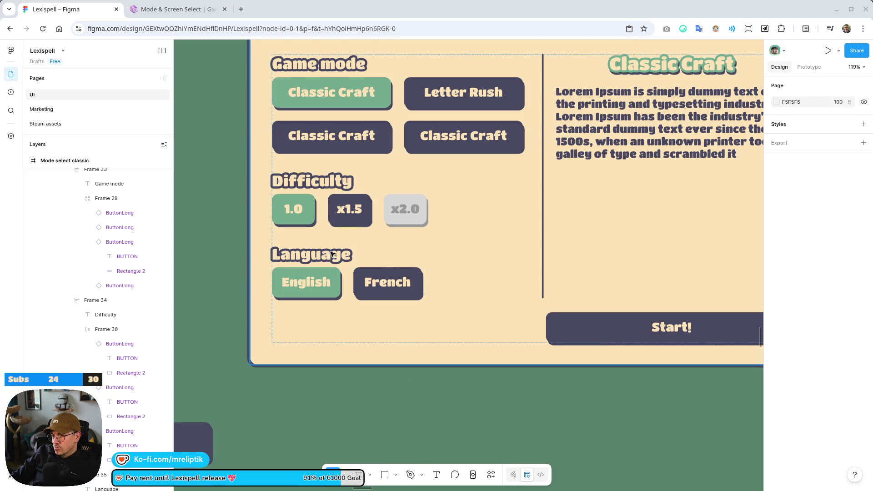
Duplicate the Difficulty heading beneath itself at font size 18 with Hug height.
left_click(315, 184)
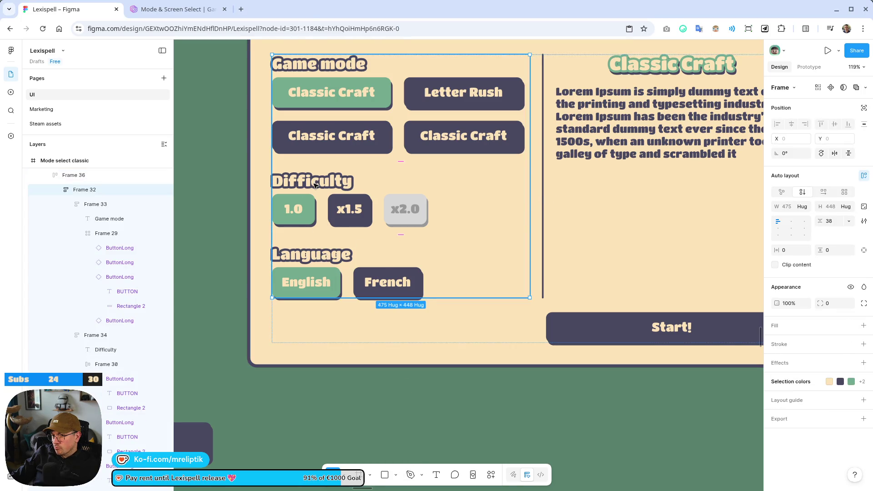
double_click(315, 184)
mouse_move(372, 189)
left_mouse_down()
mouse_move(320, 200)
mouse_move(337, 241)
mouse_move(322, 225)
mouse_move(330, 243)
mouse_move(333, 203)
left_mouse_up()
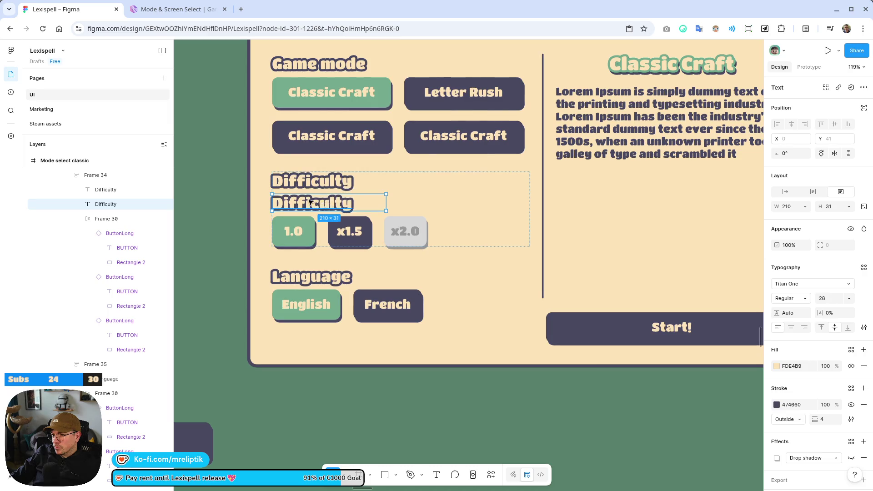
scroll(309, 201, "up", 5, "ctrl")
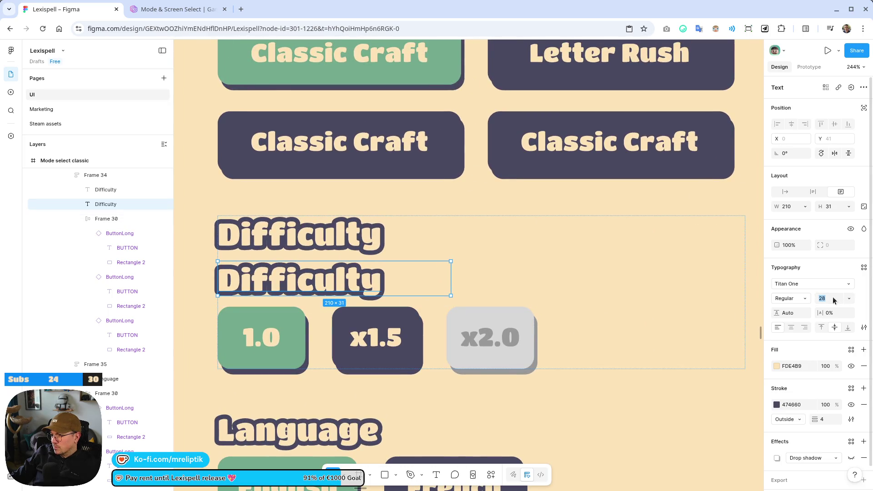
type("18")
key("Return")
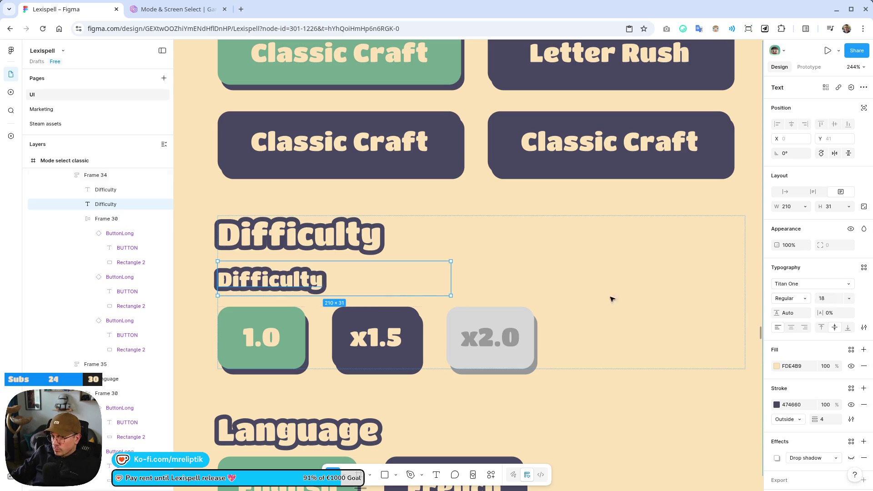
left_click(849, 206)
left_click(814, 216)
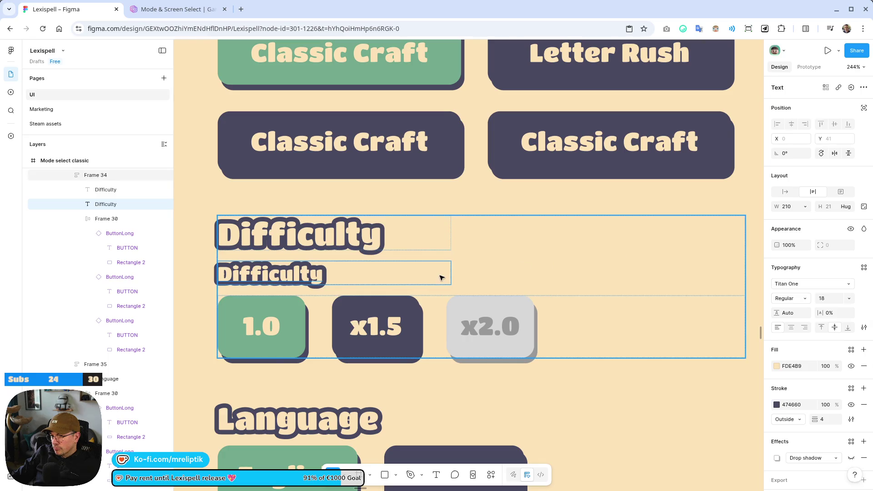
Wrap both Difficulty texts in one auto-layout frame with a gap of 5.
key("Escape")
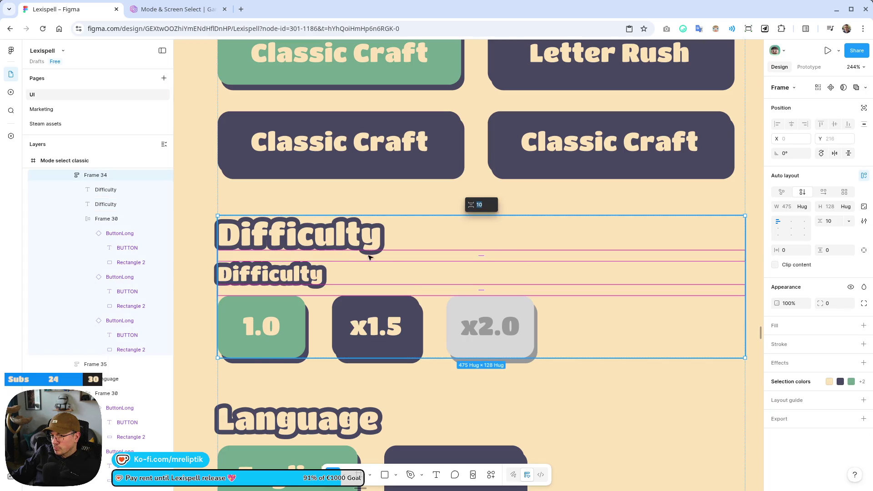
left_click_drag(477, 254, 482, 251)
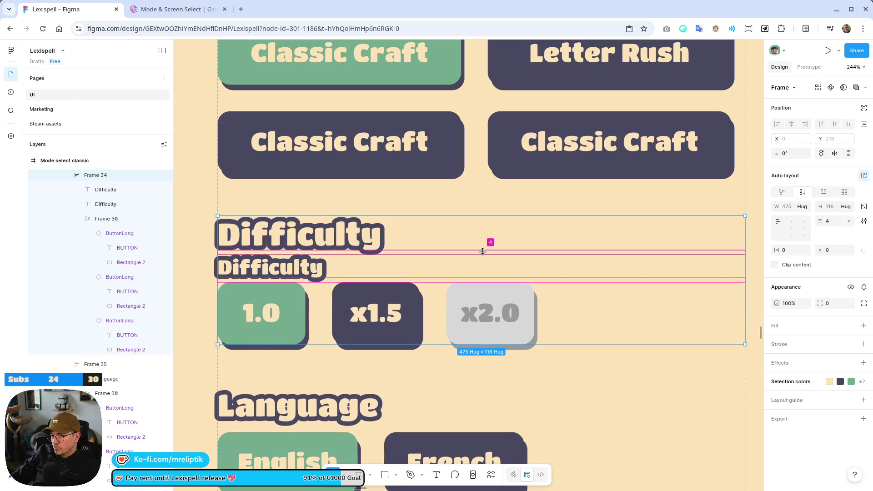
key("ctrl+z")
left_click(298, 235)
left_click(271, 275, "shift")
key("shift+a")
left_click_drag(343, 249, 338, 255)
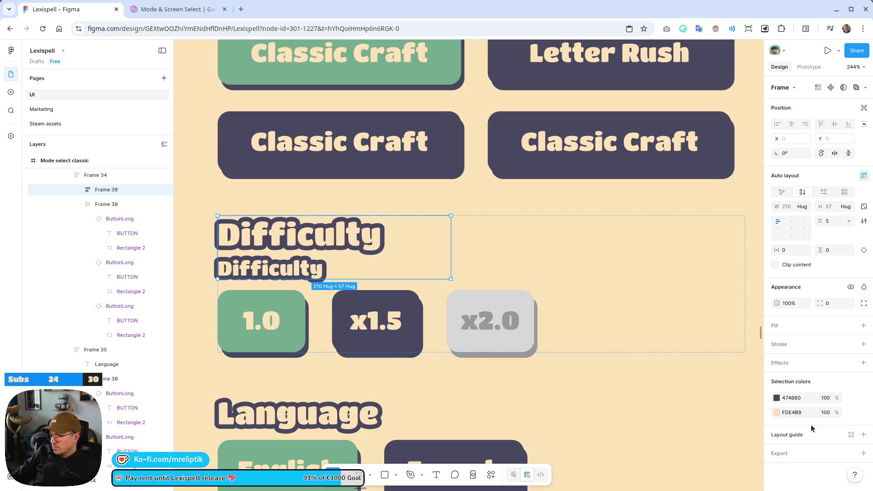
key("Return")
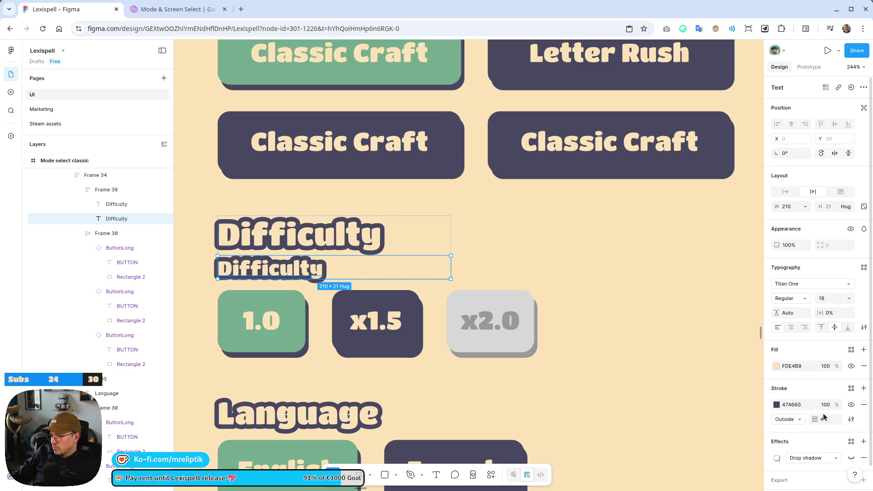
Remove the smaller Difficulty text's outline and colour it red C8383A.
left_click(864, 405)
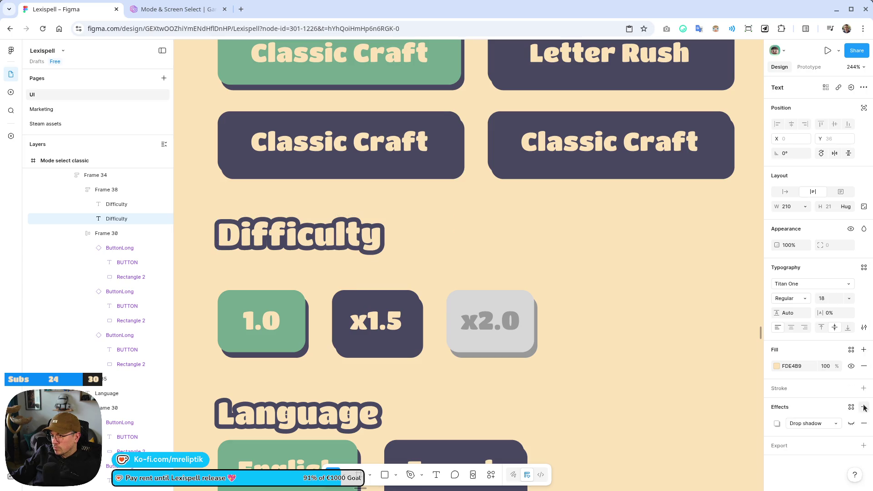
left_click(777, 366)
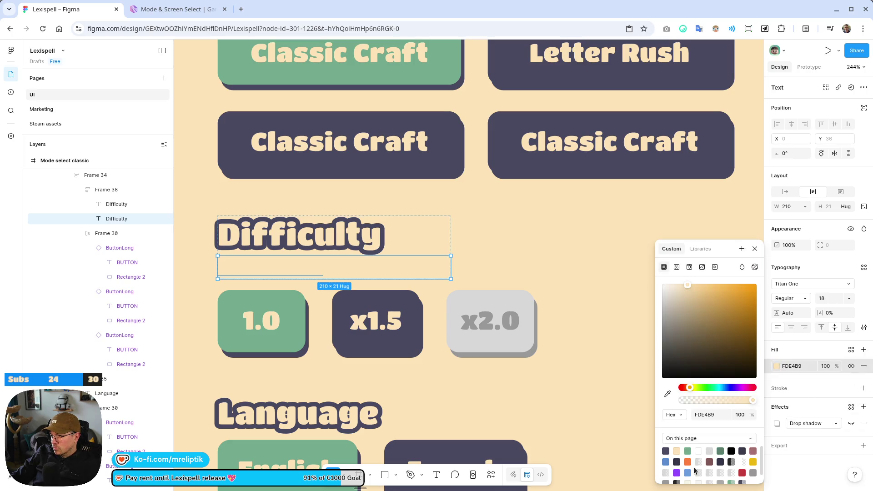
left_click(742, 473)
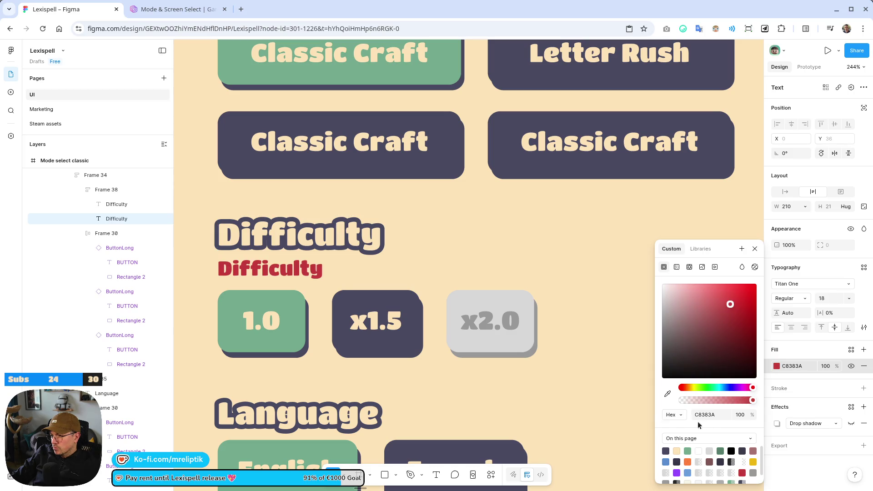
Reword it to 'Unlock higher difficulties by completing a run' and widen its frame to 475.
double_click(274, 269)
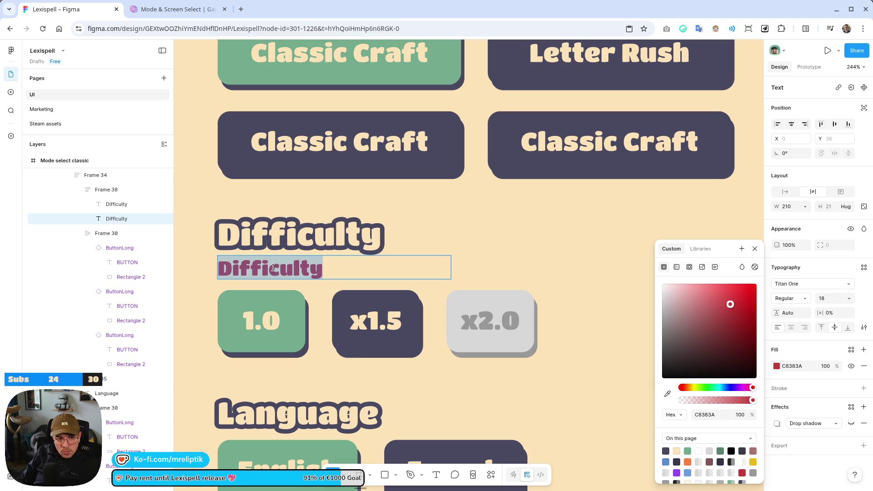
type("Win")
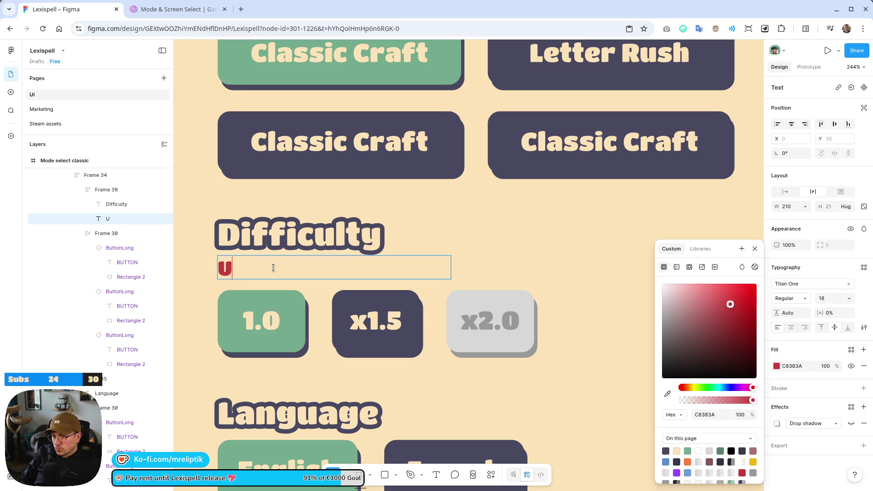
type("nlock hi")
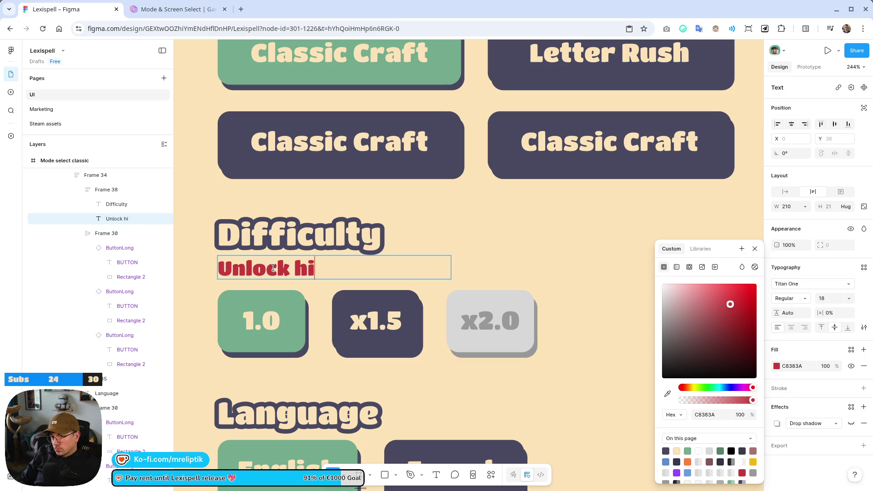
type("gher diffic")
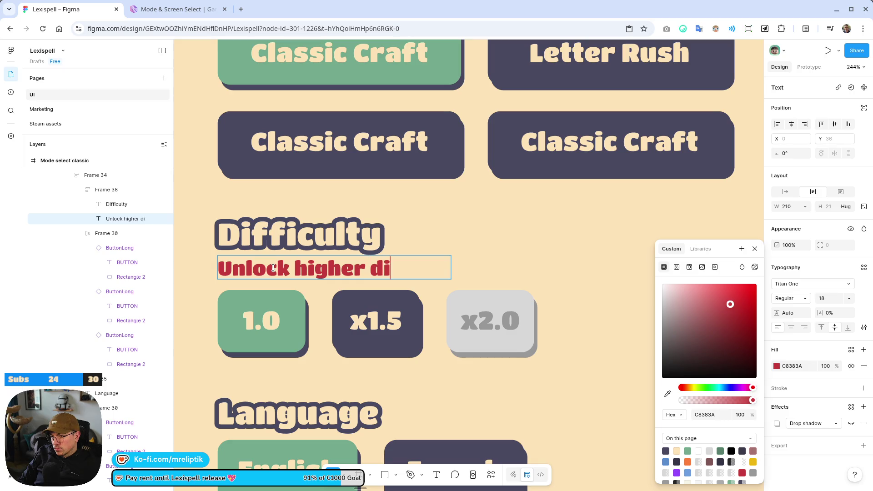
type("ulties w")
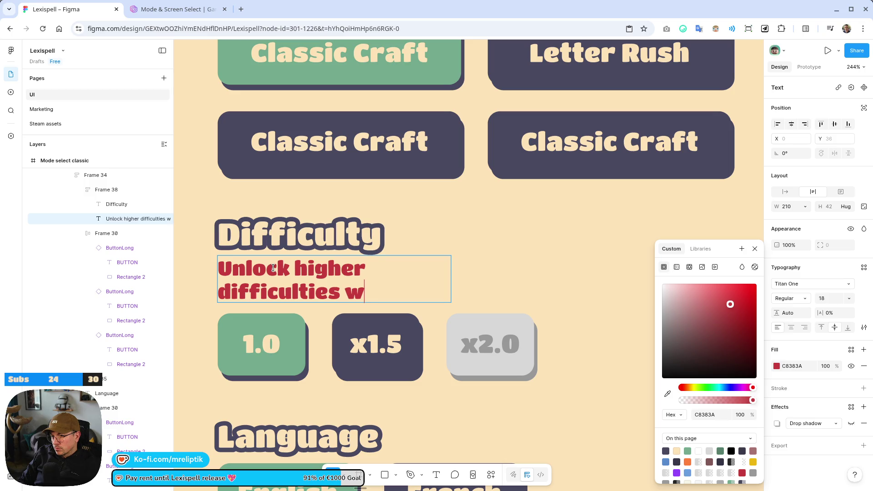
key("BackSpace")
type("by completing ")
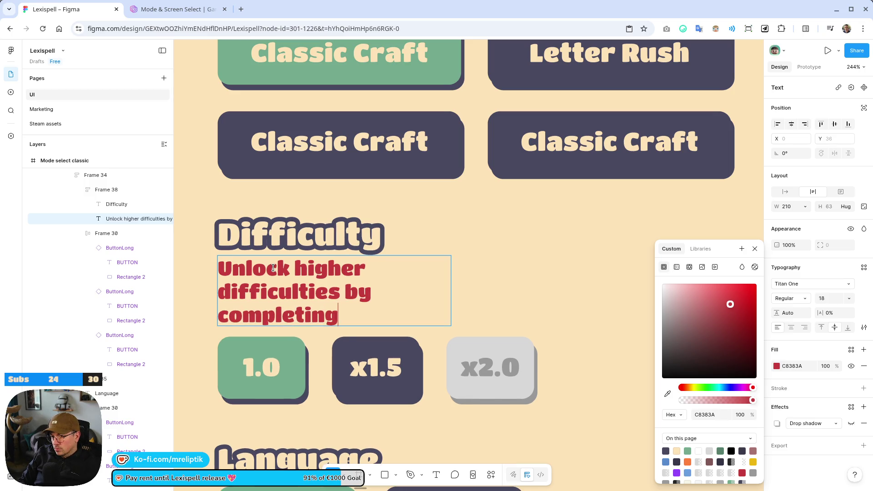
type("a run")
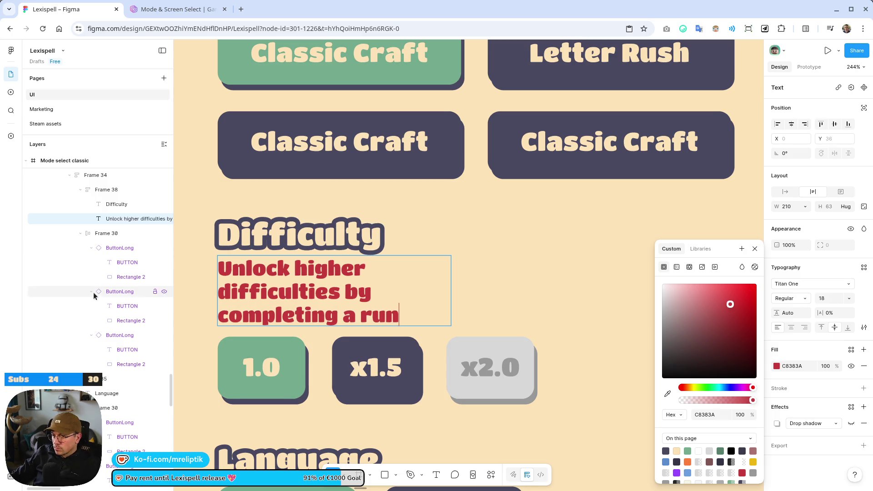
scroll(407, 276, "down", 5)
key("Escape")
key("Escape")
left_click_drag(429, 282, 573, 282)
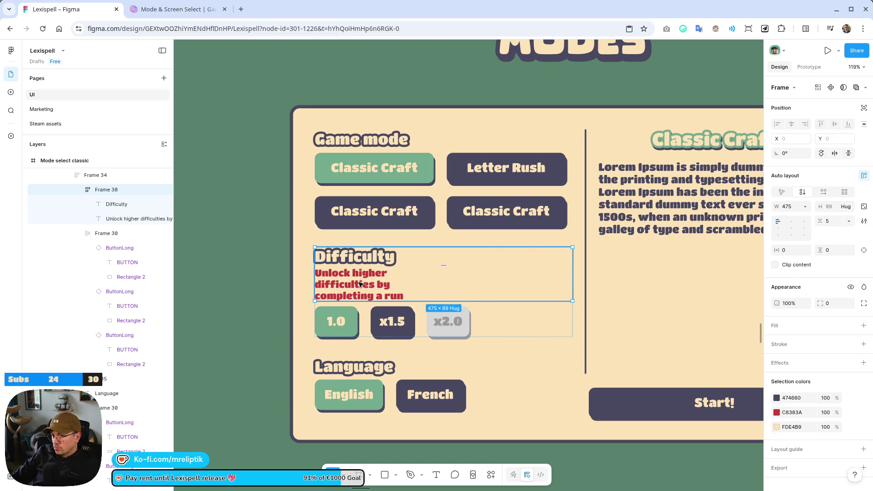
Set the unlock hint to Fill container width and Hug contents height, fitting one line.
left_click(422, 287)
left_click(848, 209)
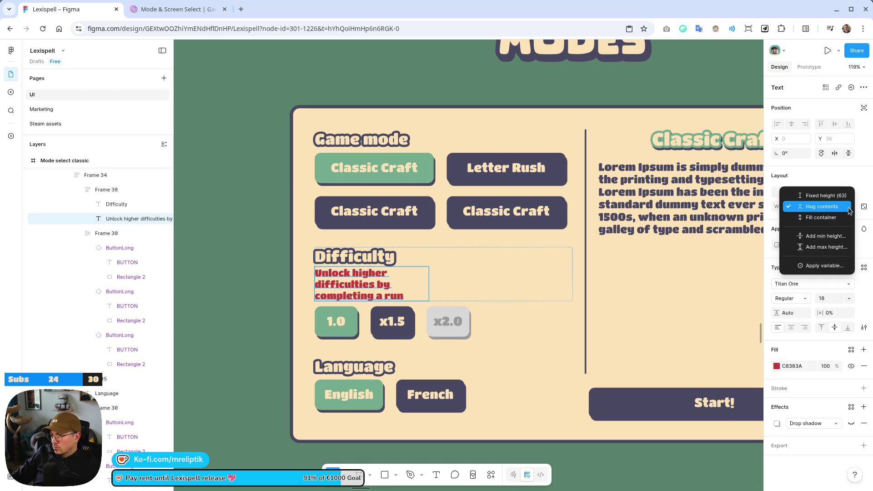
left_click(814, 218)
left_click(806, 210)
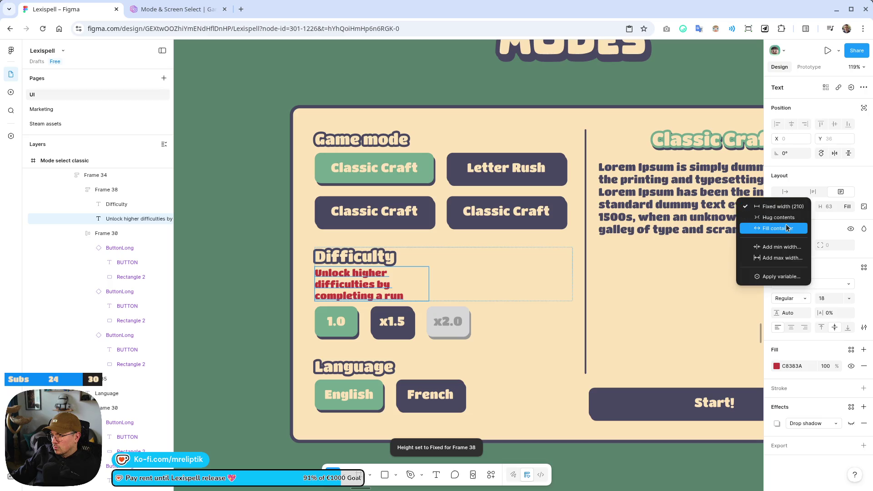
left_click(779, 228)
left_click(848, 207)
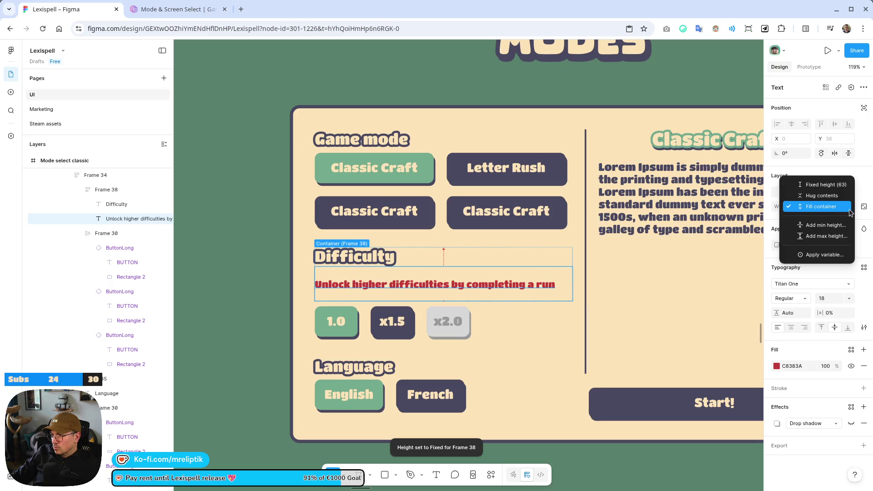